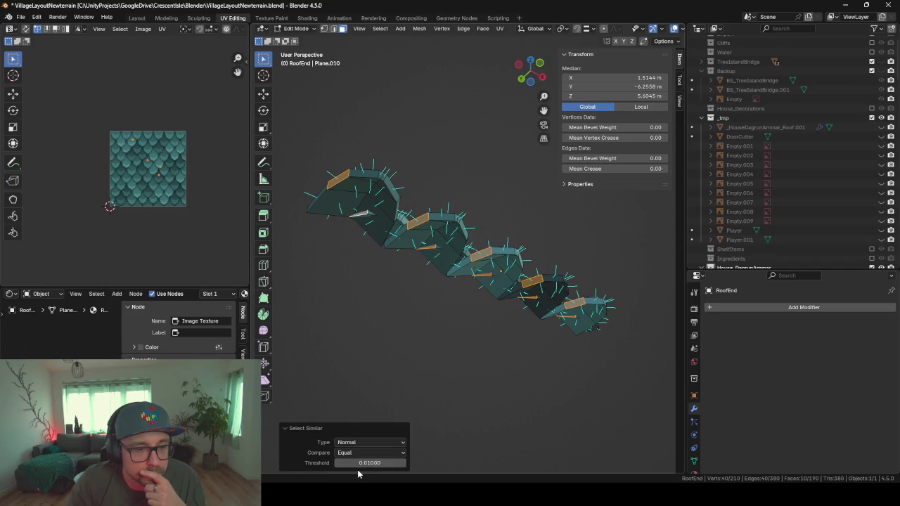
# Step: Lower the Select Similar (Normal) matching threshold to zero
pyautogui.moveTo(338, 462); pyautogui.dragTo(327, 462)
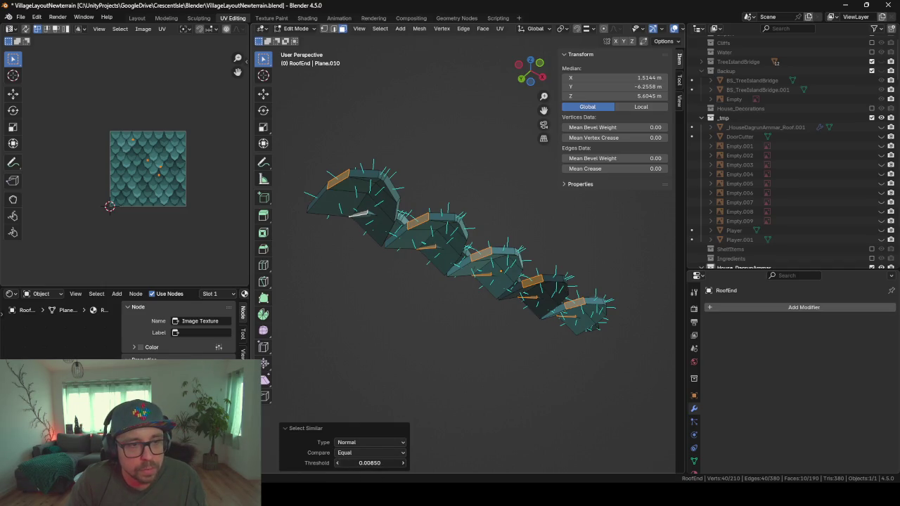
pyautogui.moveTo(338, 462); pyautogui.dragTo(331, 462)
pyautogui.moveTo(338, 462); pyautogui.dragTo(327, 462)
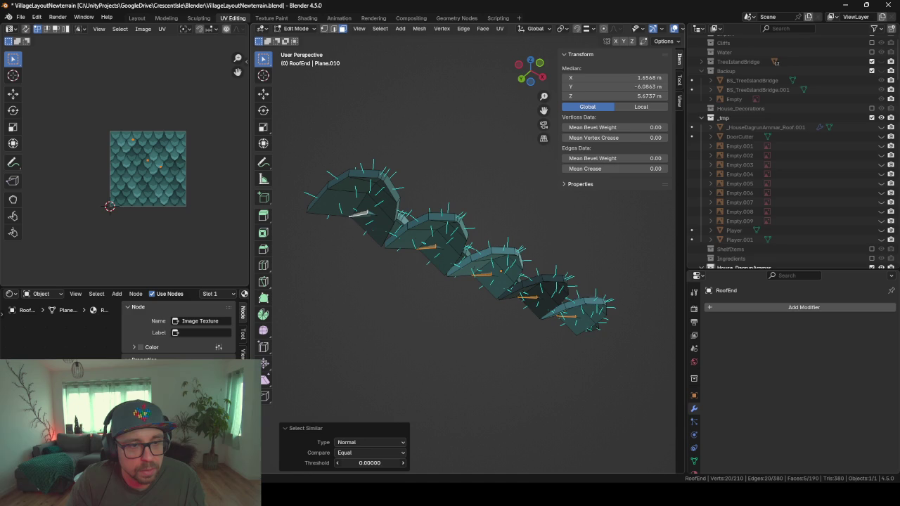
# Step: Select one tile face, then every face sharing its normal via Select Similar
pyautogui.moveTo(544, 401)
pyautogui.mouseDown(button='middle')
pyautogui.moveTo(474, 406)
pyautogui.moveTo(485, 453)
pyautogui.moveTo(471, 380)
pyautogui.mouseUp(button='middle')
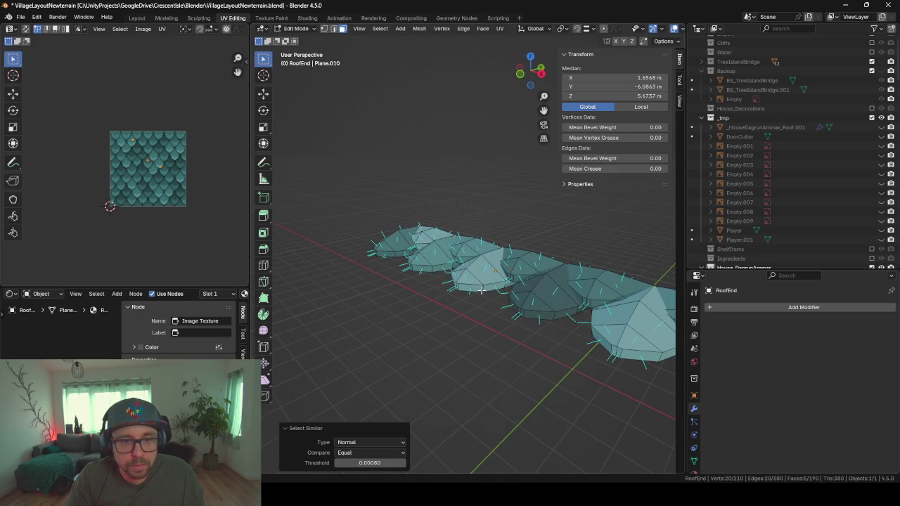
pyautogui.moveTo(481, 290)
pyautogui.mouseDown(button='middle')
pyautogui.moveTo(400, 272)
pyautogui.moveTo(492, 297)
pyautogui.moveTo(471, 237)
pyautogui.mouseUp(button='middle')
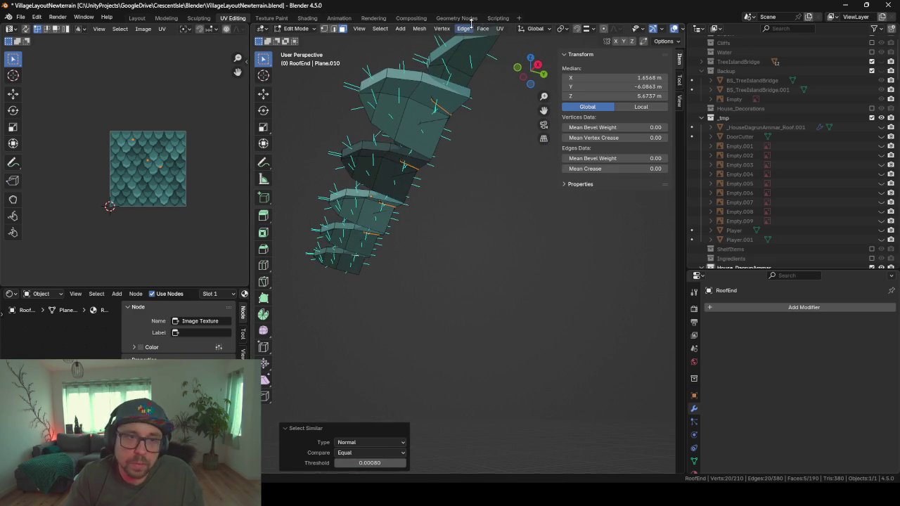
pyautogui.moveTo(474, 113); pyautogui.dragTo(473, 169, button='middle')
pyautogui.click(478, 97)
pyautogui.moveTo(477, 96)
pyautogui.mouseDown(button='middle')
pyautogui.moveTo(524, 158)
pyautogui.moveTo(520, 245)
pyautogui.mouseUp(button='middle')
pyautogui.press('F3')
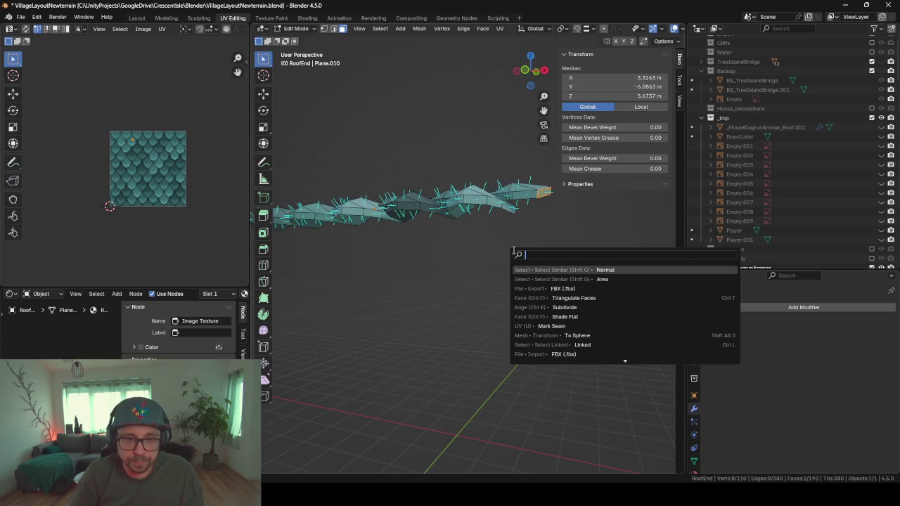
pyautogui.press('Return')
pyautogui.moveTo(493, 249)
pyautogui.mouseDown(button='middle')
pyautogui.moveTo(452, 237)
pyautogui.moveTo(502, 241)
pyautogui.mouseUp(button='middle')
pyautogui.moveTo(494, 277); pyautogui.dragTo(493, 288, button='middle')
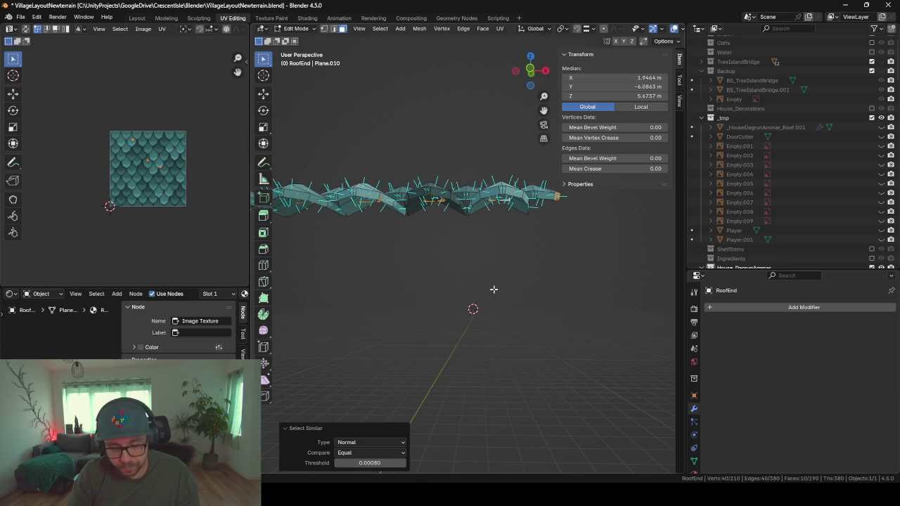
# Step: Raise the selected tile faces about 0.037 m along Z and return to Object Mode
pyautogui.press('g')
pyautogui.press('z')
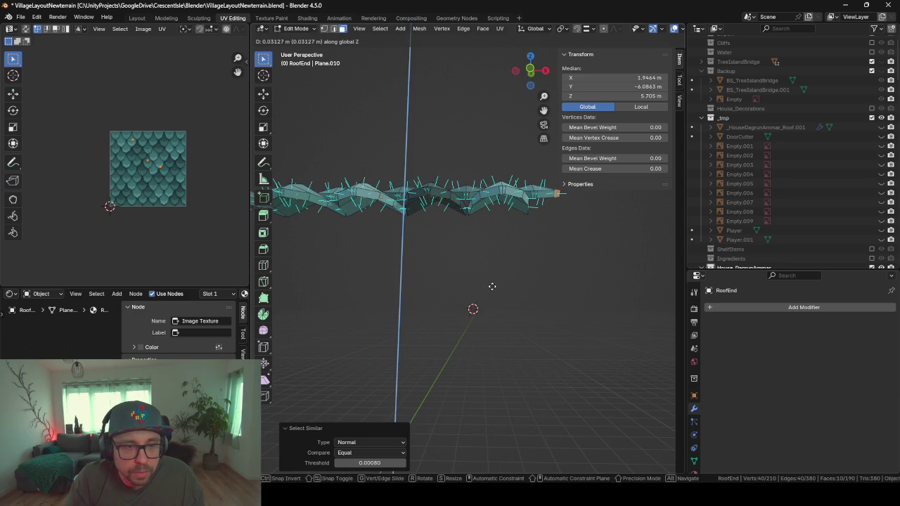
pyautogui.click(492, 286)
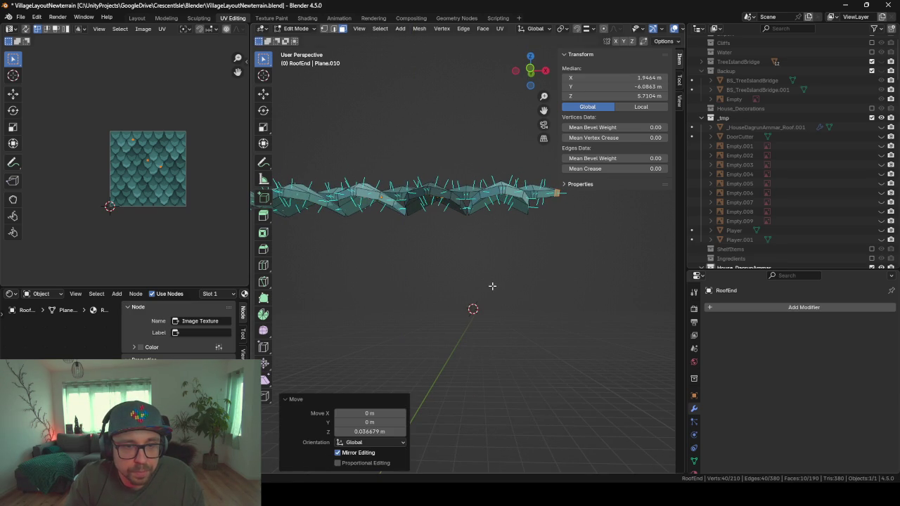
pyautogui.moveTo(488, 285)
pyautogui.mouseDown(button='middle')
pyautogui.moveTo(478, 245)
pyautogui.moveTo(522, 248)
pyautogui.moveTo(537, 274)
pyautogui.moveTo(502, 243)
pyautogui.moveTo(530, 251)
pyautogui.moveTo(496, 281)
pyautogui.moveTo(335, 280)
pyautogui.moveTo(307, 215)
pyautogui.moveTo(323, 250)
pyautogui.moveTo(409, 262)
pyautogui.moveTo(410, 306)
pyautogui.moveTo(373, 307)
pyautogui.moveTo(410, 279)
pyautogui.moveTo(423, 311)
pyautogui.moveTo(394, 364)
pyautogui.mouseUp(button='middle')
pyautogui.press('Tab')
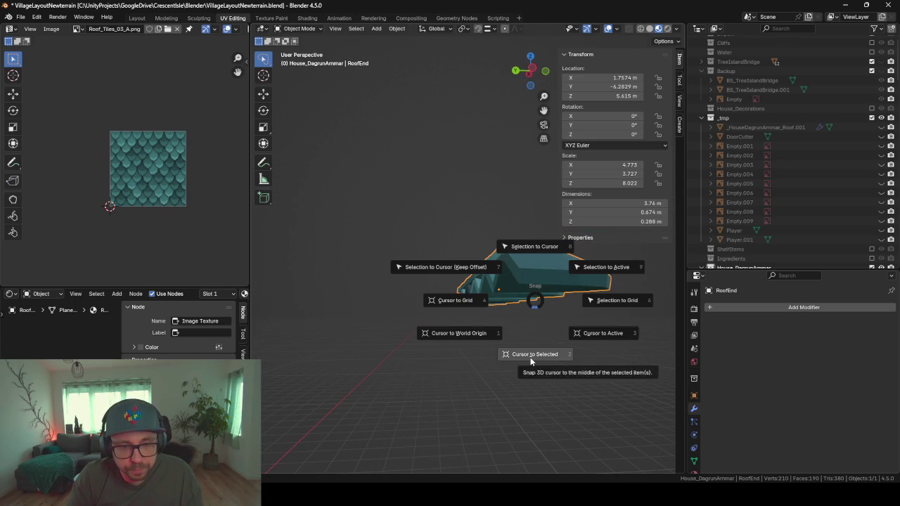
# Step: Snap the cursor to the roof end, add a cube there and shrink it
pyautogui.click(531, 357)
pyautogui.hotkey('shift', 'a')
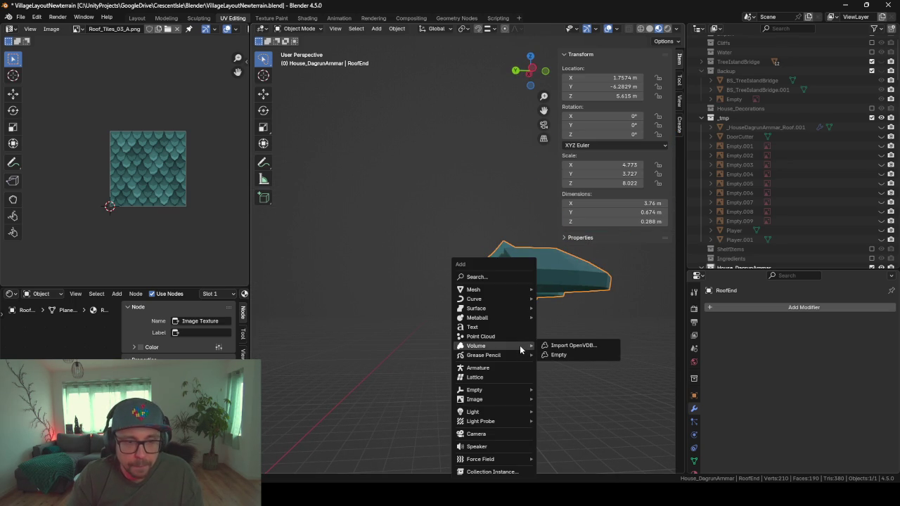
pyautogui.moveTo(492, 290)
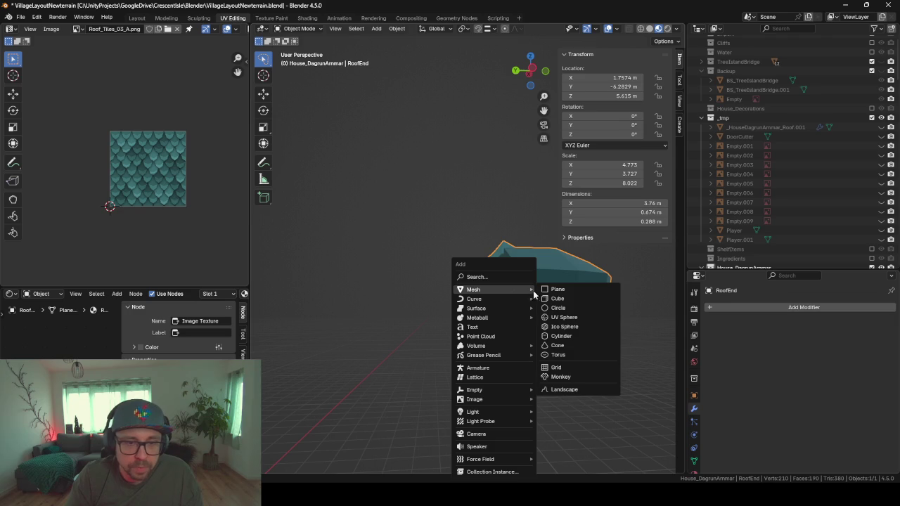
pyautogui.click(572, 299)
pyautogui.press('Tab')
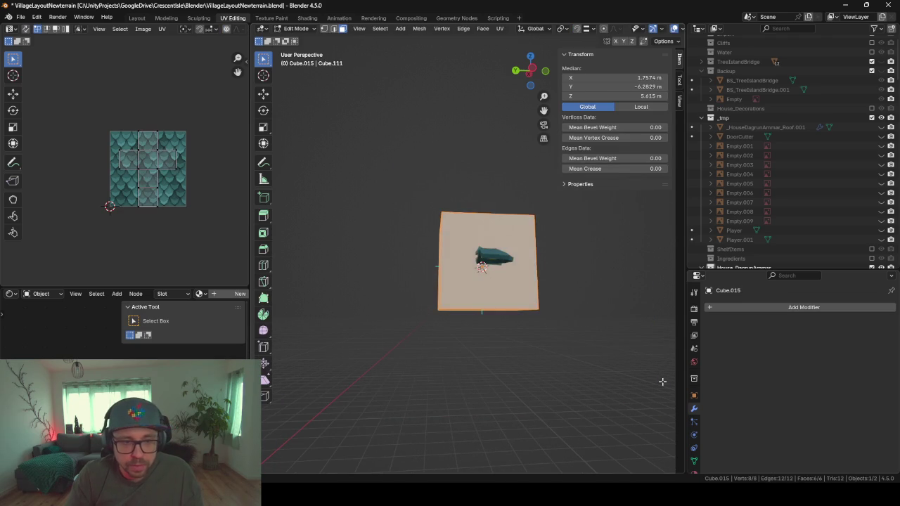
pyautogui.press('s')
pyautogui.click(505, 270)
pyautogui.press('KP_Decimal')
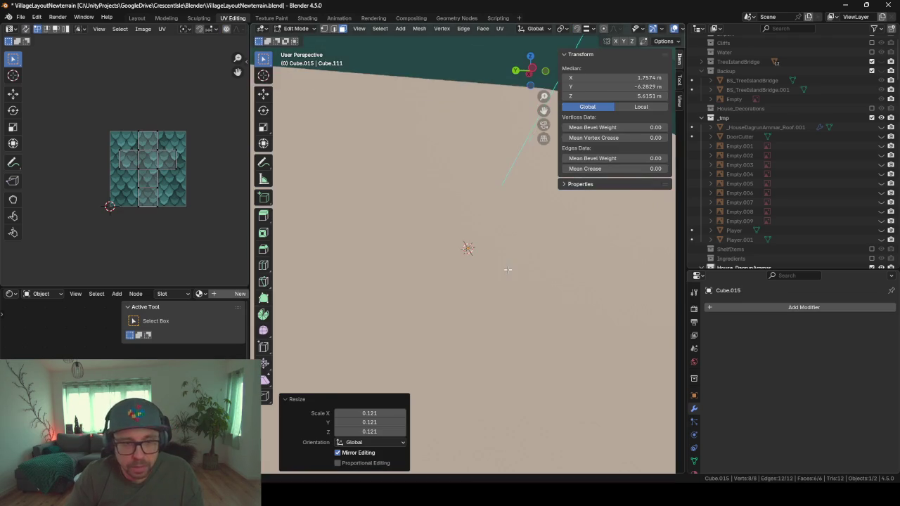
pyautogui.scroll(-3, 508, 270)
pyautogui.scroll(-3, 507, 269)
pyautogui.moveTo(508, 269)
pyautogui.mouseDown(button='middle')
pyautogui.moveTo(534, 281)
pyautogui.moveTo(478, 281)
pyautogui.moveTo(478, 308)
pyautogui.moveTo(522, 317)
pyautogui.moveTo(483, 265)
pyautogui.moveTo(526, 263)
pyautogui.mouseUp(button='middle')
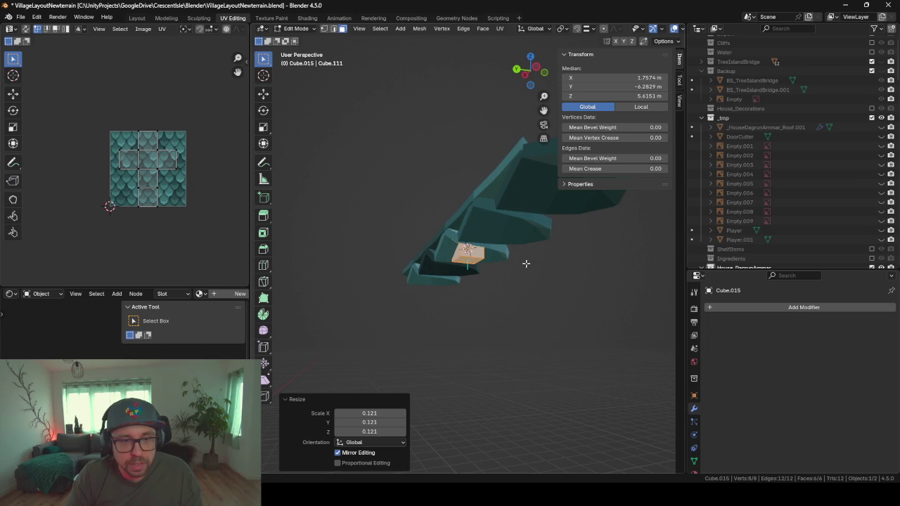
# Step: Move the small cube along Y so it sits beneath the tiles
pyautogui.press('g')
pyautogui.press('x')
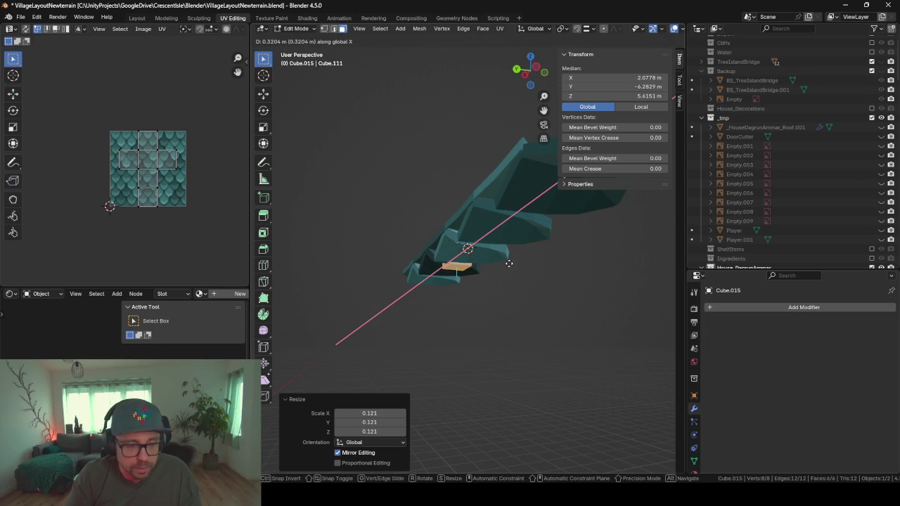
pyautogui.press('y')
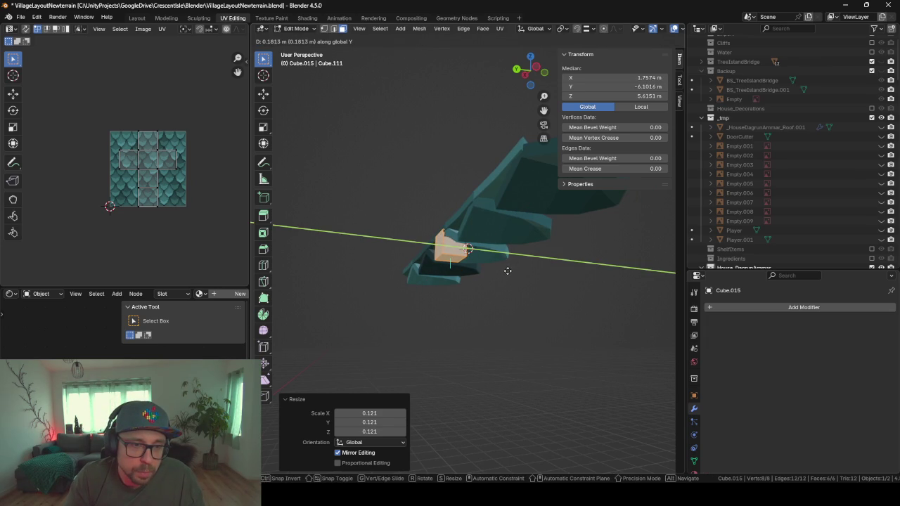
pyautogui.click(507, 271)
# Step: Stretch the cube along X into a bar under the tile row, then select its left end face
pyautogui.moveTo(508, 271)
pyautogui.mouseDown(button='middle')
pyautogui.moveTo(502, 305)
pyautogui.moveTo(520, 312)
pyautogui.moveTo(513, 318)
pyautogui.mouseUp(button='middle')
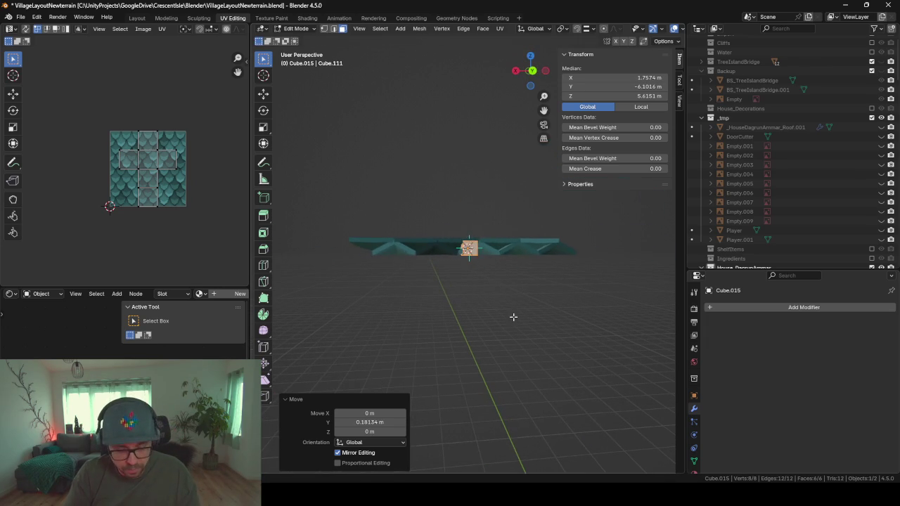
pyautogui.press('s')
pyautogui.press('x')
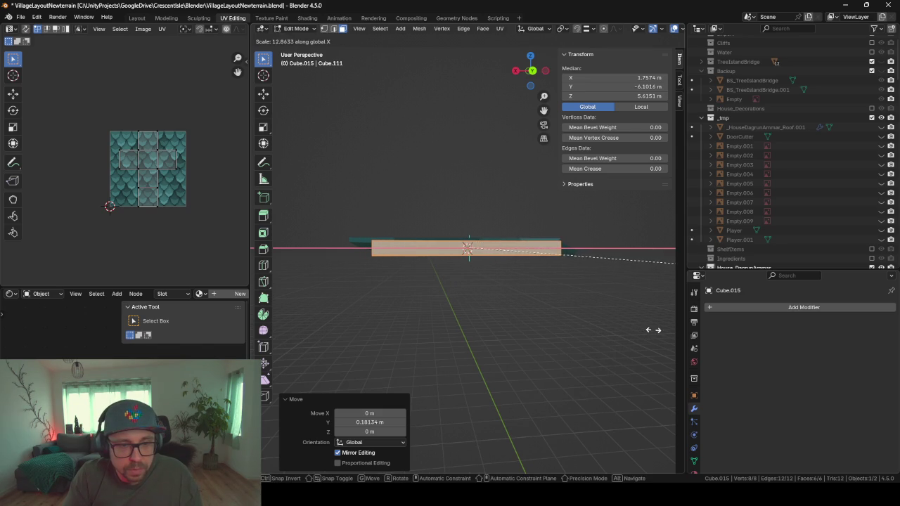
pyautogui.click(648, 331)
pyautogui.moveTo(426, 320)
pyautogui.mouseDown(button='middle')
pyautogui.moveTo(428, 308)
pyautogui.moveTo(614, 307)
pyautogui.mouseUp(button='middle')
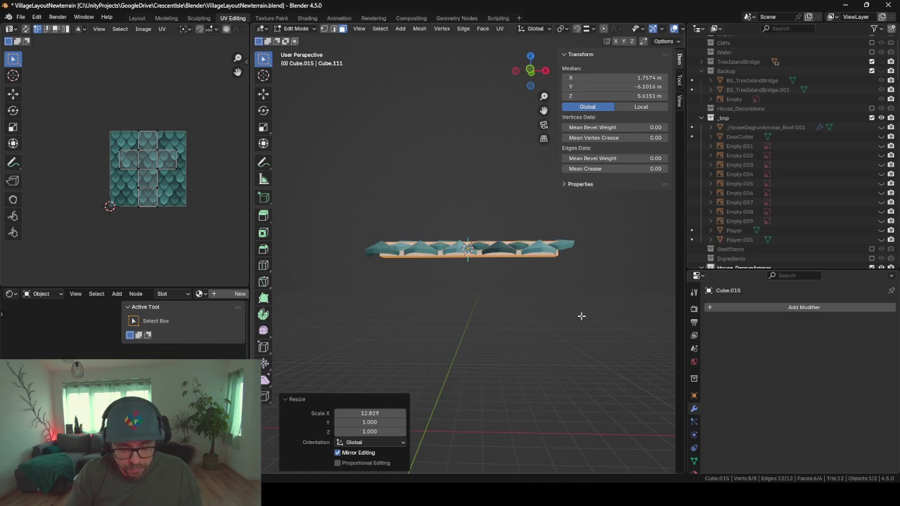
pyautogui.press('s')
pyautogui.press('x')
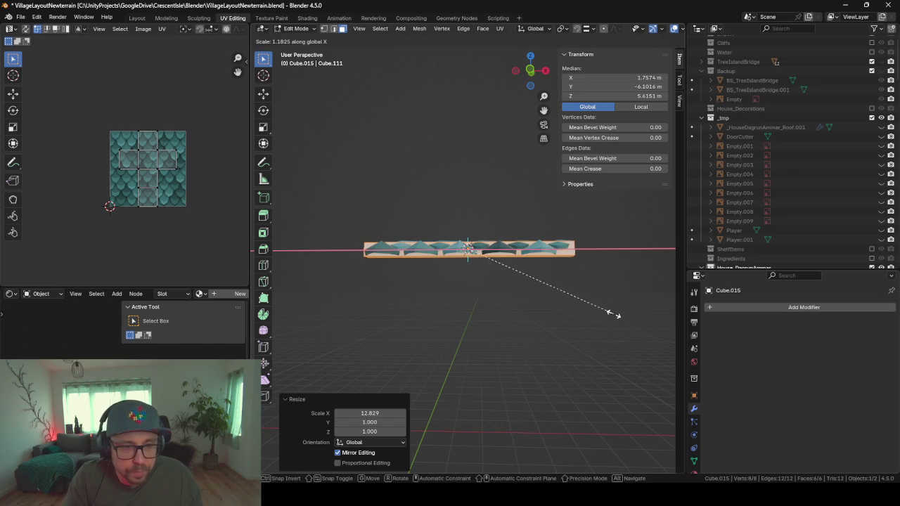
pyautogui.click(611, 314)
pyautogui.moveTo(604, 309)
pyautogui.mouseDown(button='middle')
pyautogui.moveTo(565, 325)
pyautogui.moveTo(641, 339)
pyautogui.moveTo(385, 289)
pyautogui.moveTo(383, 303)
pyautogui.moveTo(443, 286)
pyautogui.mouseUp(button='middle')
pyautogui.click(378, 265)
pyautogui.scroll(3, 388, 300)
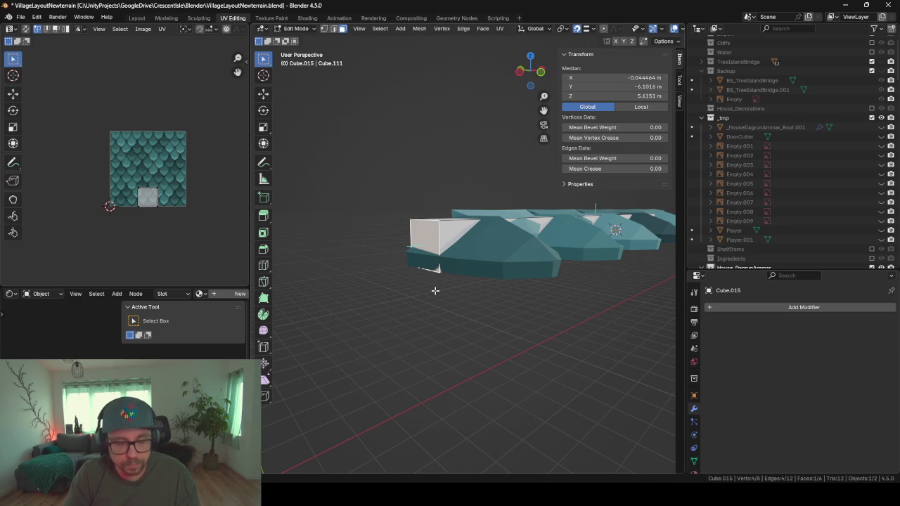
# Step: Extend both end faces of the bar outward along X
pyautogui.press('g')
pyautogui.press('x')
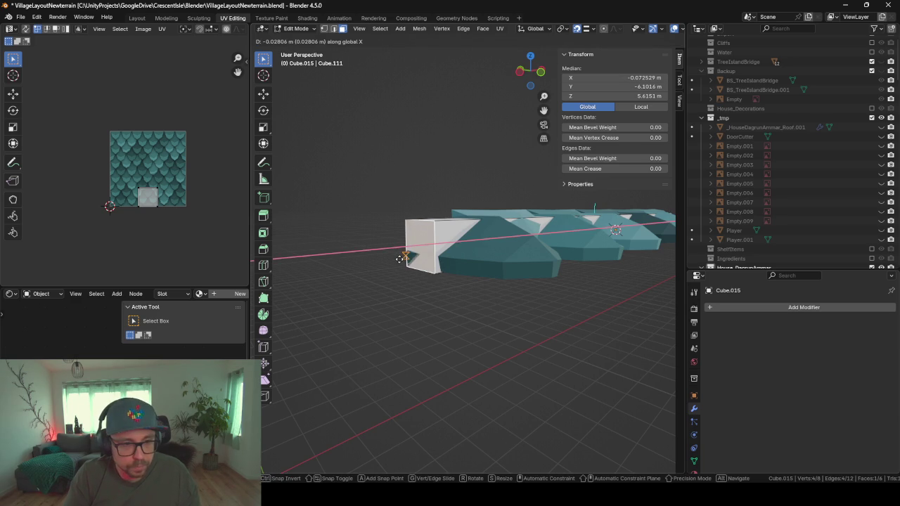
pyautogui.click(401, 259)
pyautogui.moveTo(401, 258)
pyautogui.mouseDown(button='middle')
pyautogui.moveTo(362, 304)
pyautogui.moveTo(316, 299)
pyautogui.mouseUp(button='middle')
pyautogui.click(364, 267)
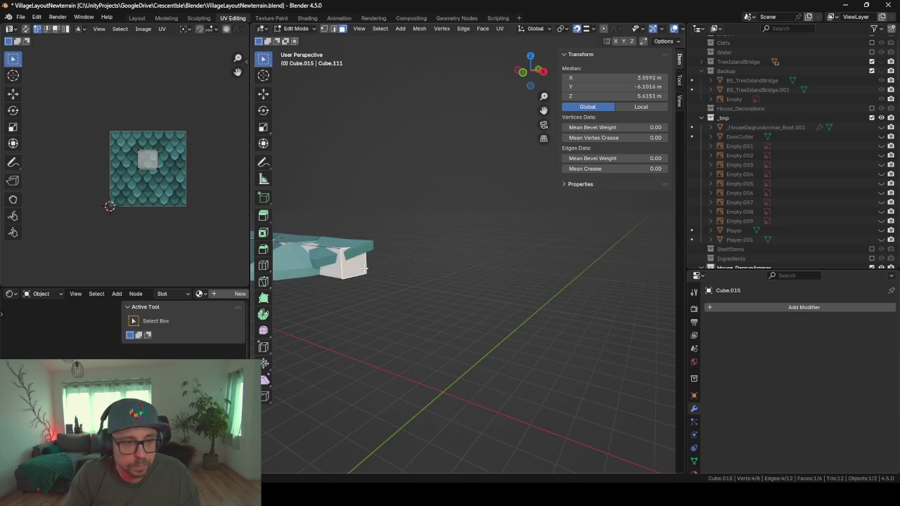
pyautogui.press('g')
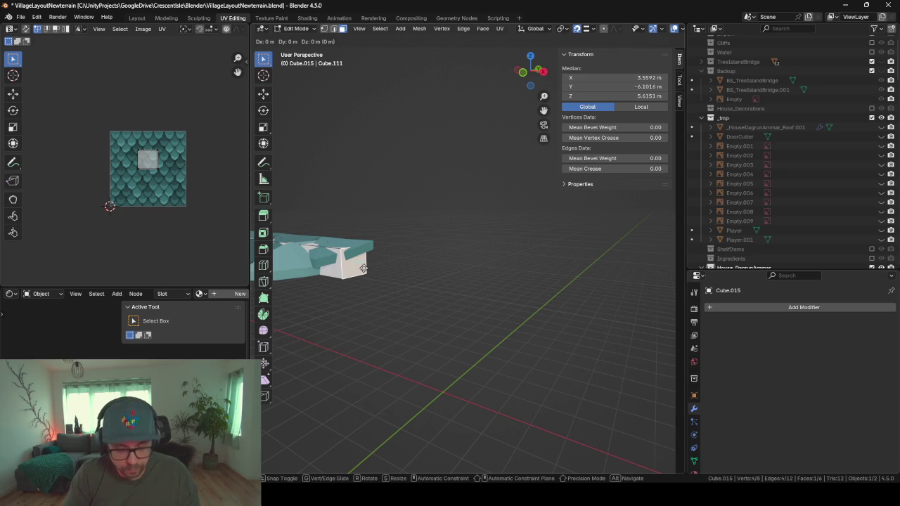
pyautogui.press('x')
pyautogui.click(373, 244)
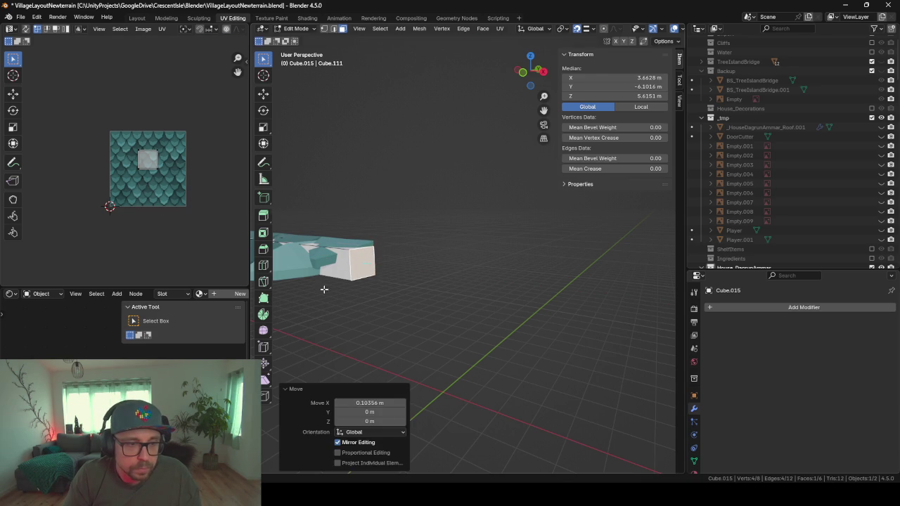
# Step: Select the whole bar mesh and lower it along Z beneath the tiles
pyautogui.press('Tab')
pyautogui.moveTo(323, 288)
pyautogui.mouseDown(button='middle')
pyautogui.moveTo(468, 301)
pyautogui.moveTo(435, 302)
pyautogui.mouseUp(button='middle')
pyautogui.press('Tab')
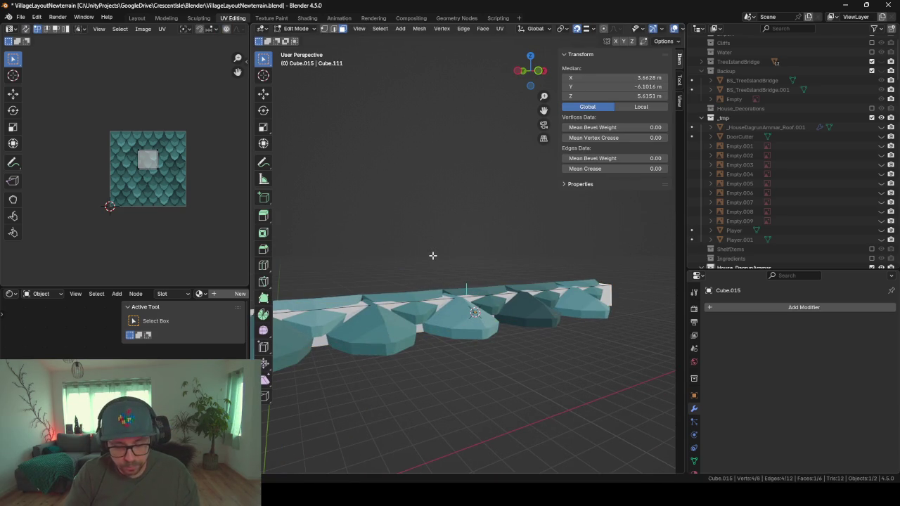
pyautogui.press('a')
pyautogui.press('g')
pyautogui.press('z')
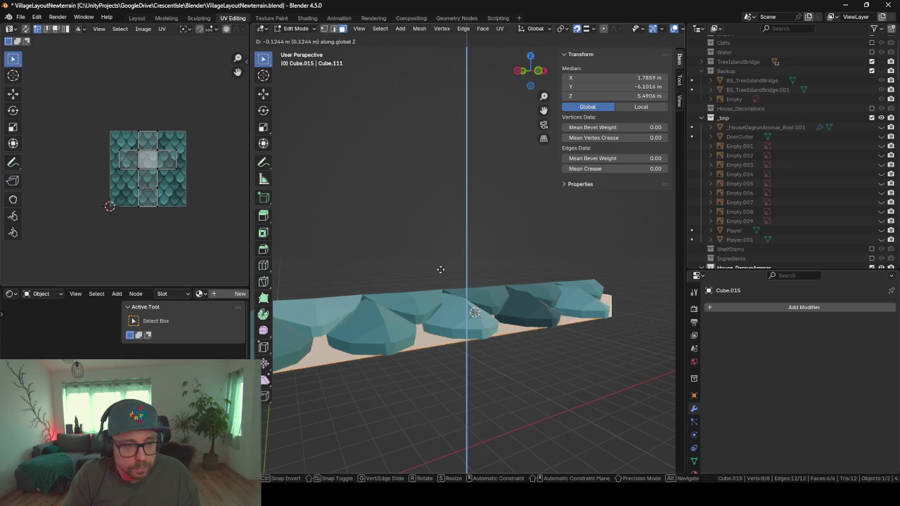
pyautogui.click(439, 267)
# Step: Raise the bar about 0.042 m and nudge it slightly along Y
pyautogui.moveTo(406, 298)
pyautogui.mouseDown(button='middle')
pyautogui.moveTo(454, 283)
pyautogui.moveTo(443, 288)
pyautogui.moveTo(421, 270)
pyautogui.moveTo(366, 288)
pyautogui.moveTo(362, 251)
pyautogui.mouseUp(button='middle')
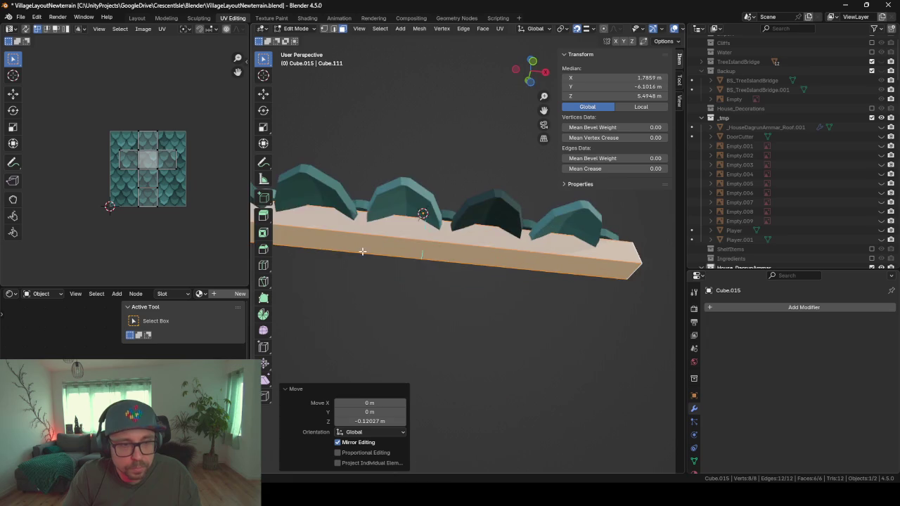
pyautogui.scroll(1, 408, 201)
pyautogui.scroll(3, 470, 231)
pyautogui.moveTo(469, 232)
pyautogui.mouseDown(button='middle')
pyautogui.moveTo(440, 297)
pyautogui.moveTo(466, 297)
pyautogui.moveTo(440, 303)
pyautogui.moveTo(443, 316)
pyautogui.moveTo(442, 297)
pyautogui.moveTo(444, 315)
pyautogui.mouseUp(button='middle')
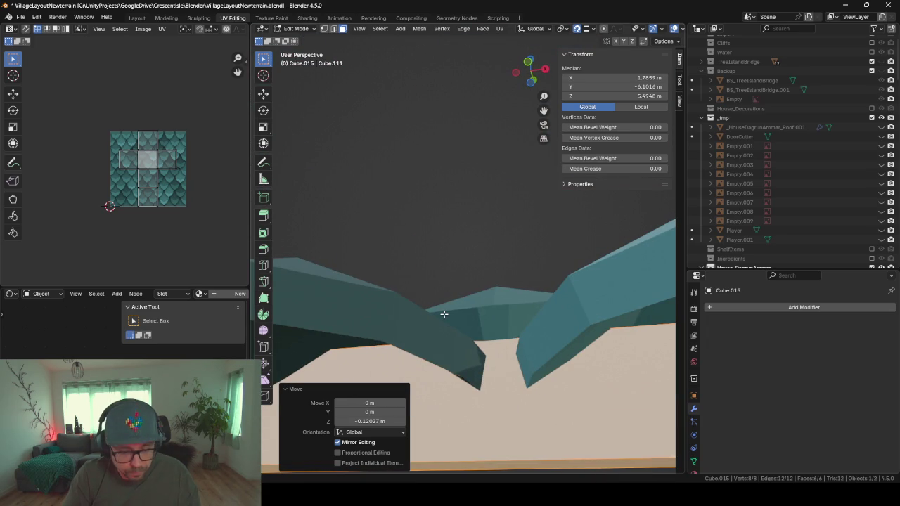
pyautogui.press('g')
pyautogui.press('z')
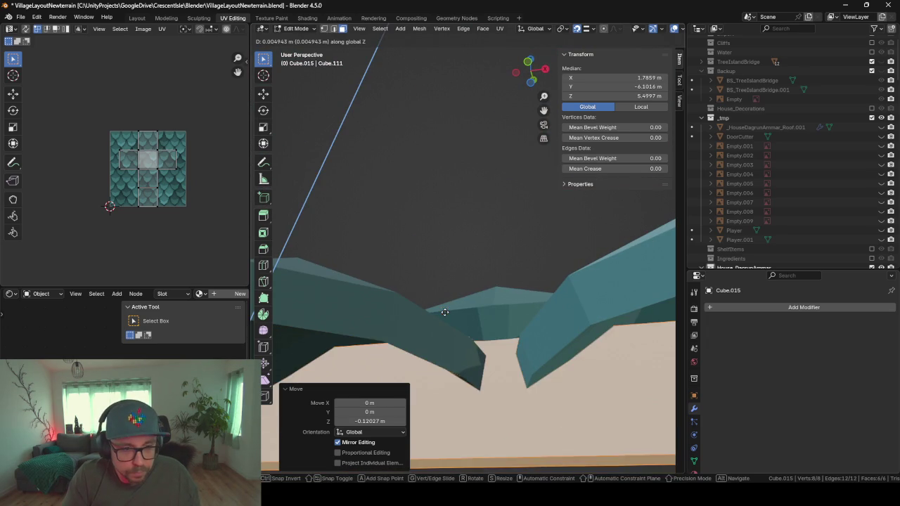
pyautogui.click(412, 265)
pyautogui.moveTo(412, 265)
pyautogui.mouseDown(button='middle')
pyautogui.moveTo(443, 341)
pyautogui.moveTo(460, 311)
pyautogui.moveTo(511, 301)
pyautogui.moveTo(520, 251)
pyautogui.moveTo(451, 280)
pyautogui.moveTo(536, 273)
pyautogui.moveTo(512, 263)
pyautogui.moveTo(522, 263)
pyautogui.mouseUp(button='middle')
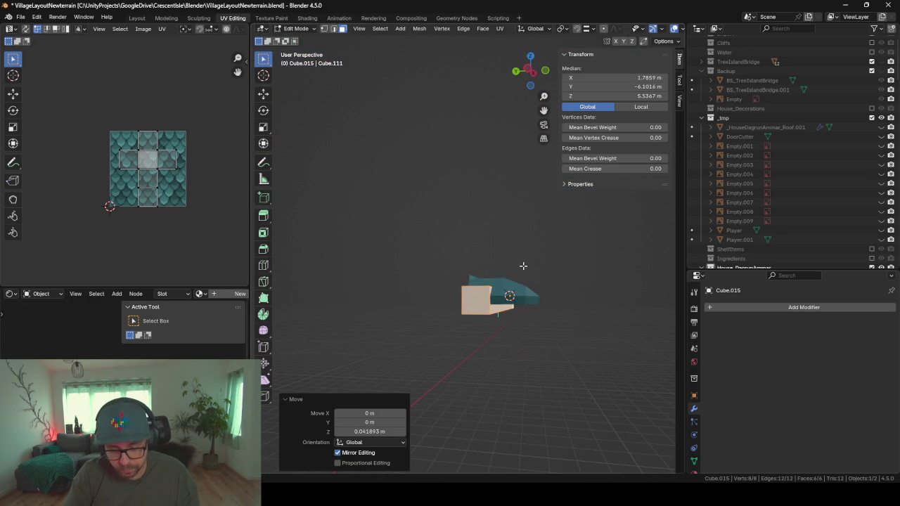
pyautogui.press('g')
pyautogui.press('y')
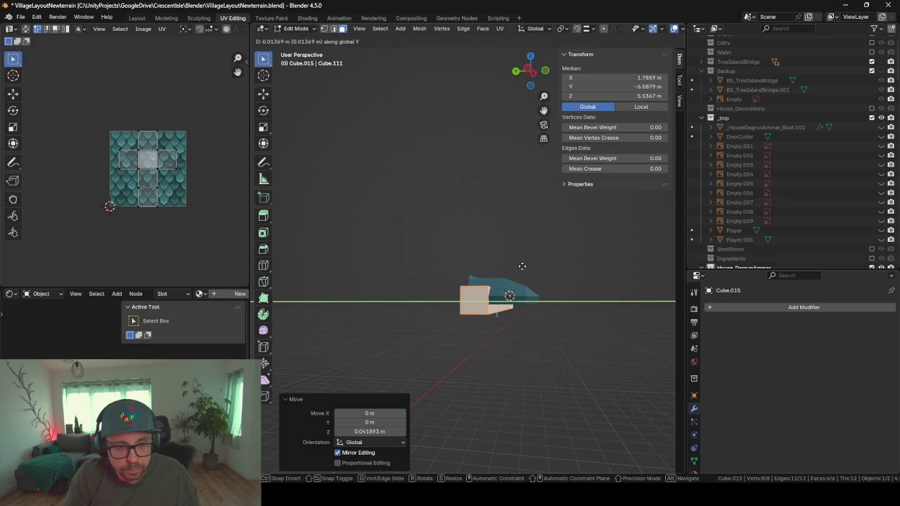
pyautogui.click(519, 265)
# Step: Assign the woodBase material to the wooden bar
pyautogui.press('Tab')
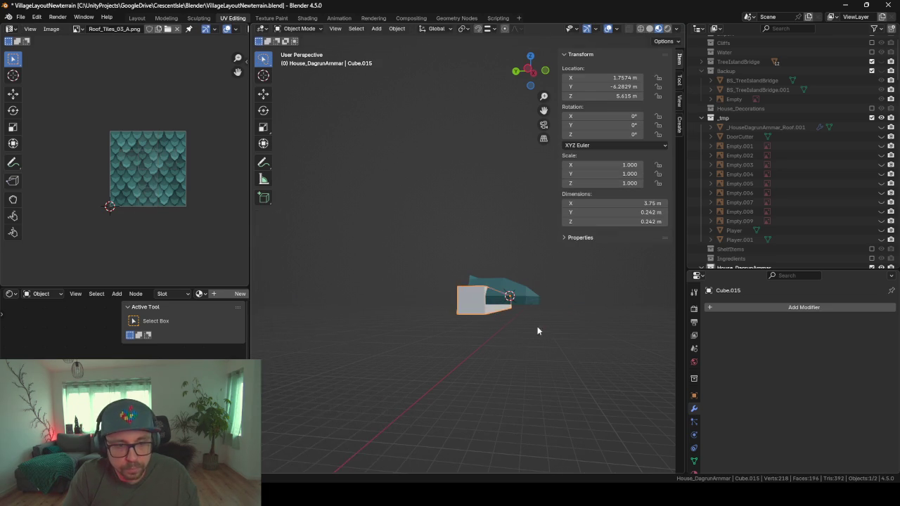
pyautogui.moveTo(537, 326)
pyautogui.mouseDown(button='middle')
pyautogui.moveTo(462, 351)
pyautogui.moveTo(424, 325)
pyautogui.moveTo(446, 308)
pyautogui.moveTo(502, 362)
pyautogui.moveTo(598, 331)
pyautogui.moveTo(551, 328)
pyautogui.moveTo(500, 360)
pyautogui.moveTo(436, 355)
pyautogui.moveTo(419, 337)
pyautogui.moveTo(437, 361)
pyautogui.mouseUp(button='middle')
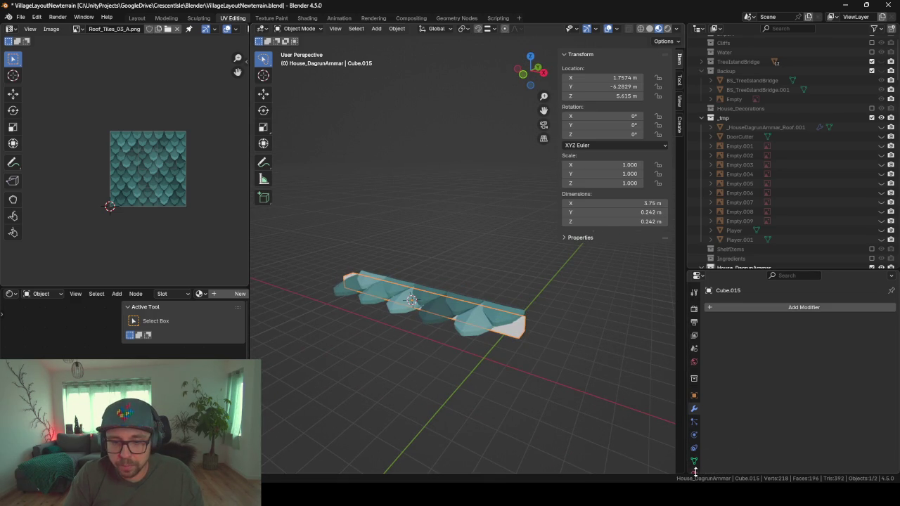
pyautogui.moveTo(744, 270); pyautogui.dragTo(738, 182)
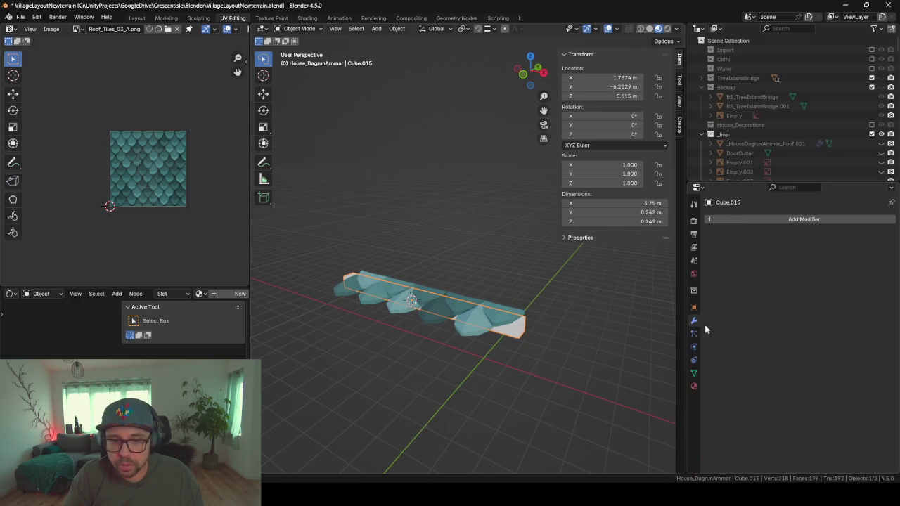
pyautogui.click(694, 387)
pyautogui.click(712, 258)
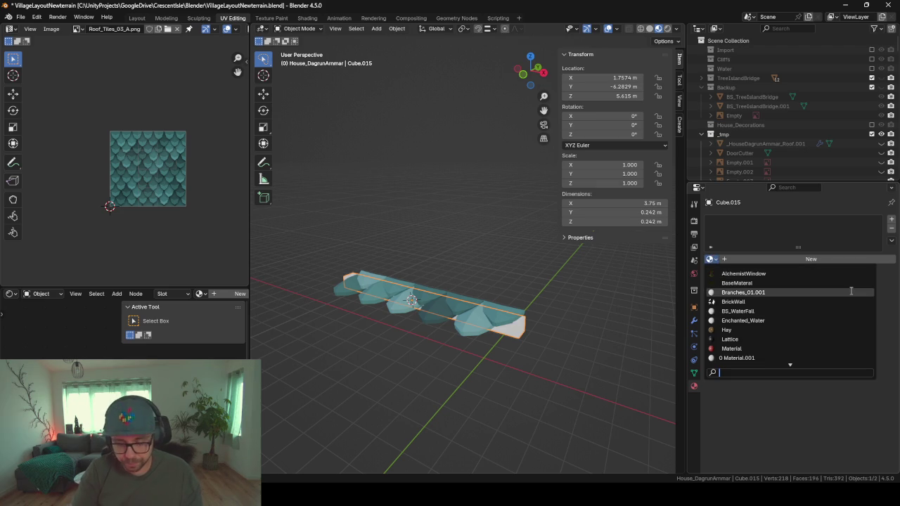
pyautogui.write('wood')
pyautogui.click(850, 283)
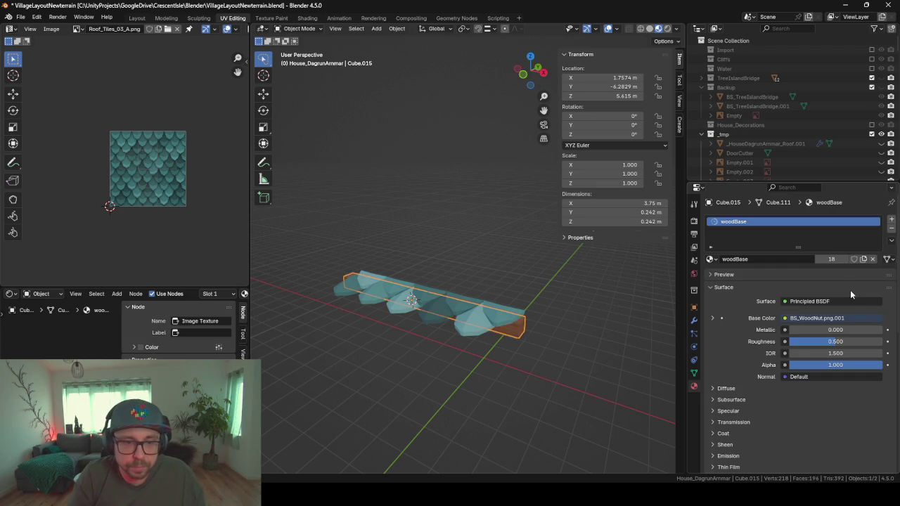
# Step: Rename the wooden bar to RoofEnd_Wood
pyautogui.moveTo(411, 345)
pyautogui.mouseDown(button='middle')
pyautogui.moveTo(441, 289)
pyautogui.moveTo(420, 316)
pyautogui.moveTo(320, 332)
pyautogui.mouseUp(button='middle')
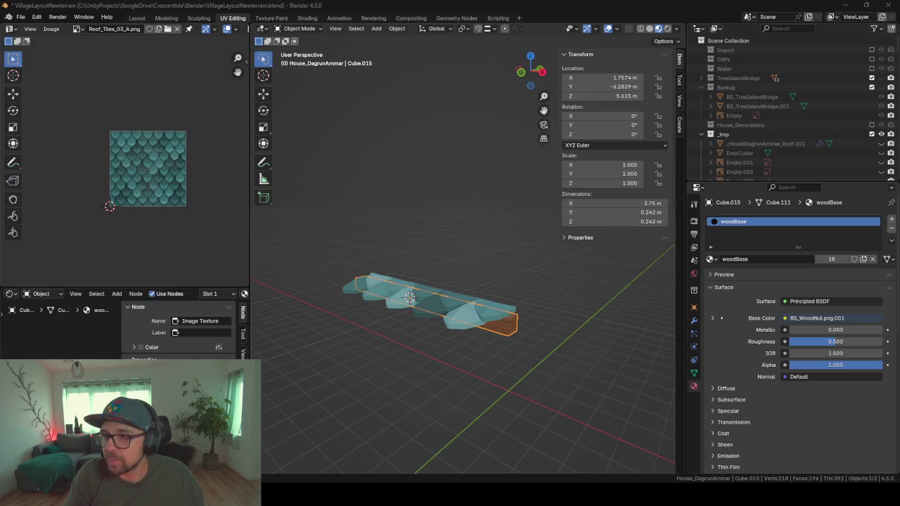
pyautogui.moveTo(571, 294)
pyautogui.mouseDown(button='middle')
pyautogui.moveTo(523, 278)
pyautogui.moveTo(443, 294)
pyautogui.moveTo(482, 303)
pyautogui.moveTo(631, 288)
pyautogui.moveTo(621, 274)
pyautogui.moveTo(560, 275)
pyautogui.moveTo(560, 293)
pyautogui.moveTo(464, 307)
pyautogui.moveTo(529, 320)
pyautogui.moveTo(457, 332)
pyautogui.mouseUp(button='middle')
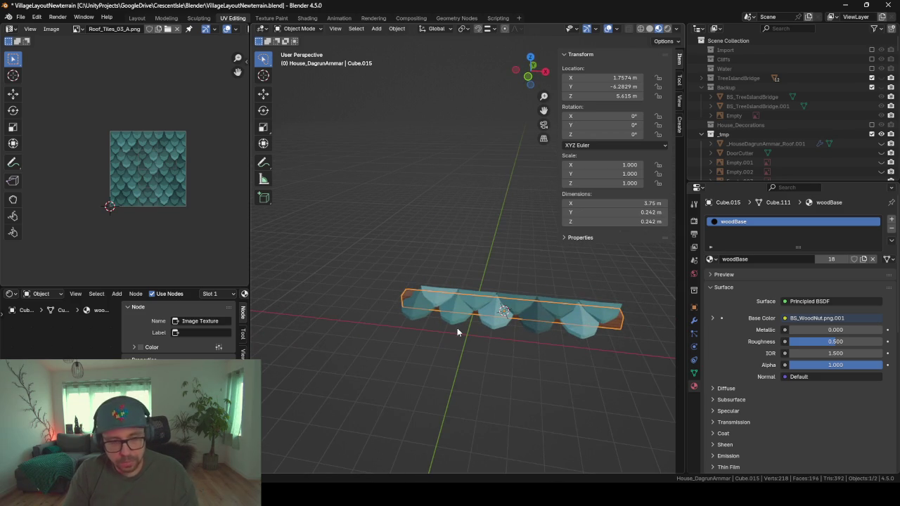
pyautogui.scroll(-5, 744, 142)
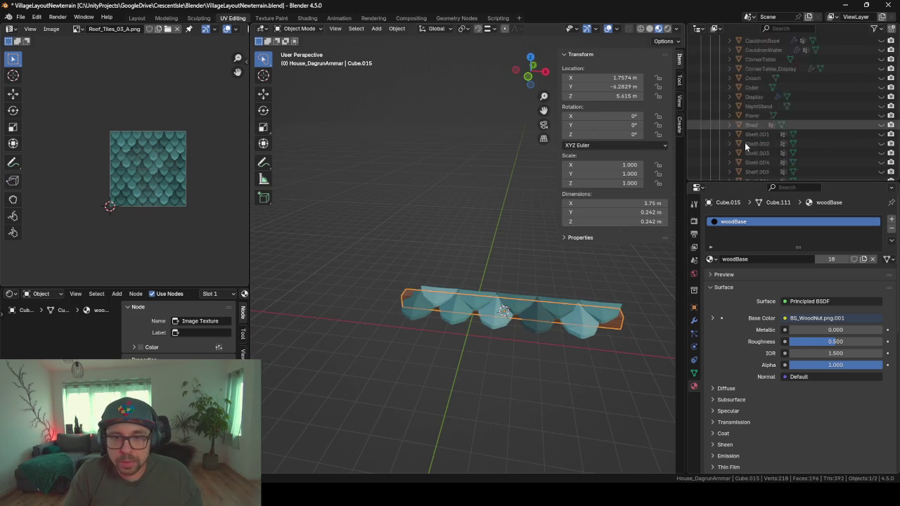
pyautogui.scroll(-5, 745, 142)
pyautogui.scroll(-3, 745, 142)
pyautogui.scroll(-2, 745, 142)
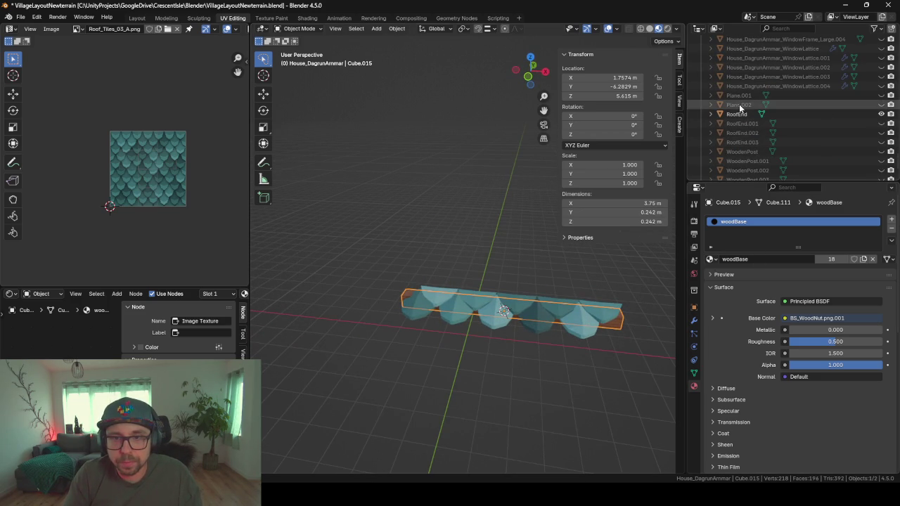
pyautogui.press('F2')
pyautogui.write('RoofEnd_Wood')
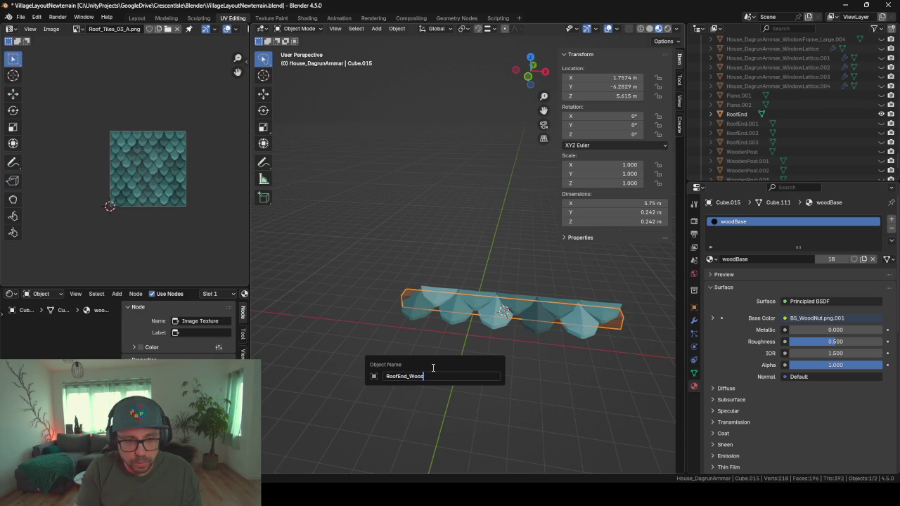
pyautogui.press('Return')
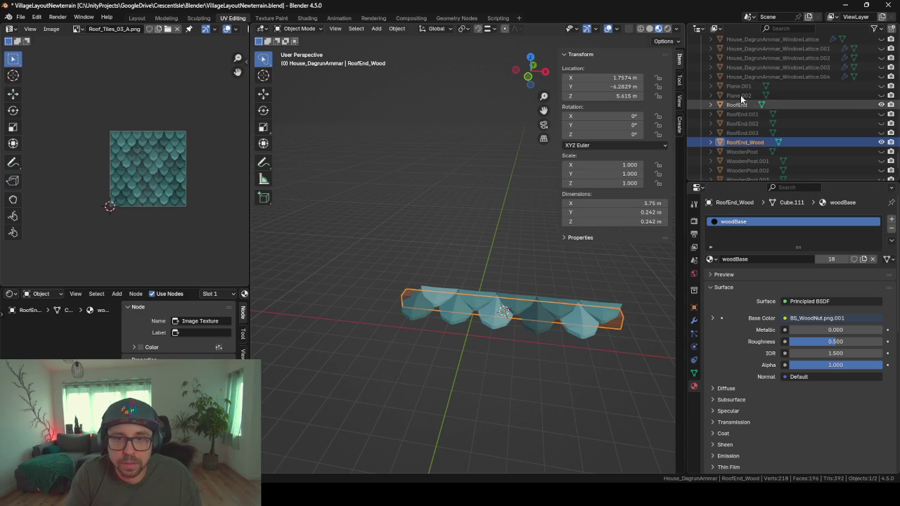
# Step: Select RoofEnd_Wood and RoofEnd in the Outliner, keeping RoofEnd active
pyautogui.click(738, 104)
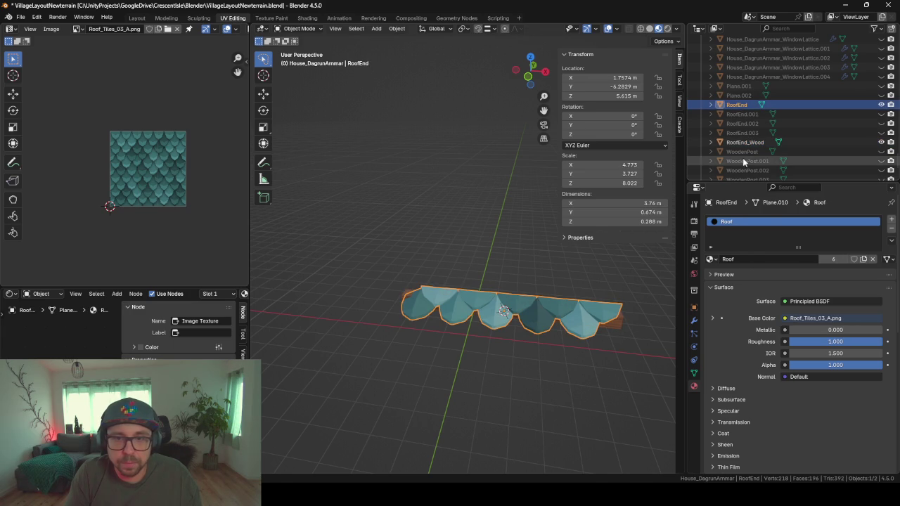
pyautogui.click(741, 144)
pyautogui.keyDown('shift'); pyautogui.click(737, 104); pyautogui.keyUp('shift')
pyautogui.rightClick(739, 104)
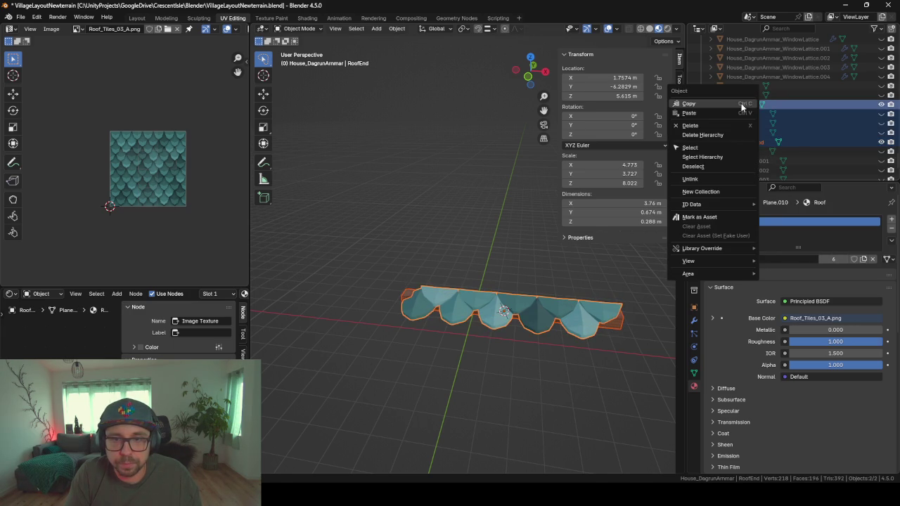
pyautogui.click(737, 105)
pyautogui.click(746, 144)
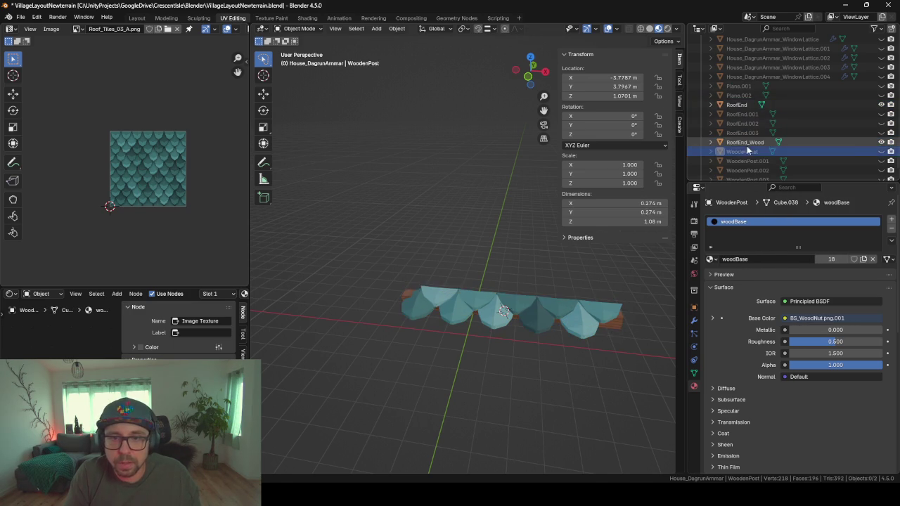
pyautogui.keyDown('ctrl'); pyautogui.click(740, 106); pyautogui.keyUp('ctrl')
pyautogui.rightClick(739, 105)
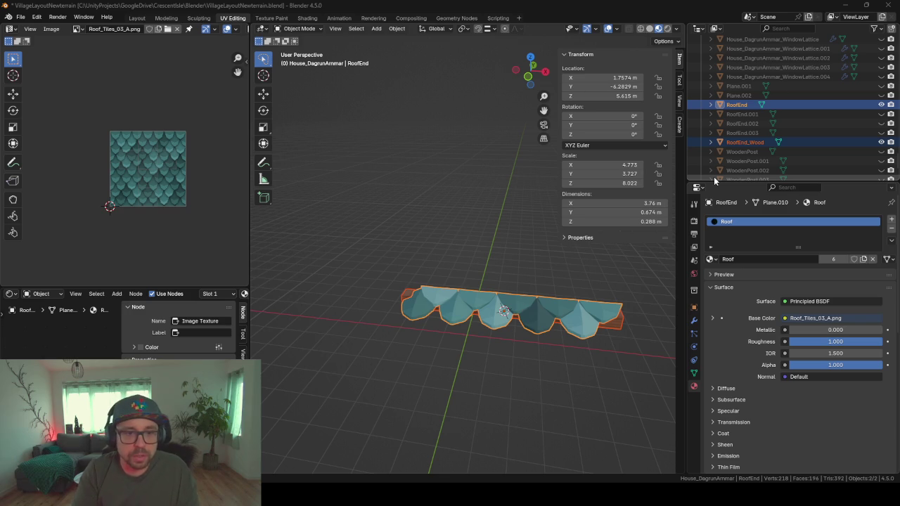
# Step: Reselect both pieces in the viewport with RoofEnd active and join them with Ctrl+J
pyautogui.click(497, 317)
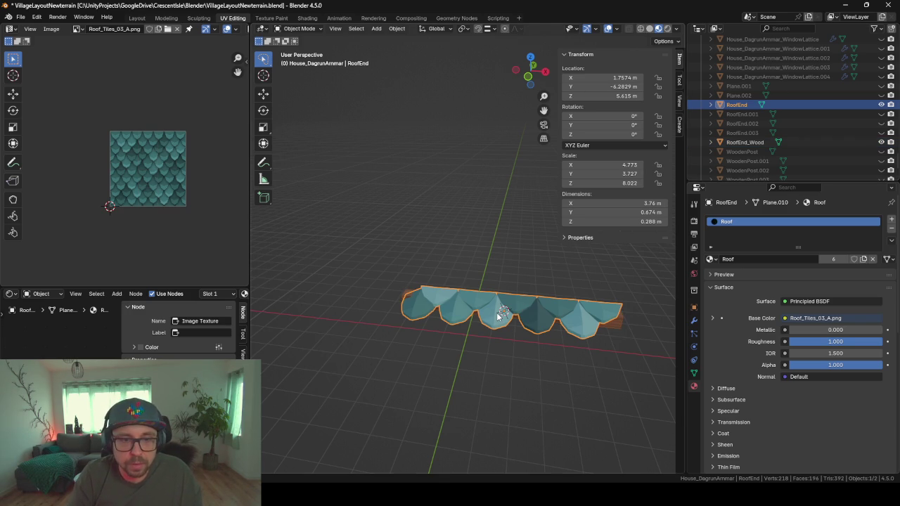
pyautogui.click(616, 328)
pyautogui.keyDown('shift'); pyautogui.click(609, 318); pyautogui.keyUp('shift')
pyautogui.hotkey('ctrl', 'j')
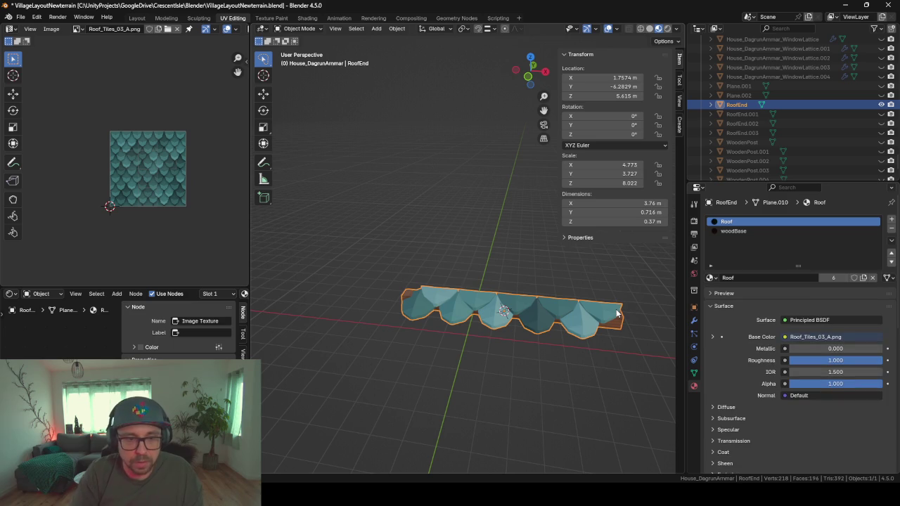
pyautogui.moveTo(397, 285); pyautogui.dragTo(509, 282, button='middle')
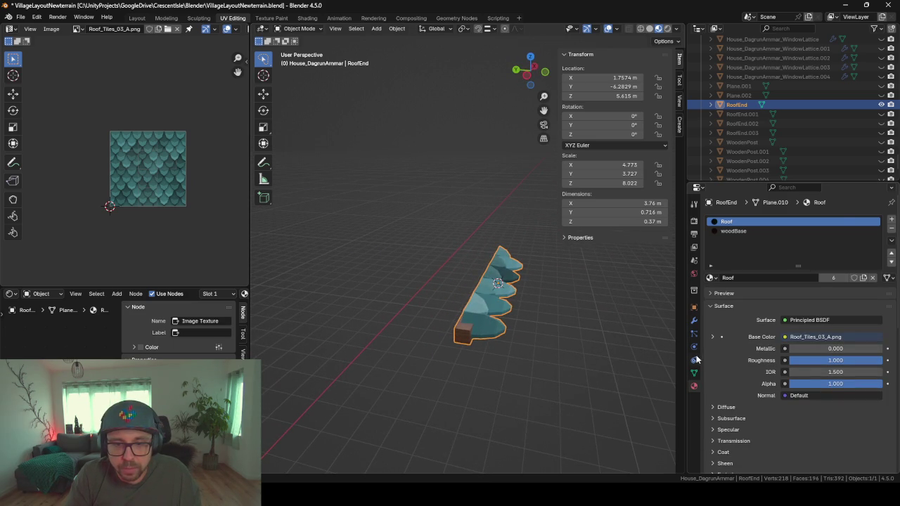
# Step: Open RoofEnd's Modifier tab and unhide all house objects with Alt+H
pyautogui.click(694, 320)
pyautogui.moveTo(438, 294)
pyautogui.mouseDown(button='middle')
pyautogui.moveTo(367, 280)
pyautogui.moveTo(491, 282)
pyautogui.mouseUp(button='middle')
pyautogui.press('Tab')
pyautogui.press('Tab')
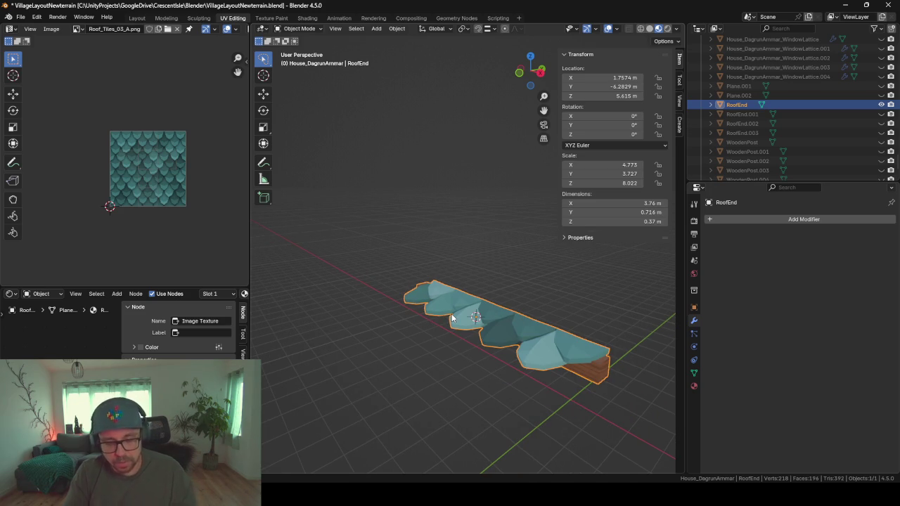
pyautogui.hotkey('alt', 'h')
pyautogui.moveTo(452, 314)
pyautogui.mouseDown(button='middle')
pyautogui.moveTo(551, 282)
pyautogui.moveTo(503, 229)
pyautogui.mouseUp(button='middle')
pyautogui.press('Tab')
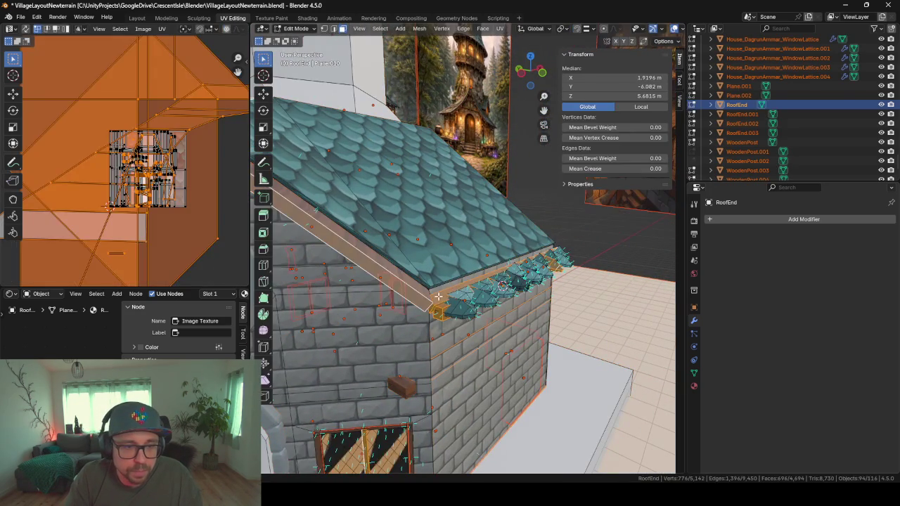
pyautogui.press('Tab')
# Step: Delete the old scalloped roof-edge trim and select RoofEnd
pyautogui.click(438, 303)
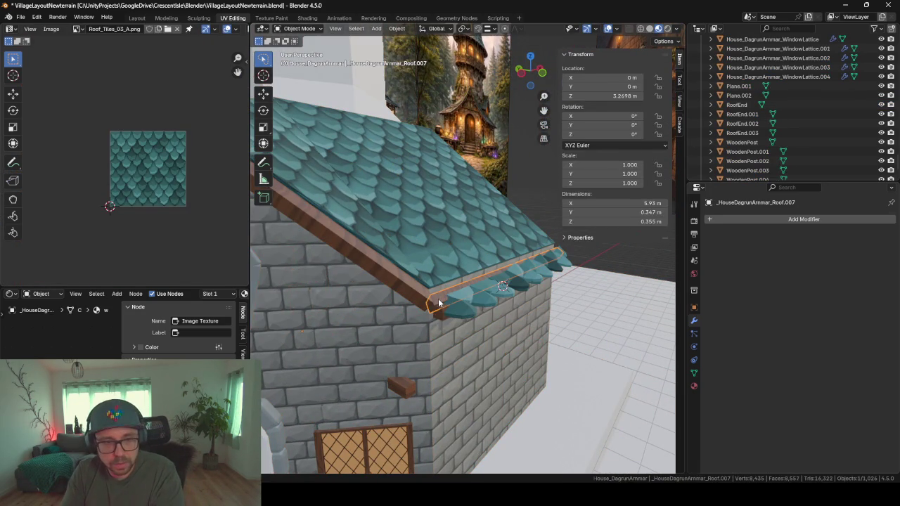
pyautogui.press('Delete')
pyautogui.hotkey('ctrl', 'z')
pyautogui.moveTo(580, 286)
pyautogui.mouseDown(button='middle')
pyautogui.moveTo(495, 287)
pyautogui.moveTo(481, 354)
pyautogui.moveTo(495, 355)
pyautogui.mouseUp(button='middle')
pyautogui.press('Delete')
pyautogui.click(485, 314)
# Step: Move RoofEnd 0.31965 m along Z and 0.25933 m along Y
pyautogui.press('g')
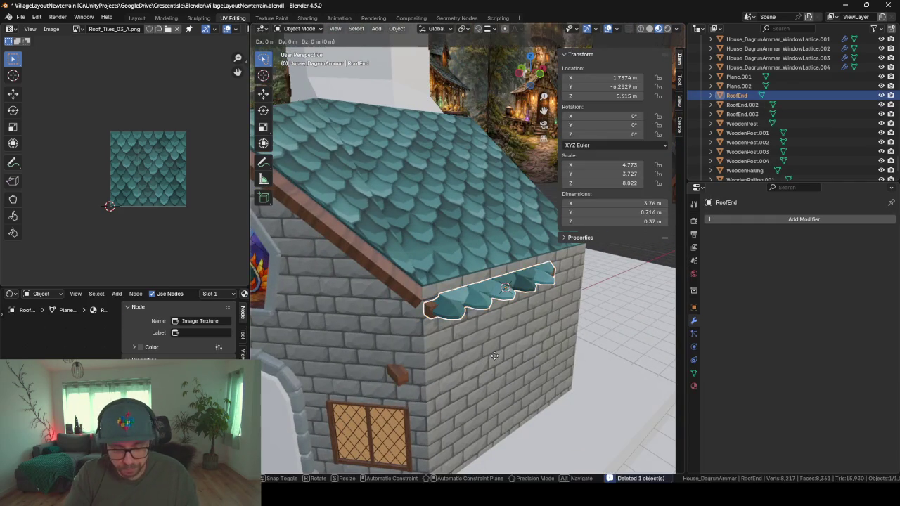
pyautogui.press('z')
pyautogui.click(492, 345)
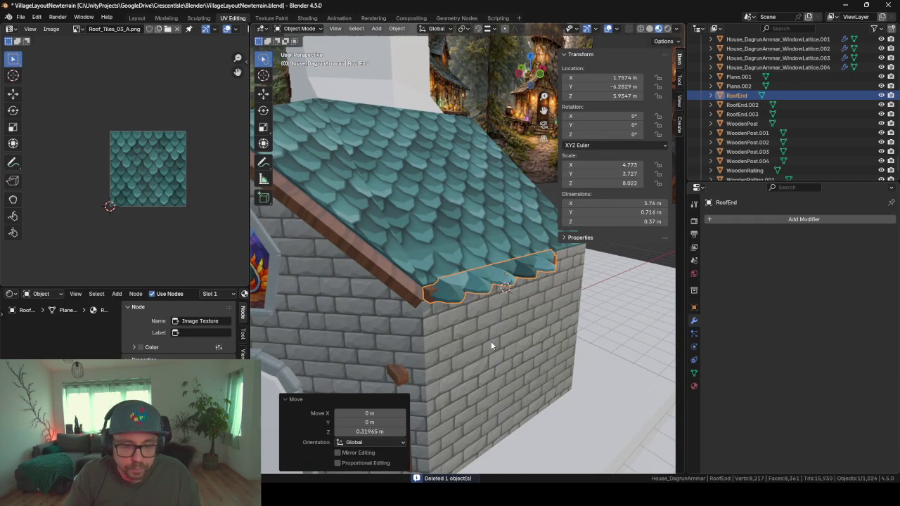
pyautogui.scroll(2, 490, 341)
pyautogui.moveTo(491, 341)
pyautogui.mouseDown(button='middle')
pyautogui.moveTo(485, 308)
pyautogui.moveTo(454, 294)
pyautogui.moveTo(501, 301)
pyautogui.moveTo(506, 311)
pyautogui.mouseUp(button='middle')
pyautogui.press('g')
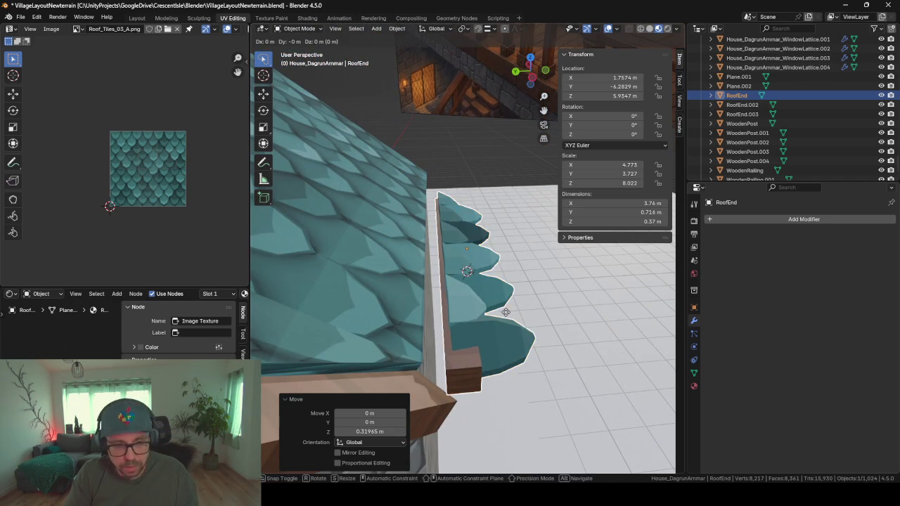
pyautogui.press('x')
pyautogui.press('y')
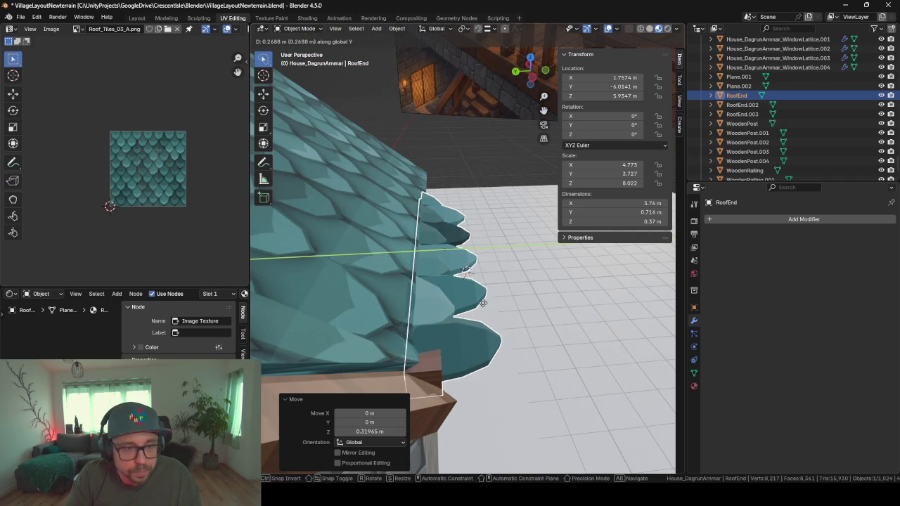
pyautogui.click(495, 326)
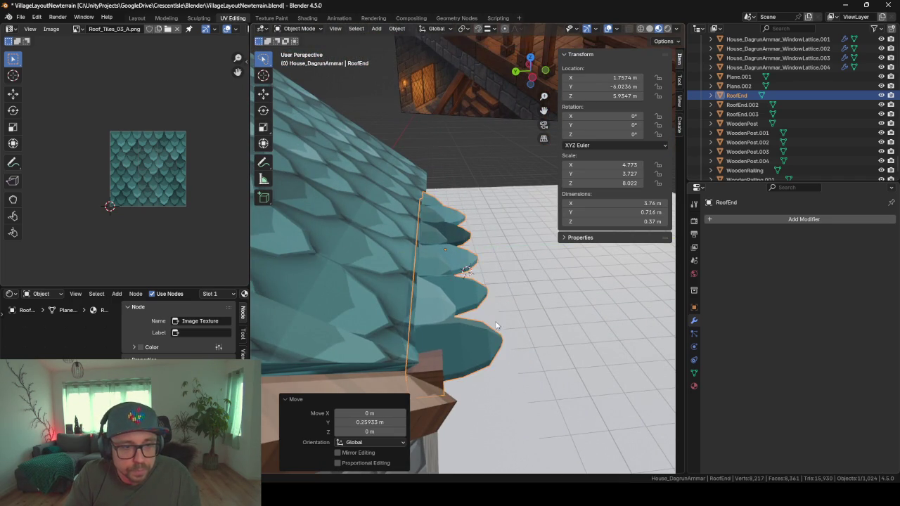
pyautogui.moveTo(496, 326)
pyautogui.mouseDown(button='middle')
pyautogui.moveTo(428, 303)
pyautogui.moveTo(447, 311)
pyautogui.moveTo(483, 292)
pyautogui.moveTo(490, 311)
pyautogui.mouseUp(button='middle')
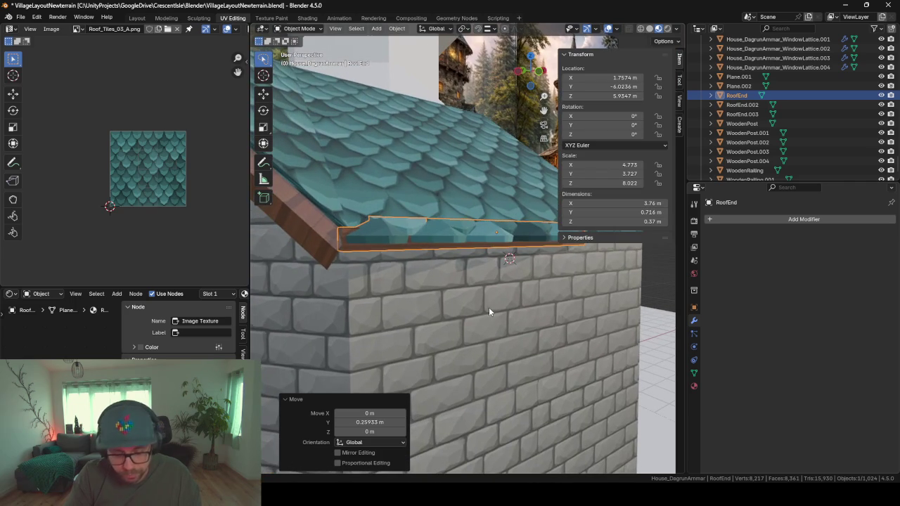
# Step: Lower the RoofEnd cap row along Z toward the roof edge
pyautogui.press('g')
pyautogui.press('z')
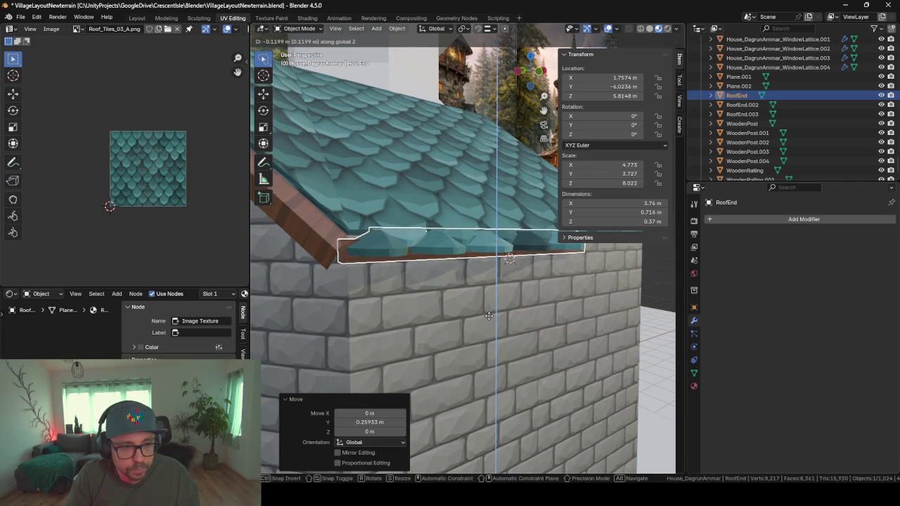
pyautogui.click(490, 318)
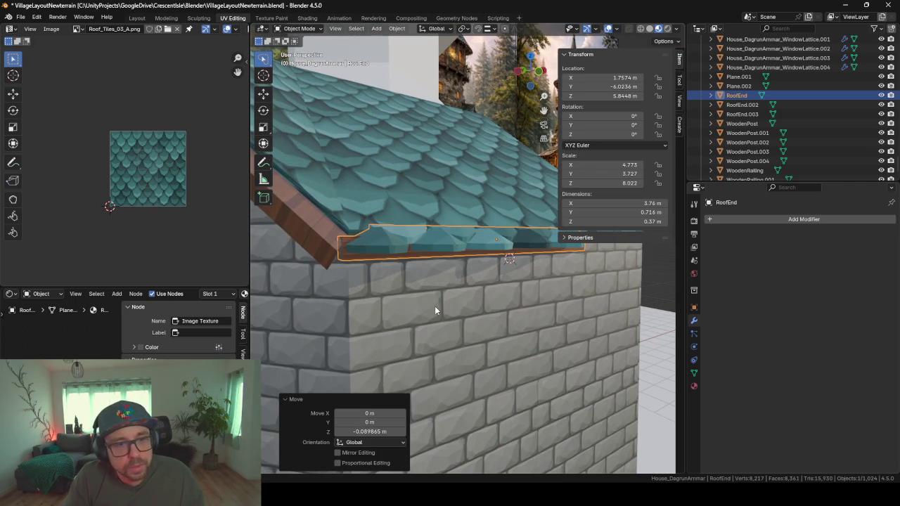
pyautogui.moveTo(434, 306); pyautogui.dragTo(421, 292, button='middle')
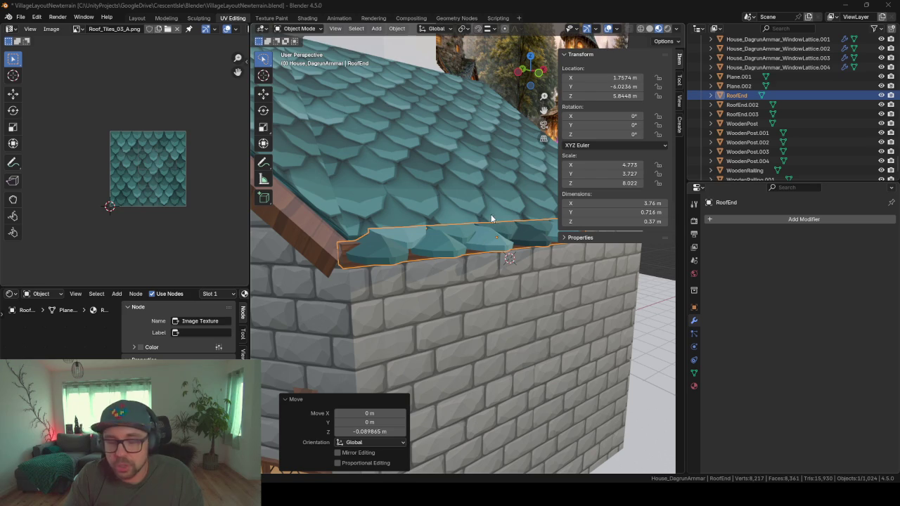
pyautogui.moveTo(491, 219)
pyautogui.mouseDown(button='middle')
pyautogui.moveTo(532, 237)
pyautogui.moveTo(525, 232)
pyautogui.moveTo(548, 203)
pyautogui.moveTo(596, 206)
pyautogui.moveTo(529, 215)
pyautogui.moveTo(533, 238)
pyautogui.moveTo(482, 257)
pyautogui.mouseUp(button='middle')
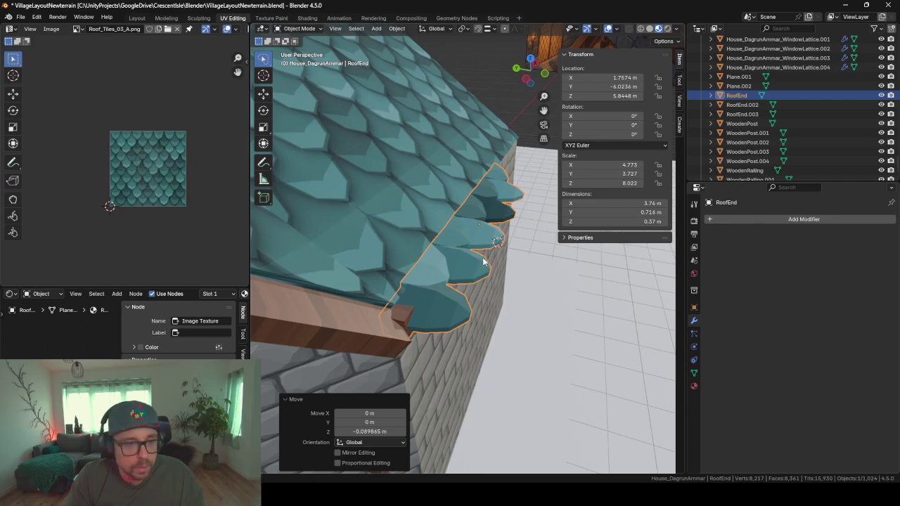
# Step: Fine-tune the cap row to Z 5.8256 m and nudge it inward to Y -6.039 m
pyautogui.press('g')
pyautogui.press('z')
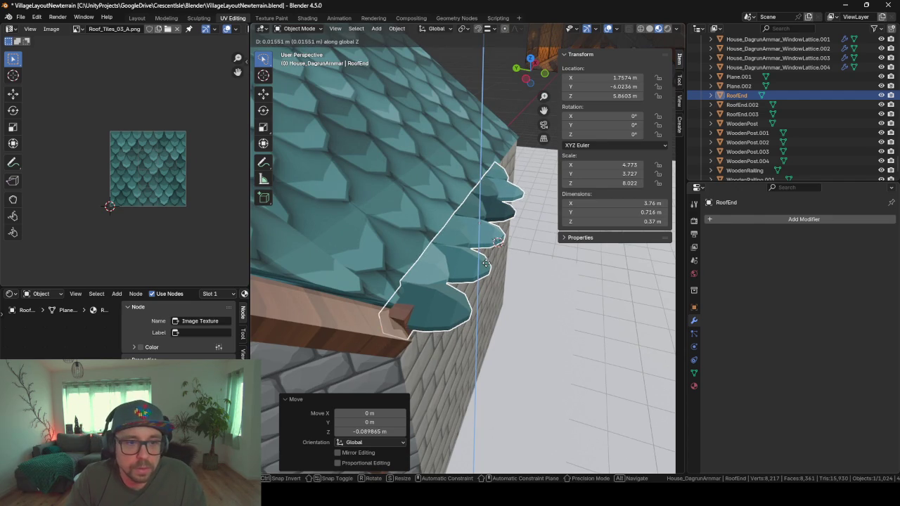
pyautogui.click(485, 266)
pyautogui.moveTo(485, 266)
pyautogui.mouseDown(button='middle')
pyautogui.moveTo(391, 237)
pyautogui.moveTo(450, 308)
pyautogui.moveTo(386, 327)
pyautogui.moveTo(412, 336)
pyautogui.mouseUp(button='middle')
pyautogui.press('g')
pyautogui.press('y')
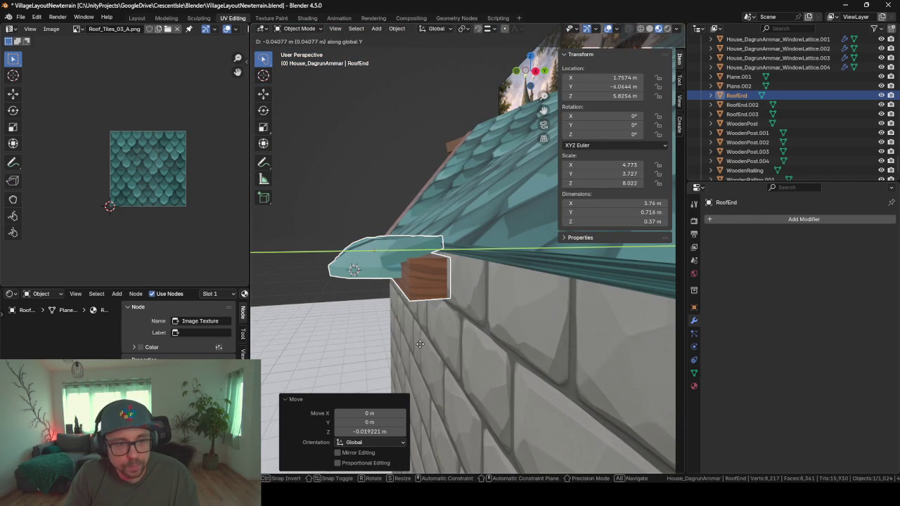
pyautogui.click(422, 348)
pyautogui.moveTo(422, 347)
pyautogui.mouseDown(button='middle')
pyautogui.moveTo(431, 381)
pyautogui.moveTo(412, 321)
pyautogui.mouseUp(button='middle')
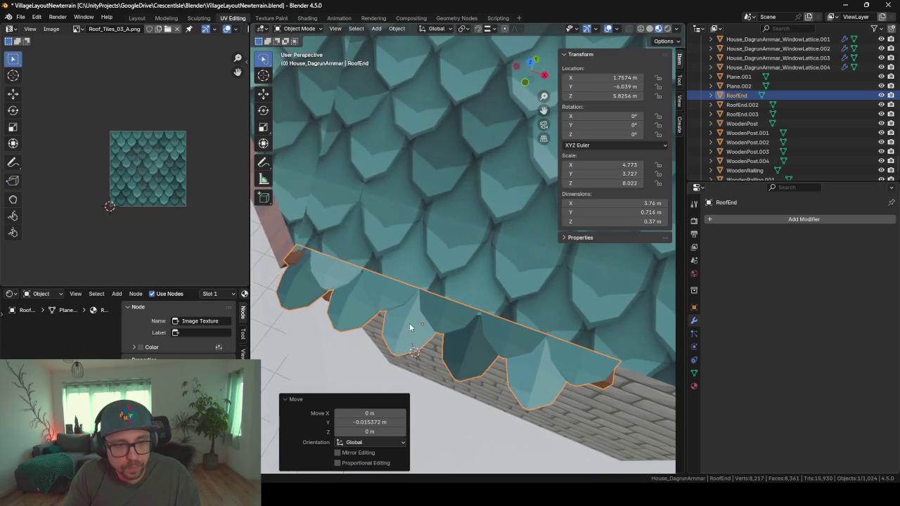
pyautogui.moveTo(379, 275)
pyautogui.mouseDown(button='middle')
pyautogui.moveTo(392, 307)
pyautogui.moveTo(438, 300)
pyautogui.moveTo(487, 224)
pyautogui.moveTo(562, 269)
pyautogui.moveTo(526, 306)
pyautogui.moveTo(527, 319)
pyautogui.moveTo(434, 331)
pyautogui.mouseUp(button='middle')
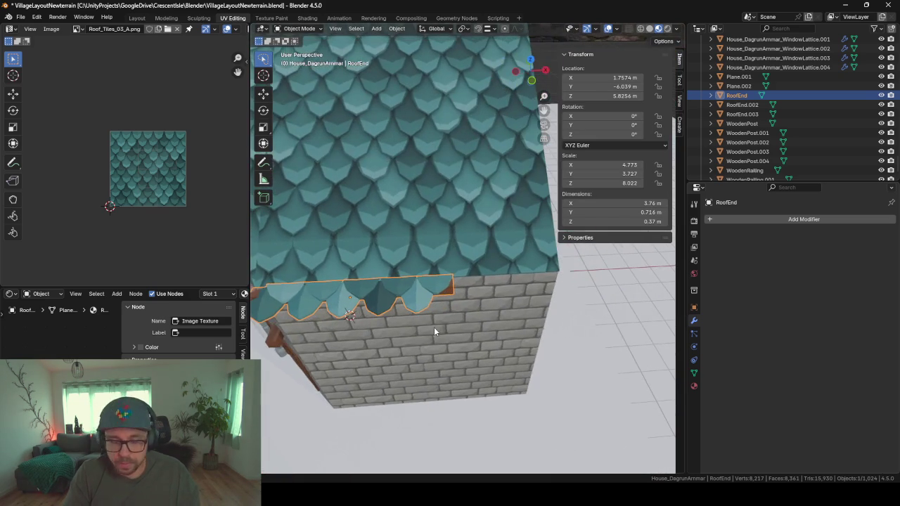
# Step: Duplicate the RoofEnd cap row and slide the copy along X beside the original
pyautogui.hotkey('shift', 'd')
pyautogui.press('x')
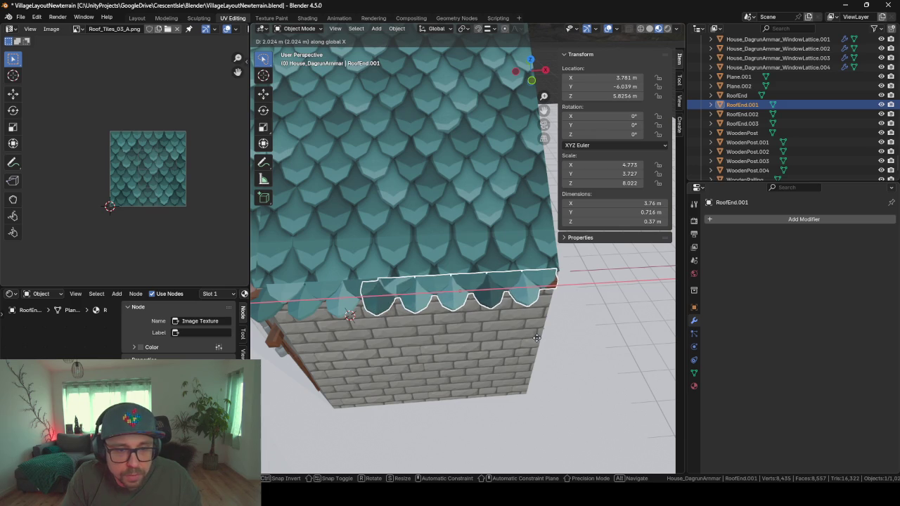
pyautogui.click(541, 348)
pyautogui.press('KP_Decimal')
pyautogui.moveTo(470, 320)
pyautogui.mouseDown(button='middle')
pyautogui.moveTo(432, 296)
pyautogui.moveTo(462, 322)
pyautogui.moveTo(505, 326)
pyautogui.moveTo(504, 334)
pyautogui.mouseUp(button='middle')
# Step: Move RoofEnd.001 along X to 3.8377 m to close the gap, then select it
pyautogui.press('g')
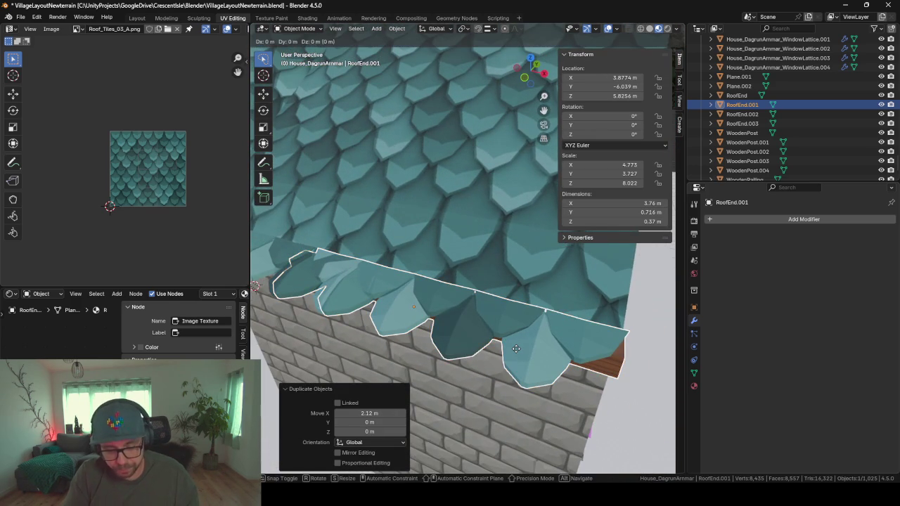
pyautogui.press('x')
pyautogui.click(514, 347)
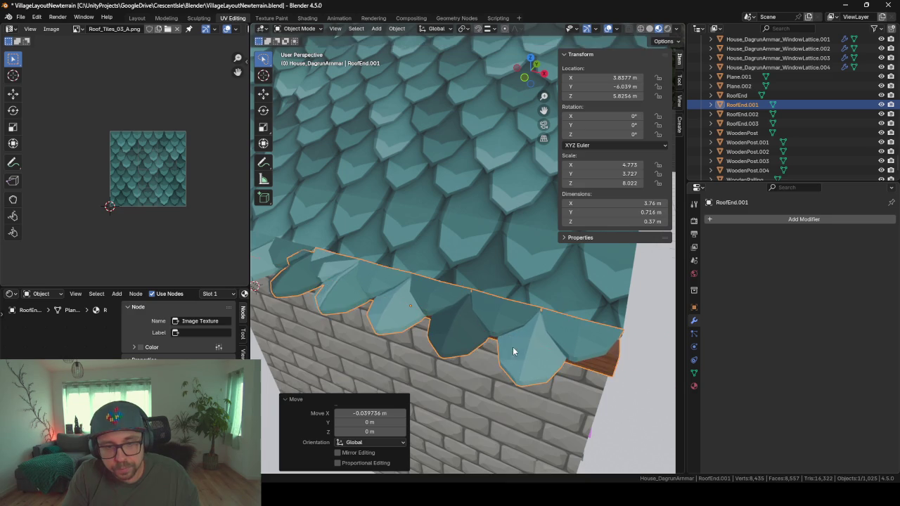
pyautogui.moveTo(513, 347)
pyautogui.mouseDown(button='middle')
pyautogui.moveTo(522, 358)
pyautogui.moveTo(486, 341)
pyautogui.moveTo(504, 365)
pyautogui.moveTo(464, 332)
pyautogui.moveTo(442, 329)
pyautogui.mouseUp(button='middle')
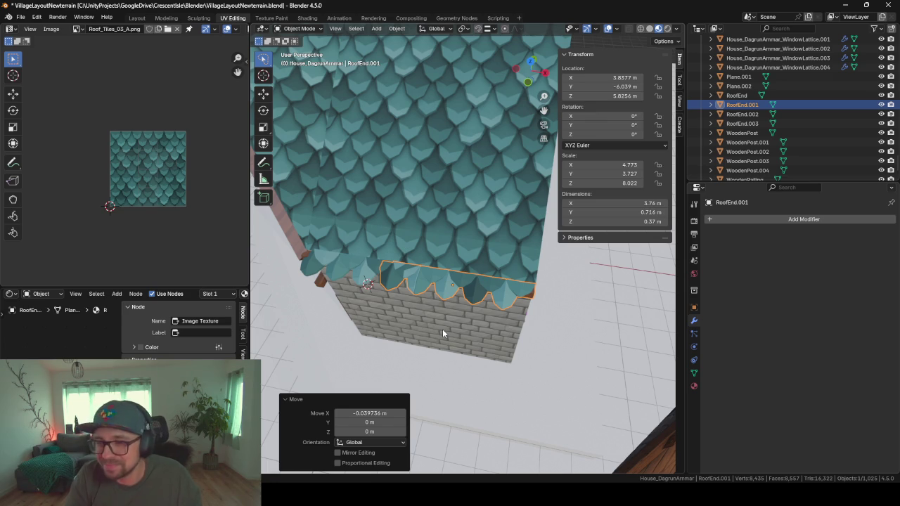
pyautogui.click(357, 279)
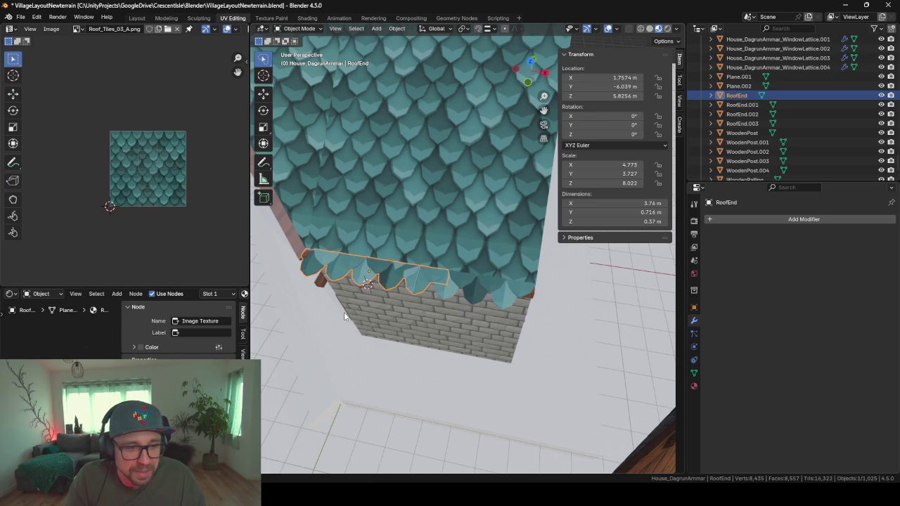
pyautogui.moveTo(344, 316)
pyautogui.mouseDown(button='middle')
pyautogui.moveTo(316, 329)
pyautogui.moveTo(524, 288)
pyautogui.moveTo(405, 233)
pyautogui.moveTo(361, 234)
pyautogui.moveTo(491, 251)
pyautogui.mouseUp(button='middle')
pyautogui.click(529, 288)
# Step: Delete the old side-eave cap pieces RoofEnd.002, RoofEnd.003 and the Roof.006 trim
pyautogui.click(453, 245)
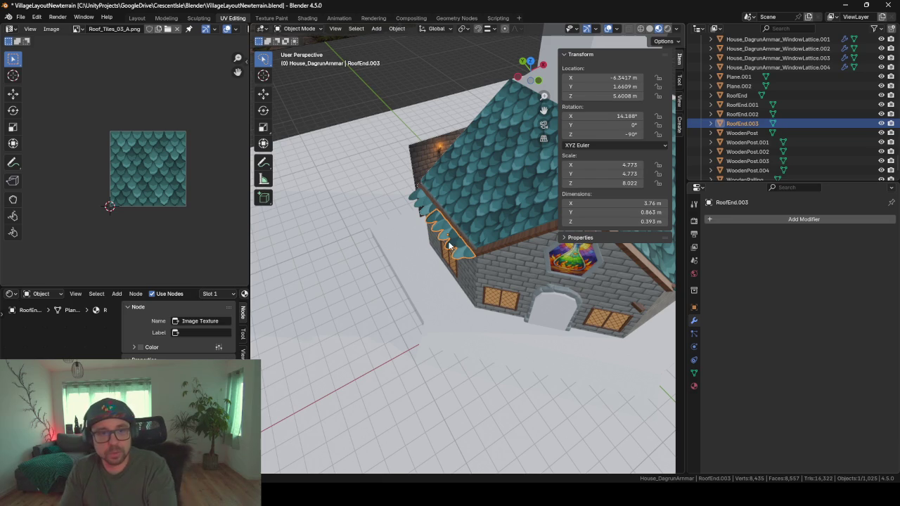
pyautogui.press('Delete')
pyautogui.click(436, 220)
pyautogui.press('Delete')
pyautogui.click(453, 227)
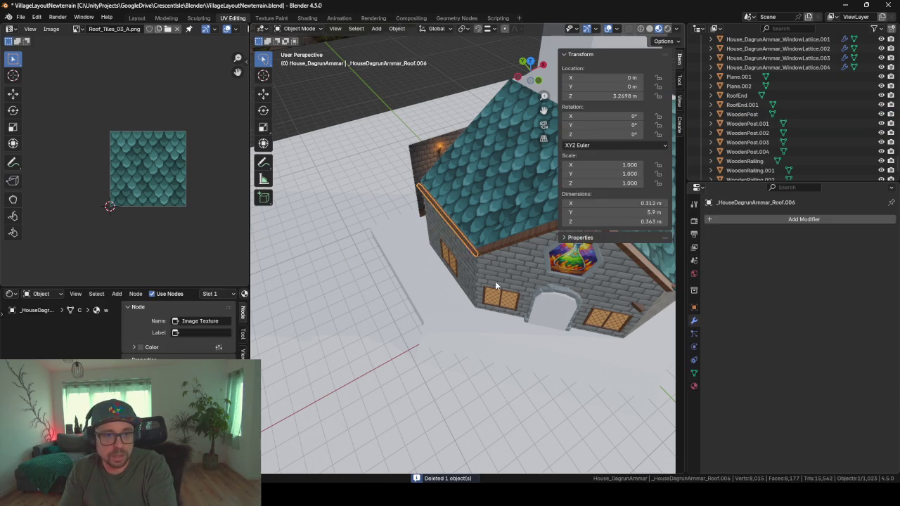
pyautogui.press('Delete')
pyautogui.moveTo(584, 299); pyautogui.dragTo(507, 284, button='middle')
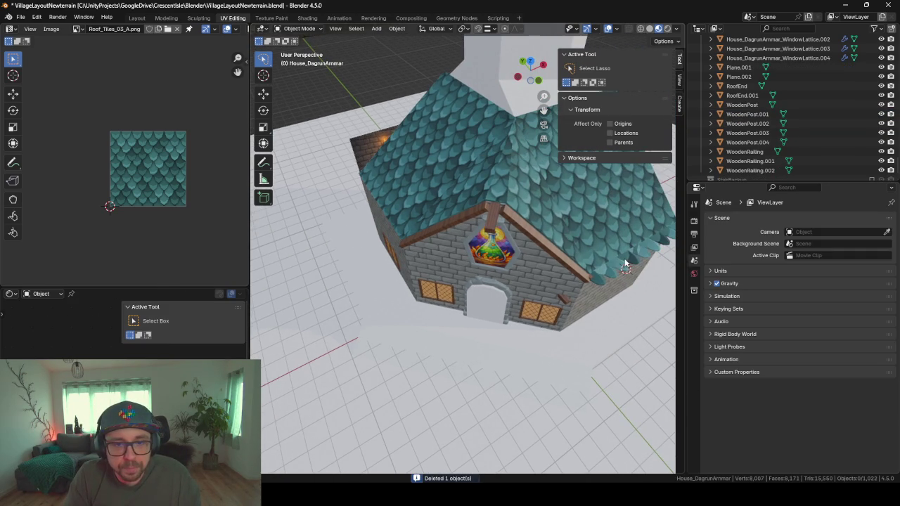
# Step: Duplicate RoofEnd and RoofEnd.001 in place and rotate the copies -90° around Z
pyautogui.click(485, 309)
pyautogui.moveTo(625, 264)
pyautogui.mouseDown(button='middle')
pyautogui.moveTo(486, 310)
pyautogui.moveTo(470, 345)
pyautogui.mouseUp(button='middle')
pyautogui.keyDown('shift'); pyautogui.click(496, 318); pyautogui.keyUp('shift')
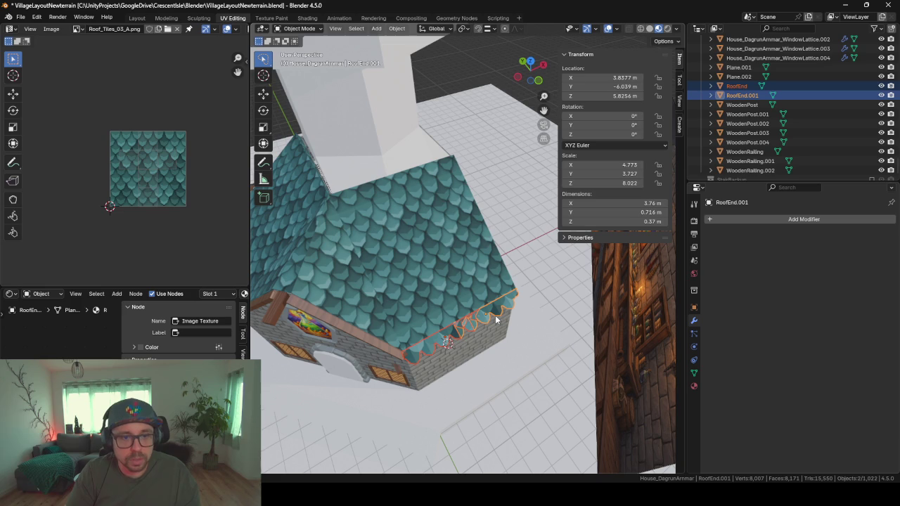
pyautogui.hotkey('shift', 'd')
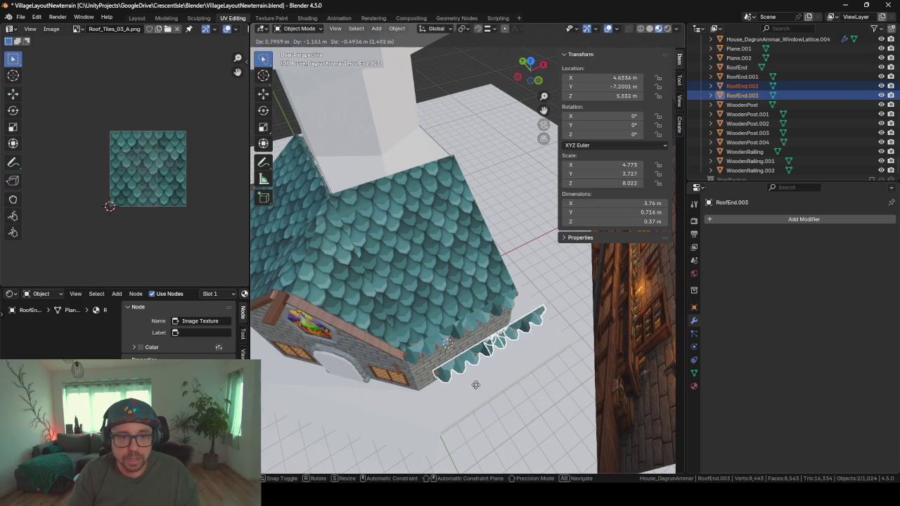
pyautogui.rightClick(477, 385)
pyautogui.write('r')
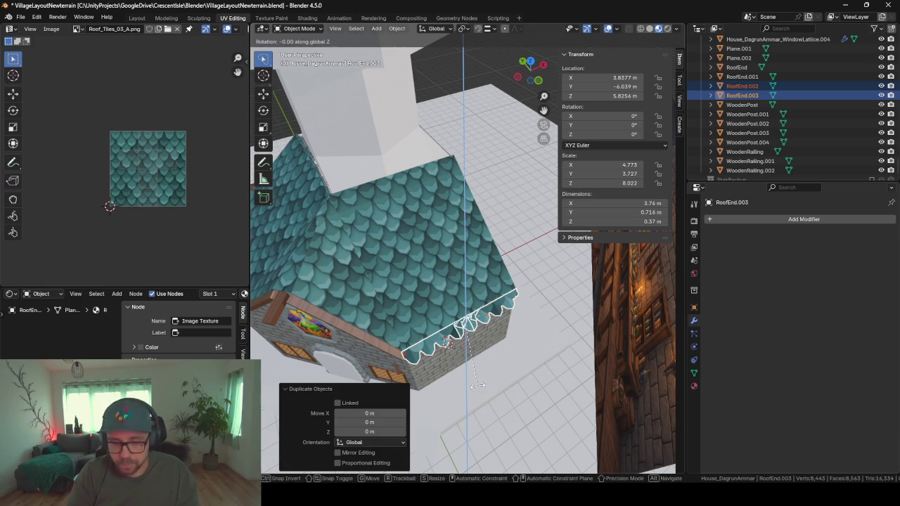
pyautogui.write('z-90')
pyautogui.press('Return')
# Step: Move the rotated copies horizontally, keeping their height, to the house's other side
pyautogui.moveTo(571, 275); pyautogui.dragTo(471, 283, button='middle')
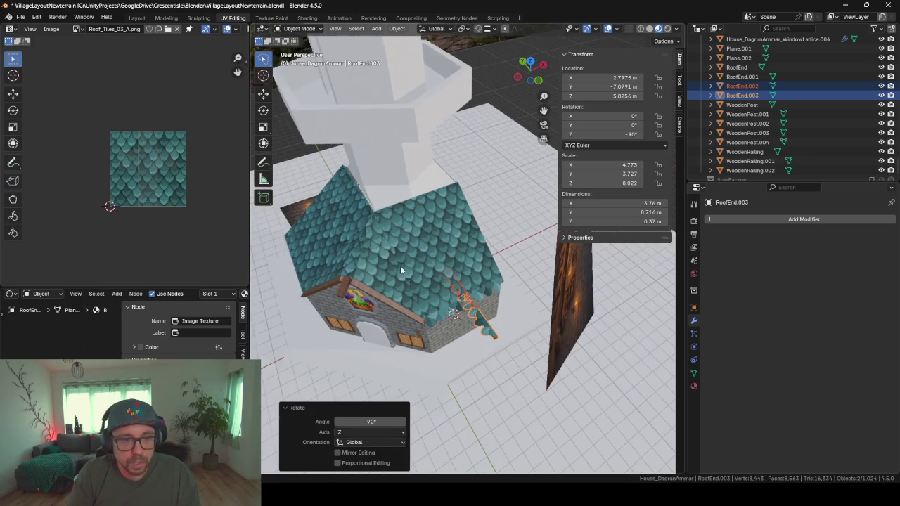
pyautogui.press('g')
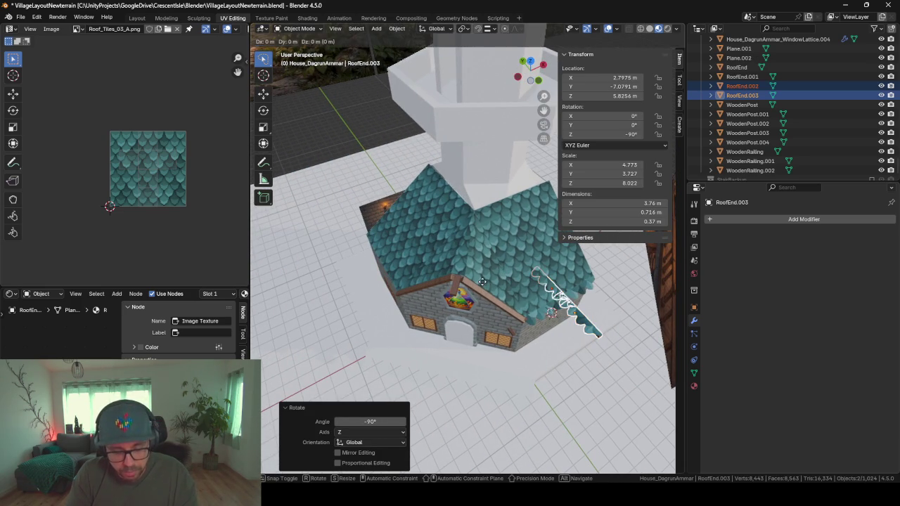
pyautogui.hotkey('shift', 'z')
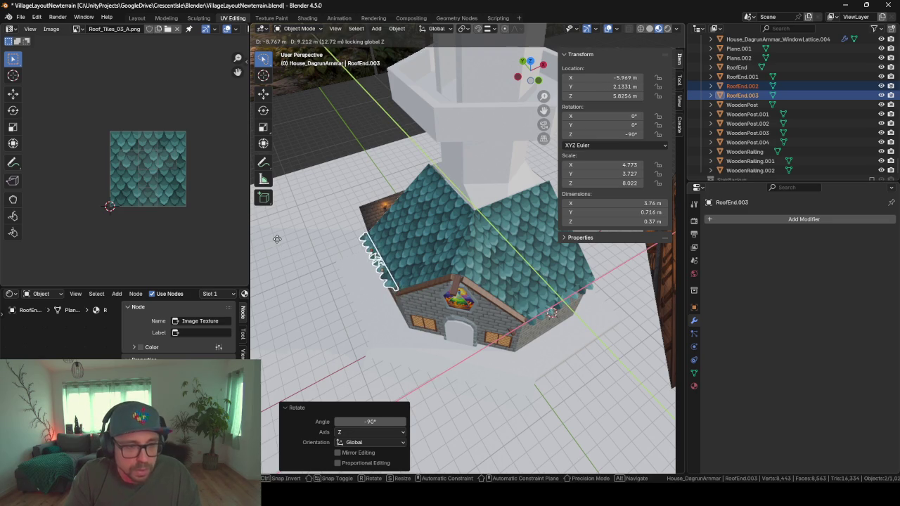
pyautogui.click(279, 243)
pyautogui.press('KP_Decimal')
pyautogui.moveTo(482, 372); pyautogui.dragTo(521, 300, button='middle')
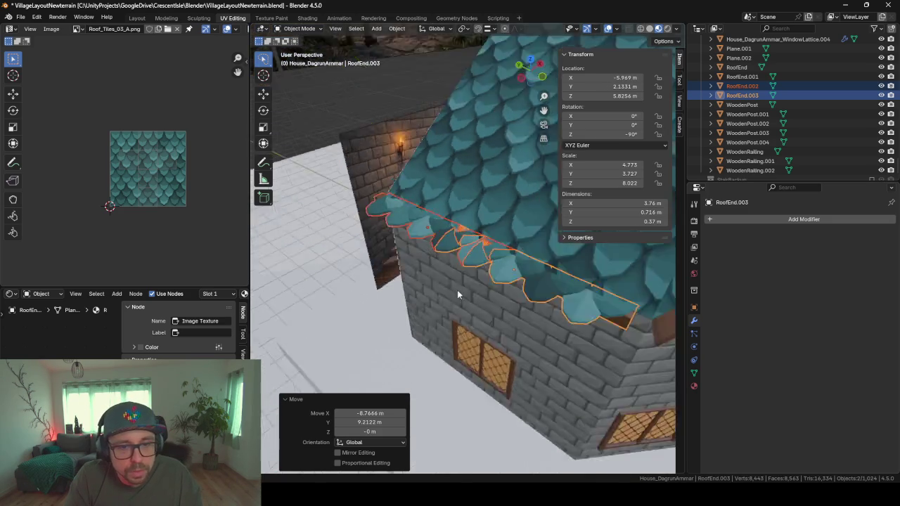
# Step: Fine-tune the copies along Y, then X, then Y so they fit the eave
pyautogui.press('g')
pyautogui.press('y')
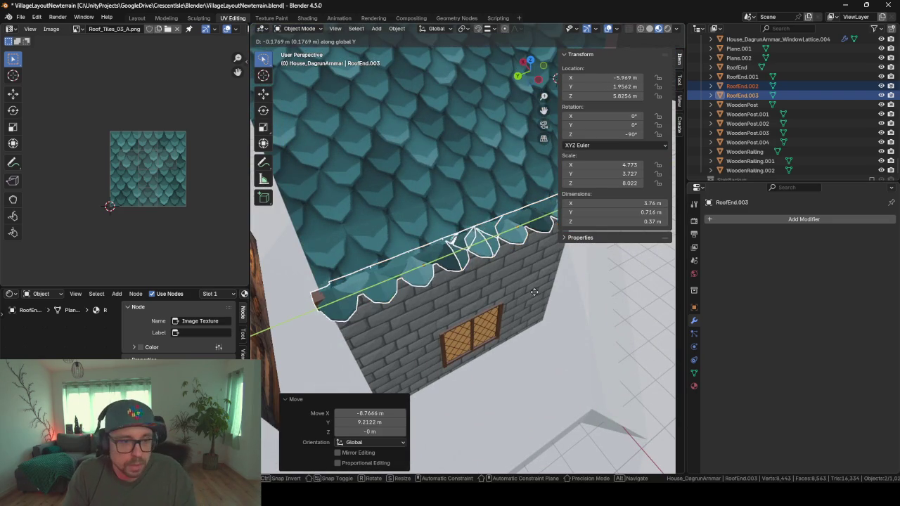
pyautogui.click(464, 281)
pyautogui.moveTo(464, 281)
pyautogui.mouseDown(button='middle')
pyautogui.moveTo(533, 233)
pyautogui.moveTo(528, 269)
pyautogui.mouseUp(button='middle')
pyautogui.press('g')
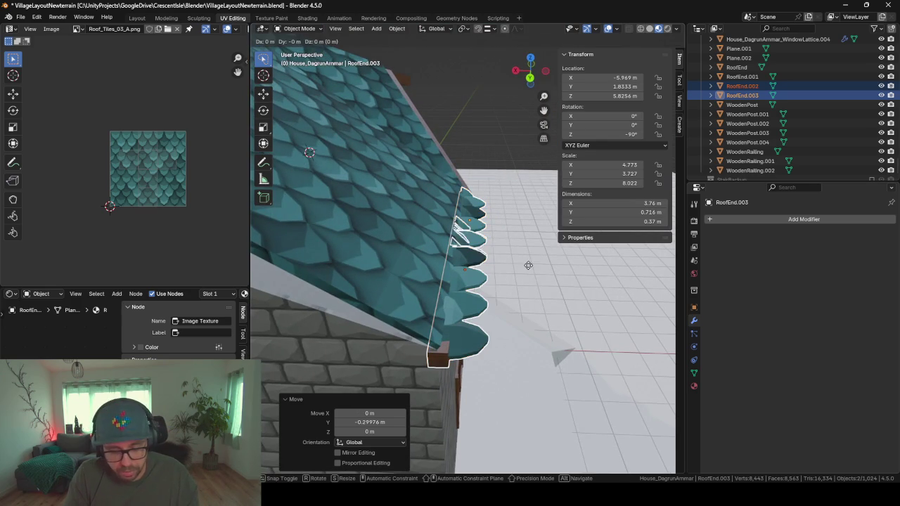
pyautogui.press('x')
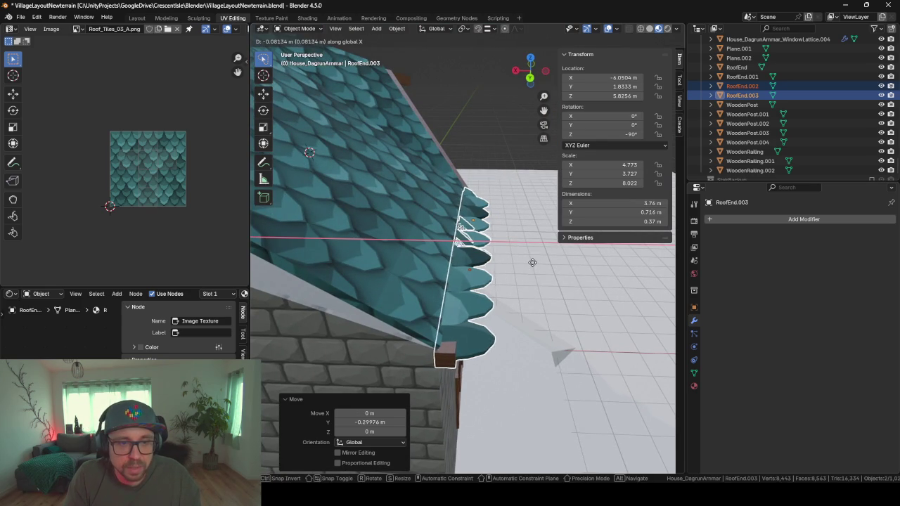
pyautogui.click(529, 265)
pyautogui.moveTo(529, 264)
pyautogui.mouseDown(button='middle')
pyautogui.moveTo(445, 304)
pyautogui.moveTo(498, 310)
pyautogui.moveTo(399, 316)
pyautogui.mouseUp(button='middle')
pyautogui.press('g')
pyautogui.press('y')
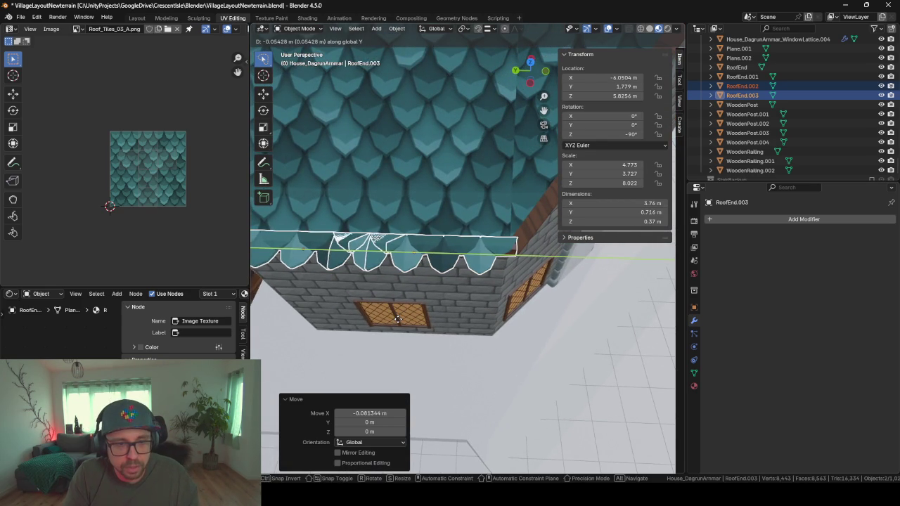
pyautogui.click(396, 321)
# Step: Check the fit from several angles and select only RoofEnd.003 at X -6.0504 m, Y 1.8597 m
pyautogui.moveTo(395, 321)
pyautogui.mouseDown(button='middle')
pyautogui.moveTo(393, 331)
pyautogui.moveTo(523, 330)
pyautogui.mouseUp(button='middle')
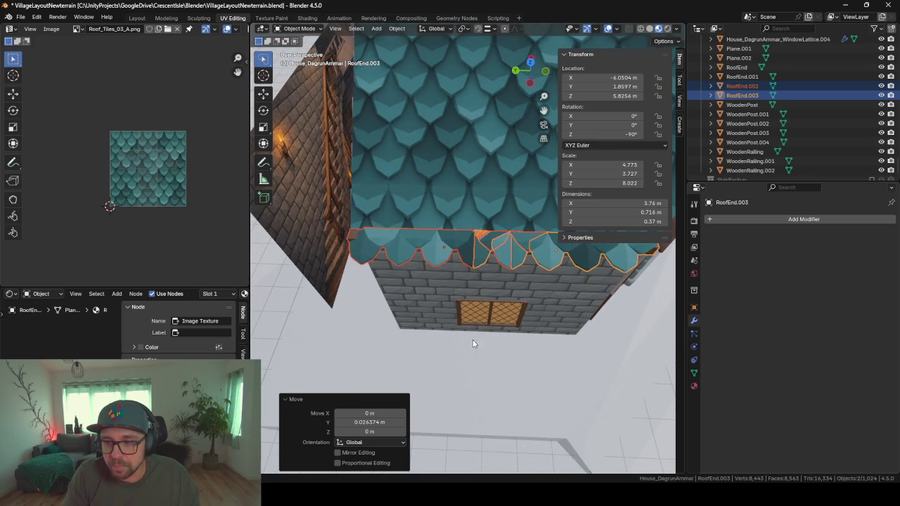
pyautogui.moveTo(344, 307)
pyautogui.mouseDown(button='middle')
pyautogui.moveTo(457, 256)
pyautogui.moveTo(425, 279)
pyautogui.mouseUp(button='middle')
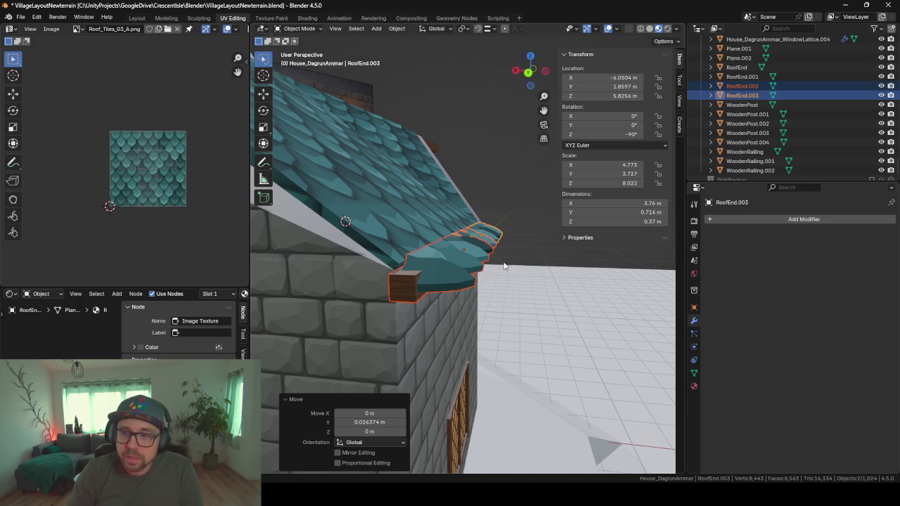
pyautogui.moveTo(503, 266); pyautogui.dragTo(437, 279, button='middle')
pyautogui.moveTo(500, 296)
pyautogui.mouseDown(button='middle')
pyautogui.moveTo(548, 290)
pyautogui.moveTo(398, 350)
pyautogui.mouseUp(button='middle')
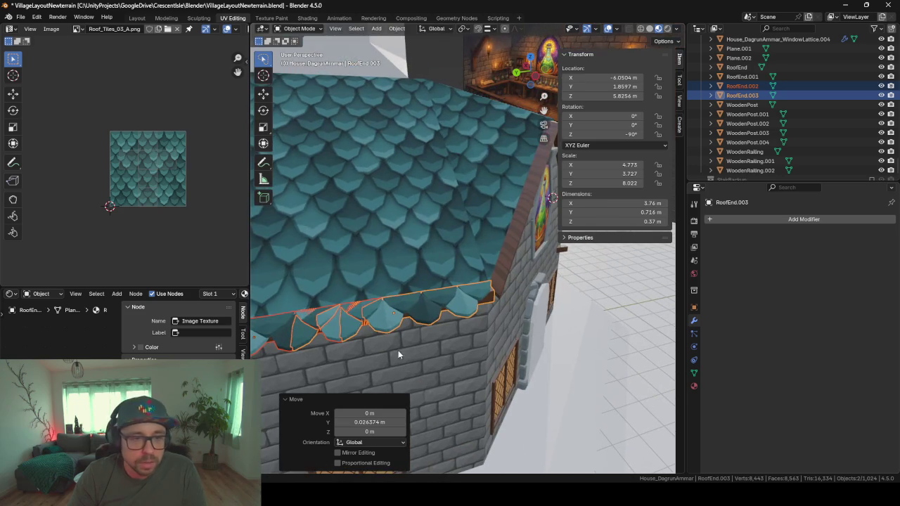
pyautogui.click(367, 310)
pyautogui.moveTo(473, 316)
pyautogui.mouseDown(button='middle')
pyautogui.moveTo(428, 328)
pyautogui.moveTo(455, 338)
pyautogui.mouseUp(button='middle')
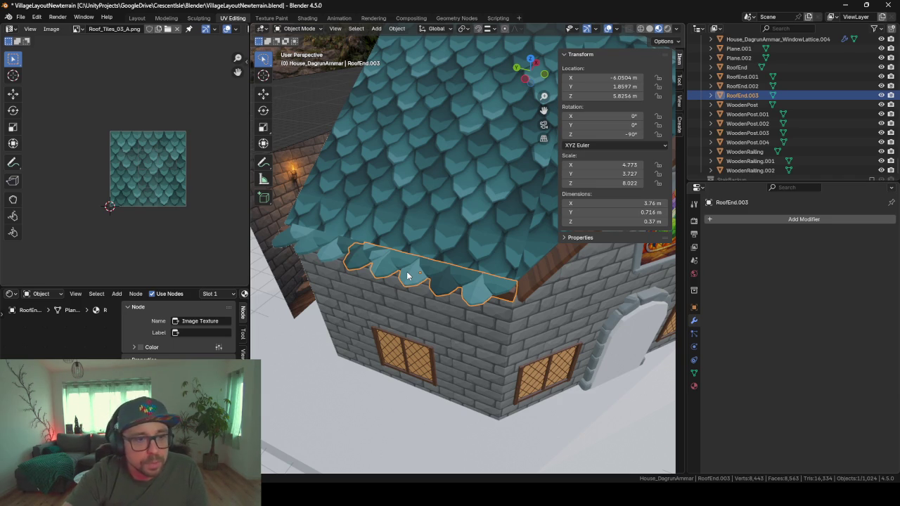
# Step: Orbit and zoom around the house to inspect the roof and walls
pyautogui.scroll(-4, 472, 171)
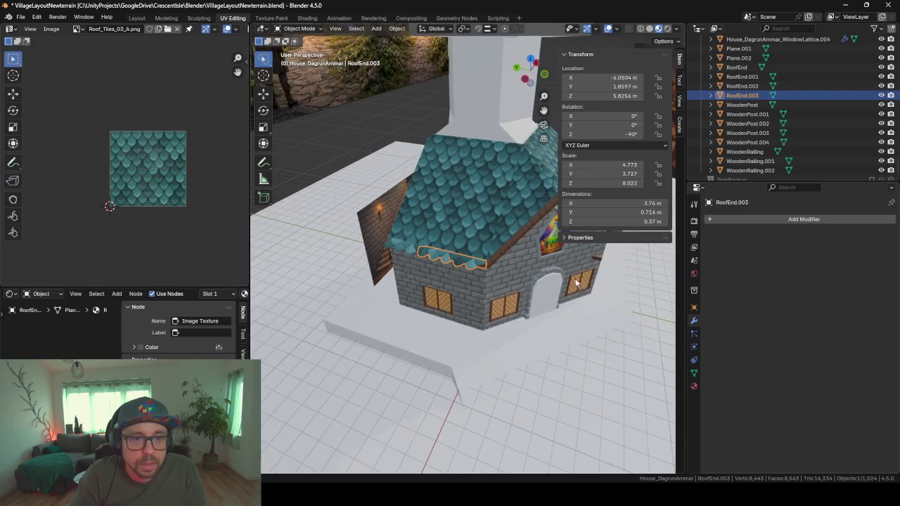
pyautogui.moveTo(472, 171)
pyautogui.mouseDown(button='middle')
pyautogui.moveTo(453, 314)
pyautogui.moveTo(373, 267)
pyautogui.moveTo(483, 212)
pyautogui.mouseUp(button='middle')
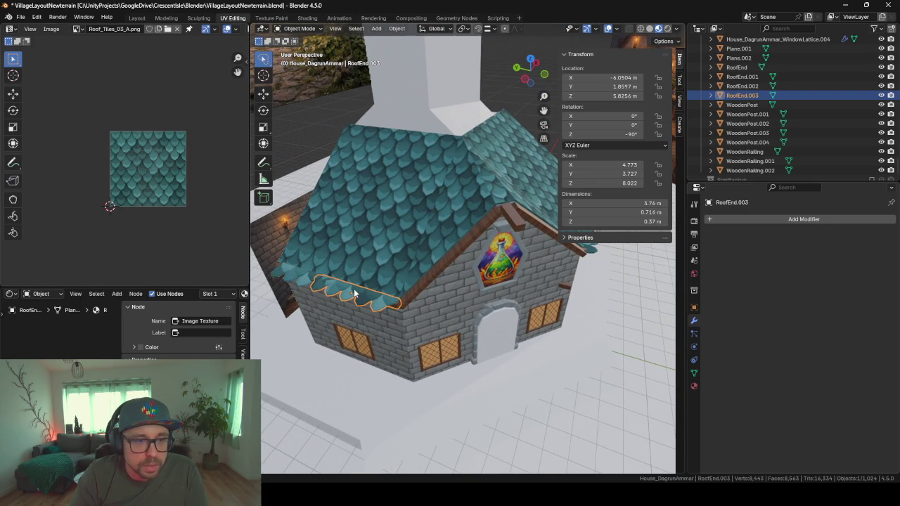
pyautogui.scroll(3, 357, 315)
pyautogui.scroll(2, 408, 274)
pyautogui.moveTo(433, 296); pyautogui.dragTo(426, 283, button='middle')
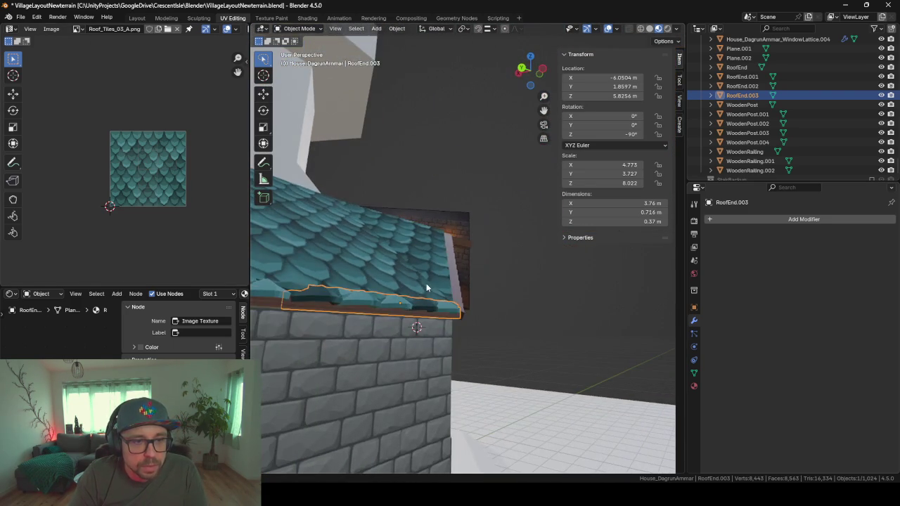
pyautogui.click(404, 323)
pyautogui.moveTo(404, 322)
pyautogui.mouseDown(button='middle')
pyautogui.moveTo(575, 329)
pyautogui.moveTo(462, 346)
pyautogui.moveTo(553, 346)
pyautogui.moveTo(412, 347)
pyautogui.moveTo(329, 384)
pyautogui.moveTo(404, 336)
pyautogui.moveTo(414, 299)
pyautogui.moveTo(421, 305)
pyautogui.moveTo(363, 315)
pyautogui.moveTo(391, 308)
pyautogui.moveTo(307, 246)
pyautogui.moveTo(579, 267)
pyautogui.moveTo(487, 263)
pyautogui.moveTo(483, 285)
pyautogui.moveTo(521, 265)
pyautogui.moveTo(518, 316)
pyautogui.moveTo(502, 331)
pyautogui.moveTo(564, 357)
pyautogui.moveTo(456, 386)
pyautogui.moveTo(526, 395)
pyautogui.moveTo(476, 385)
pyautogui.mouseUp(button='middle')
pyautogui.scroll(1, 414, 299)
pyautogui.scroll(2, 417, 304)
pyautogui.scroll(-3, 486, 366)
# Step: Hide the Empty.010 reference image, widen the 3D viewport, and switch to Firefox
pyautogui.click(494, 348)
pyautogui.press('h')
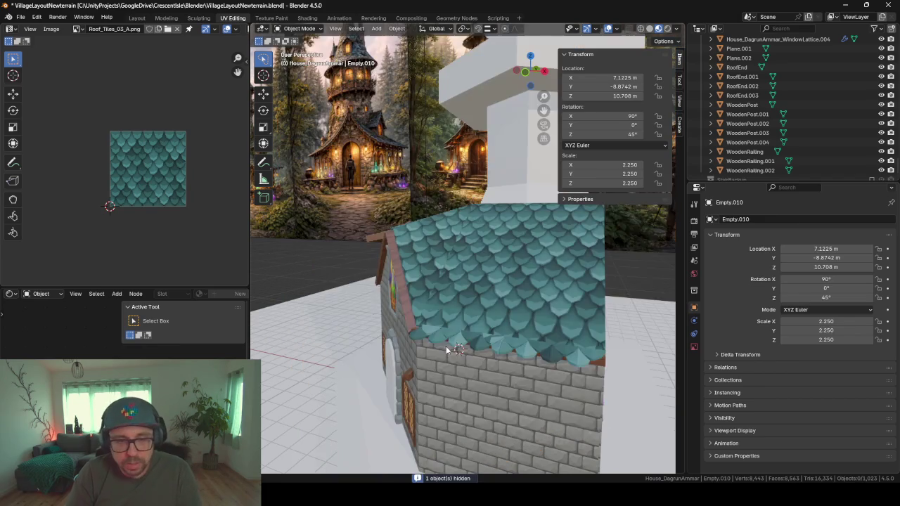
pyautogui.scroll(3, 457, 349)
pyautogui.moveTo(457, 354)
pyautogui.mouseDown(button='middle')
pyautogui.moveTo(428, 374)
pyautogui.moveTo(455, 386)
pyautogui.moveTo(468, 327)
pyautogui.mouseUp(button='middle')
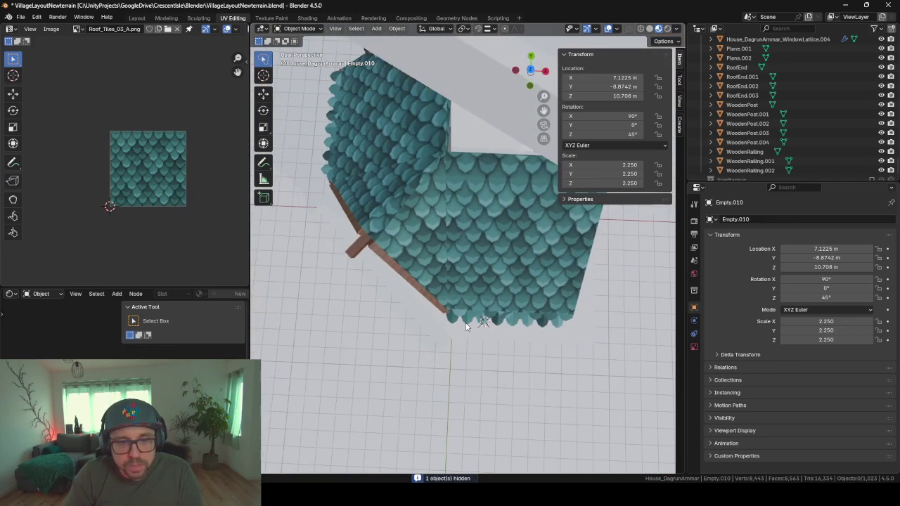
pyautogui.moveTo(420, 290)
pyautogui.mouseDown(button='middle')
pyautogui.moveTo(462, 269)
pyautogui.moveTo(382, 277)
pyautogui.moveTo(449, 251)
pyautogui.mouseUp(button='middle')
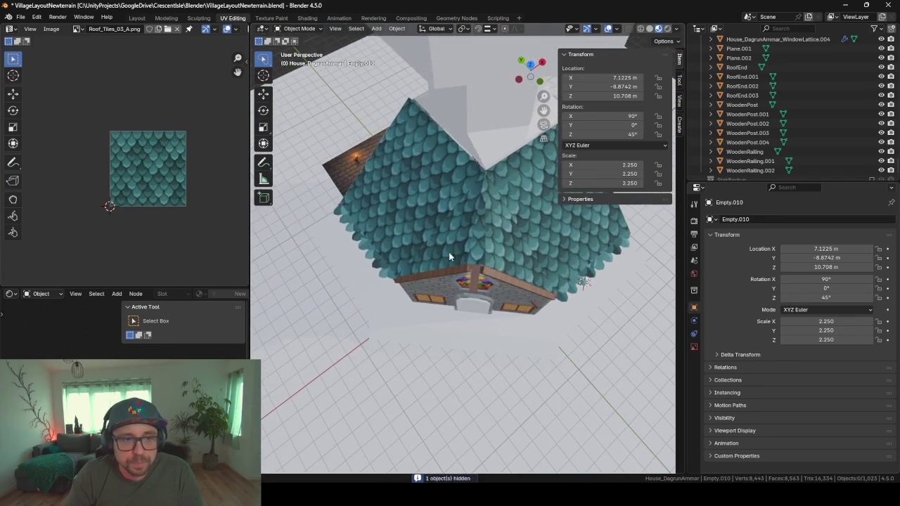
pyautogui.scroll(3, 331, 230)
pyautogui.moveTo(352, 274); pyautogui.dragTo(480, 239, button='middle')
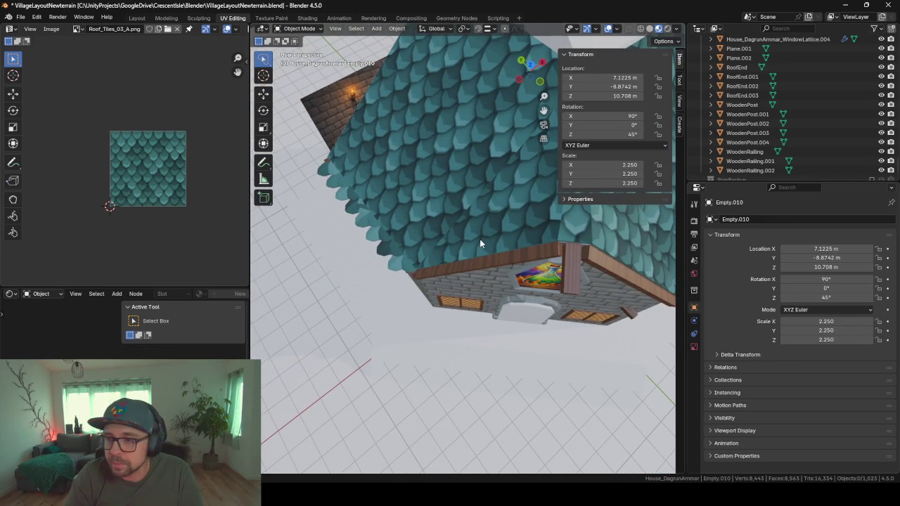
pyautogui.moveTo(519, 223); pyautogui.dragTo(539, 216, button='middle')
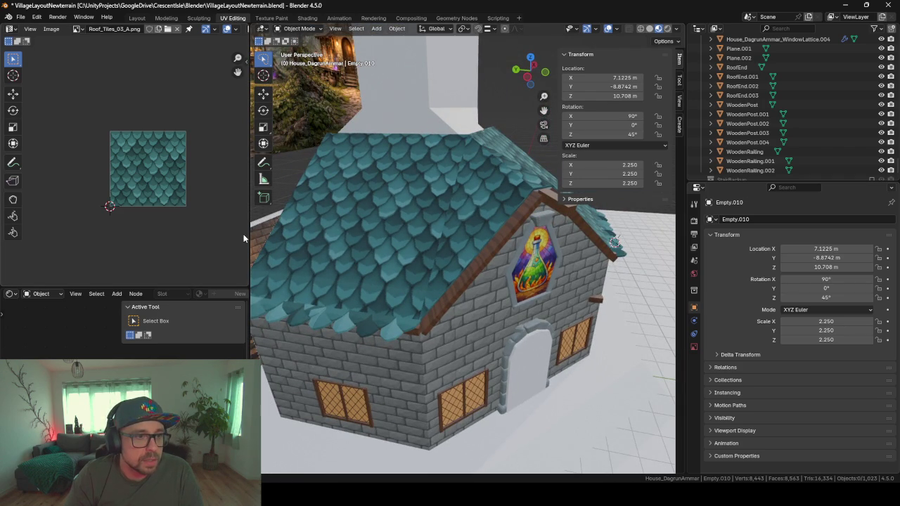
pyautogui.moveTo(251, 235); pyautogui.dragTo(153, 236)
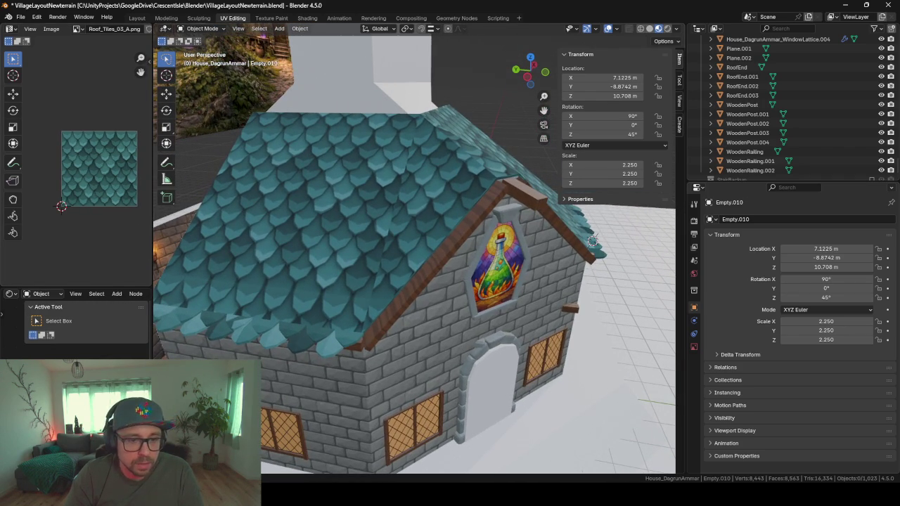
pyautogui.hotkey('alt', 'Tab')
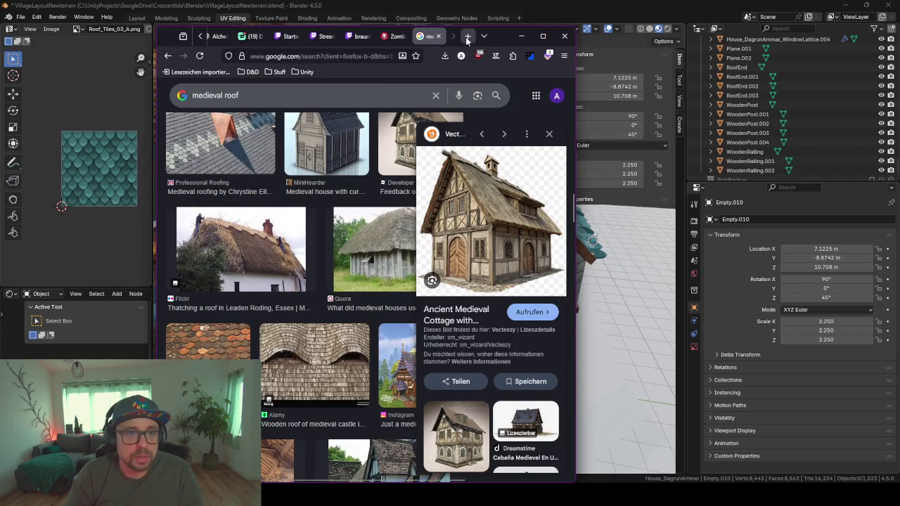
# Step: Search 'geometry nodes example' in a new Firefox tab
pyautogui.click(466, 36)
pyautogui.write('geomet')
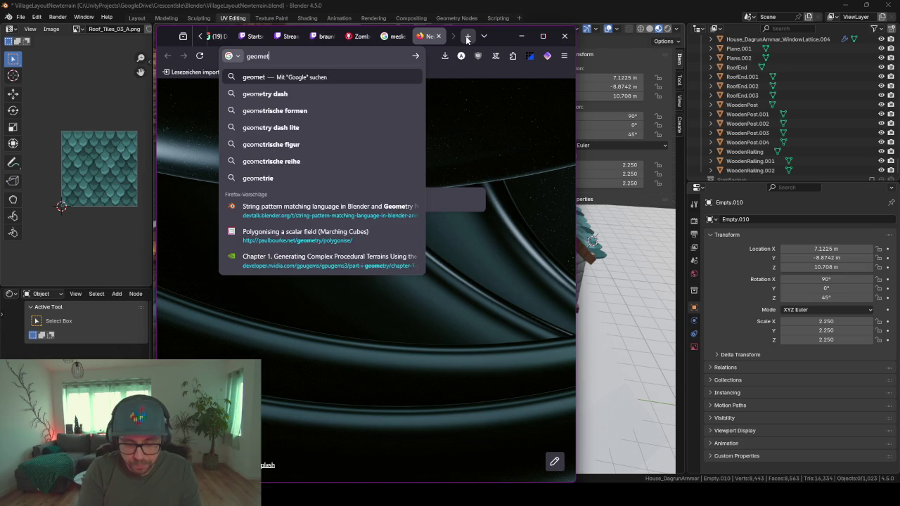
pyautogui.write('ru')
pyautogui.press('BackSpace')
pyautogui.write('y')
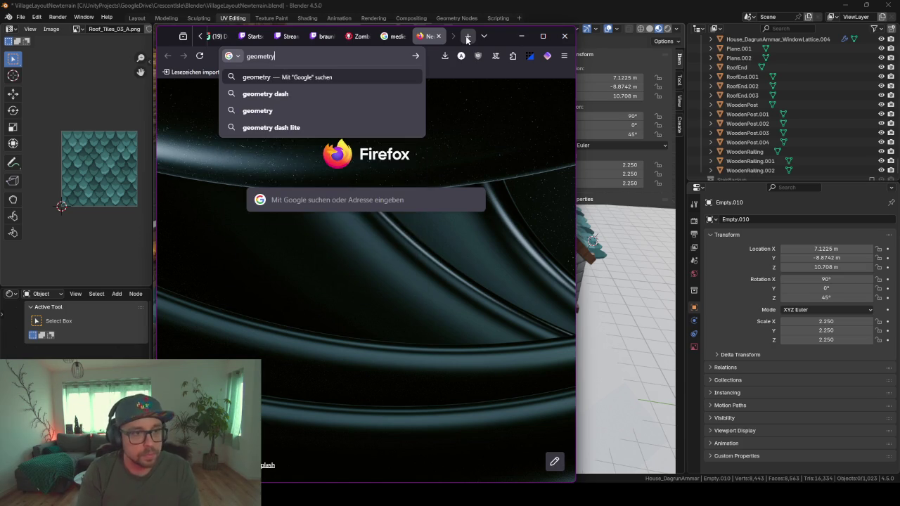
pyautogui.write(' nodes ex')
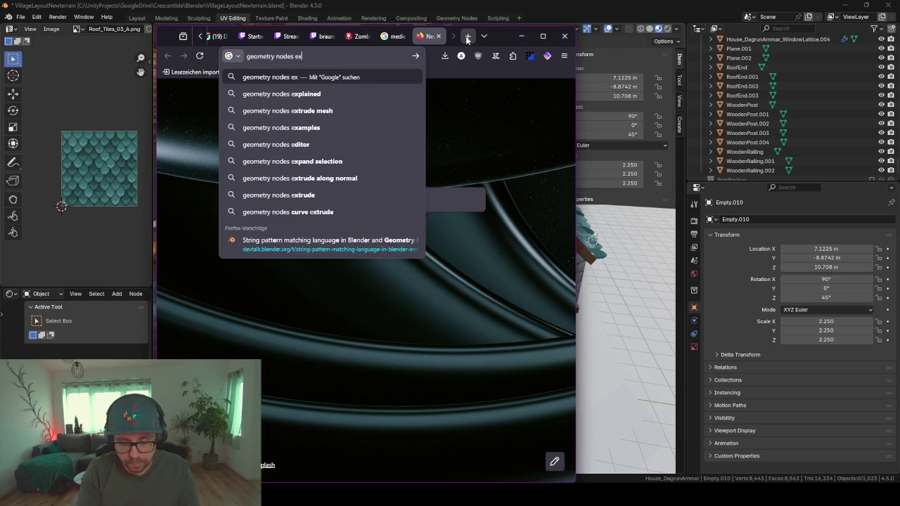
pyautogui.write('ample')
pyautogui.press('Return')
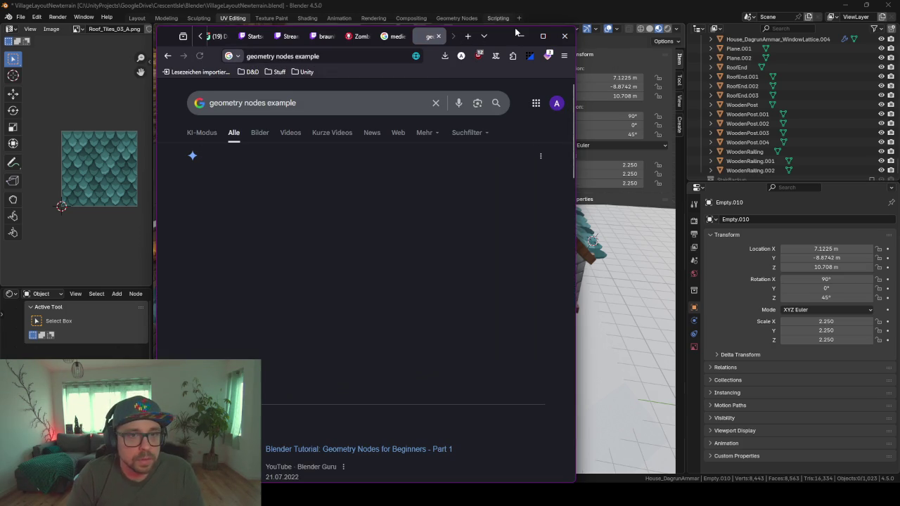
# Step: Preview the Geometry to Instance Node example in the image results, then return to Blender
pyautogui.press('super+Up')
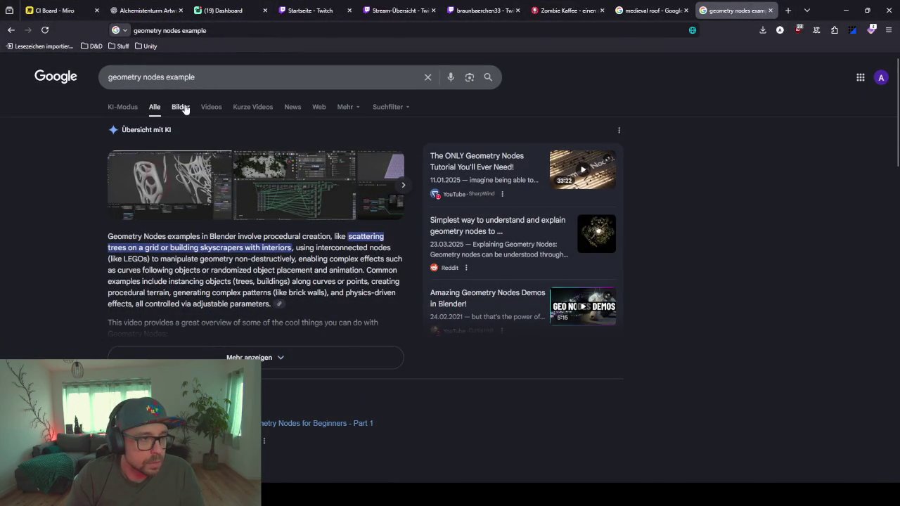
pyautogui.click(180, 107)
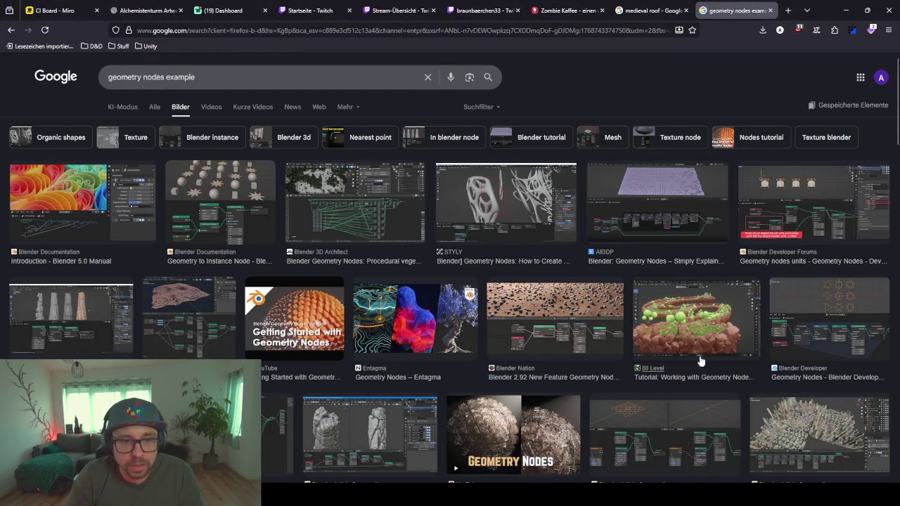
pyautogui.scroll(-1, 421, 322)
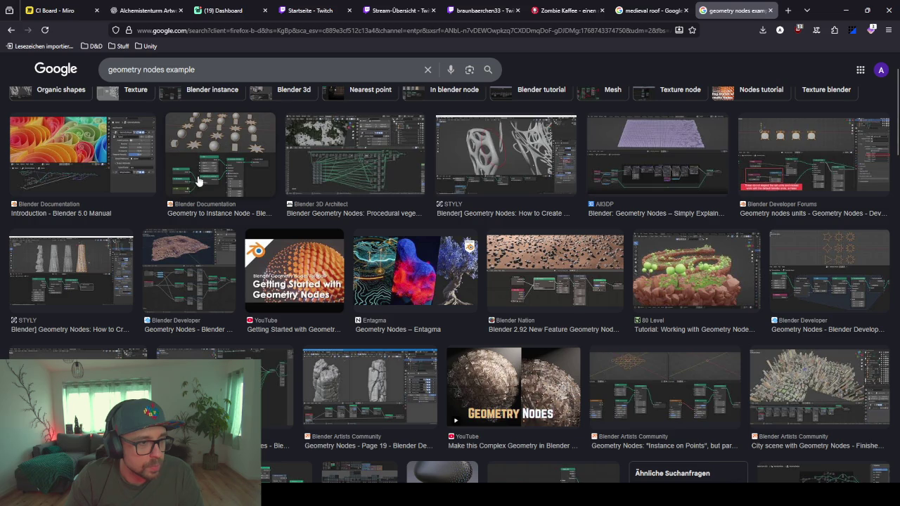
pyautogui.click(215, 186)
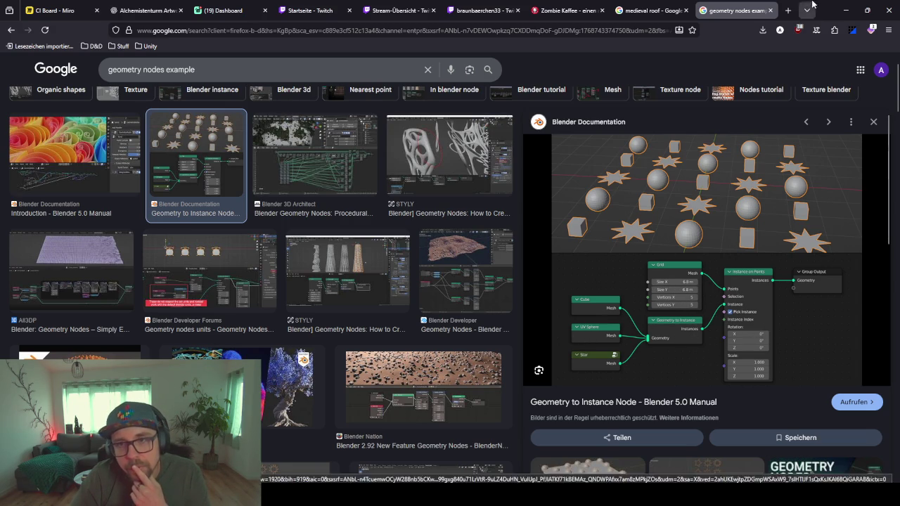
pyautogui.click(846, 10)
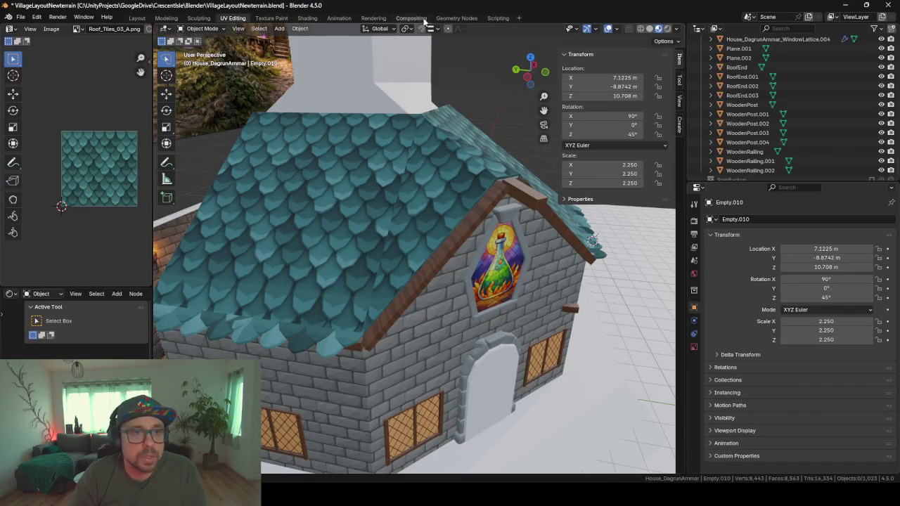
# Step: Switch to the Geometry Nodes workspace and zoom the viewport out
pyautogui.click(459, 18)
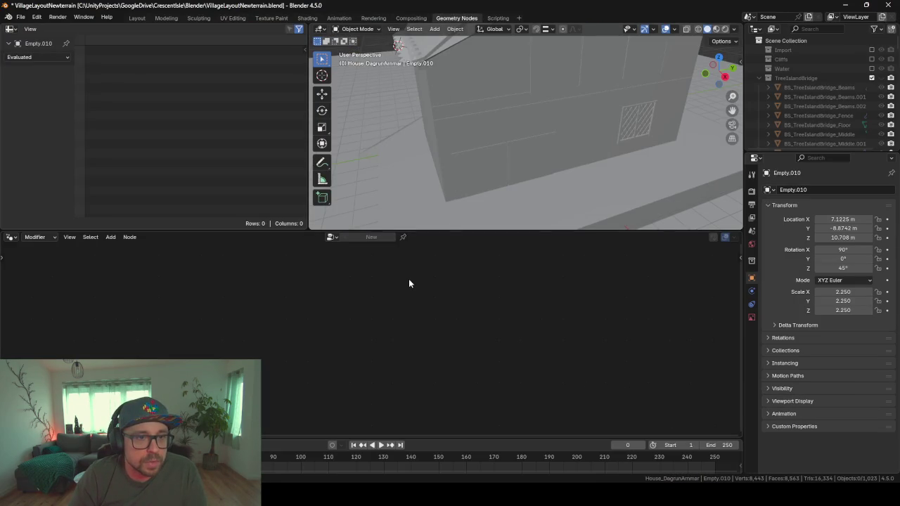
pyautogui.scroll(-3, 515, 141)
pyautogui.scroll(-2, 518, 126)
pyautogui.scroll(-2, 517, 126)
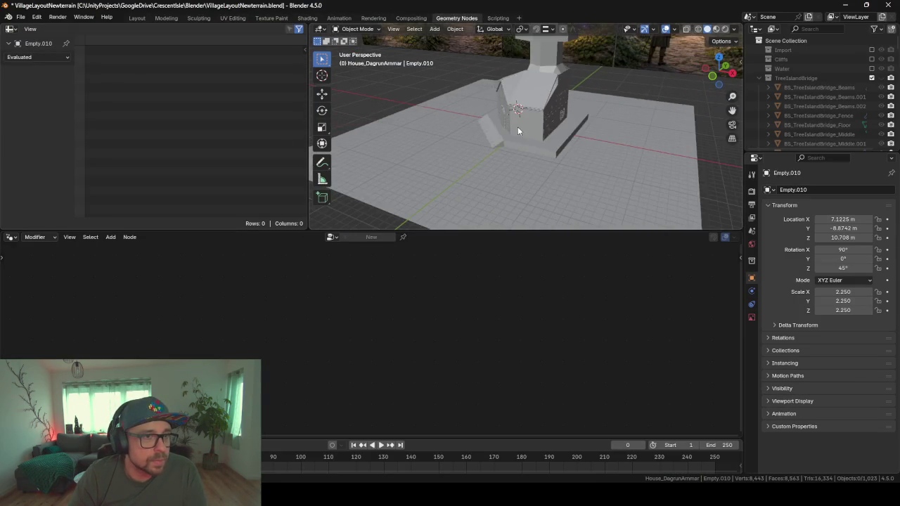
pyautogui.scroll(-2, 472, 128)
pyautogui.scroll(-1, 472, 131)
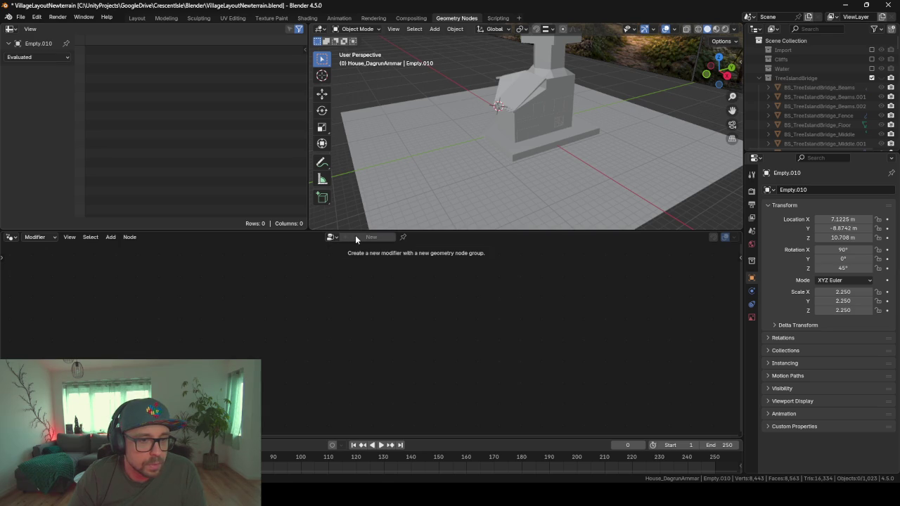
# Step: Select the gable trim piece _HouseDagrunAmmar_Roof.005 and bring up the Add Modifier list
pyautogui.click(508, 100)
pyautogui.scroll(2, 517, 157)
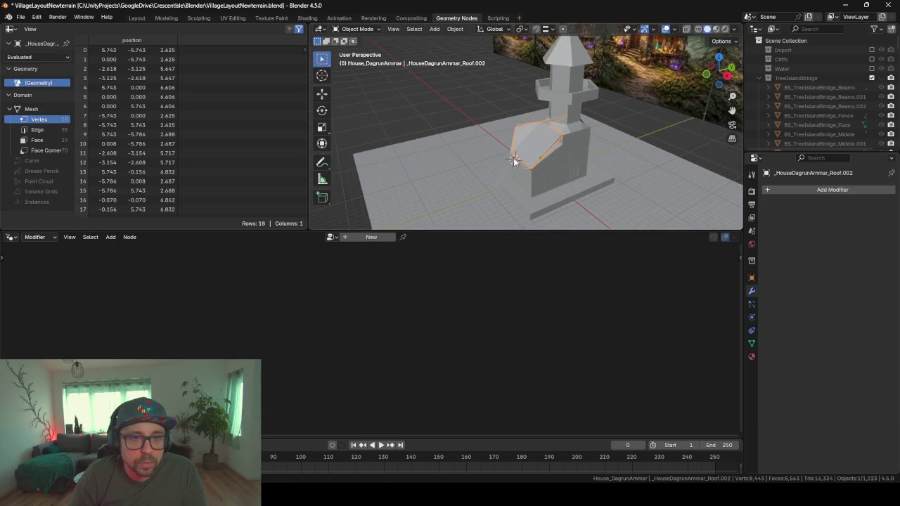
pyautogui.scroll(2, 517, 157)
pyautogui.scroll(-1, 517, 158)
pyautogui.moveTo(609, 148); pyautogui.dragTo(545, 163, button='middle')
pyautogui.scroll(3, 587, 190)
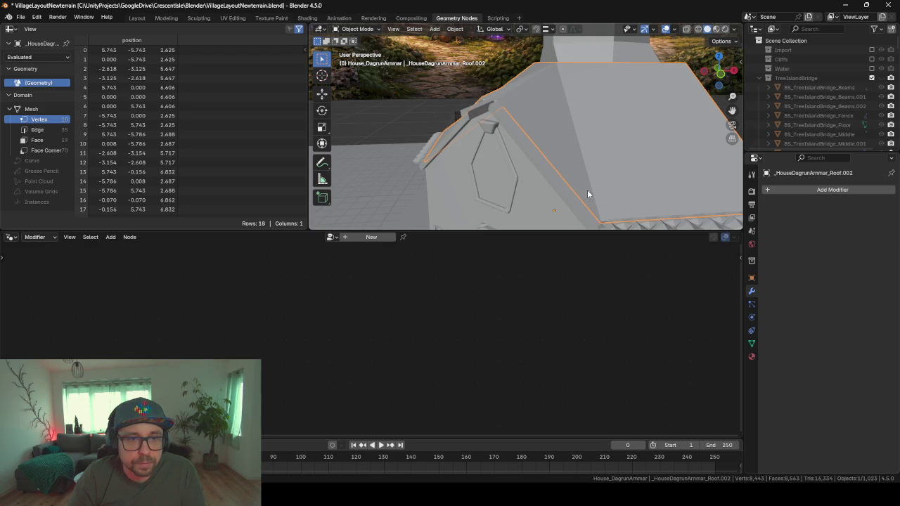
pyautogui.moveTo(587, 190); pyautogui.dragTo(490, 141, button='middle')
pyautogui.click(493, 148)
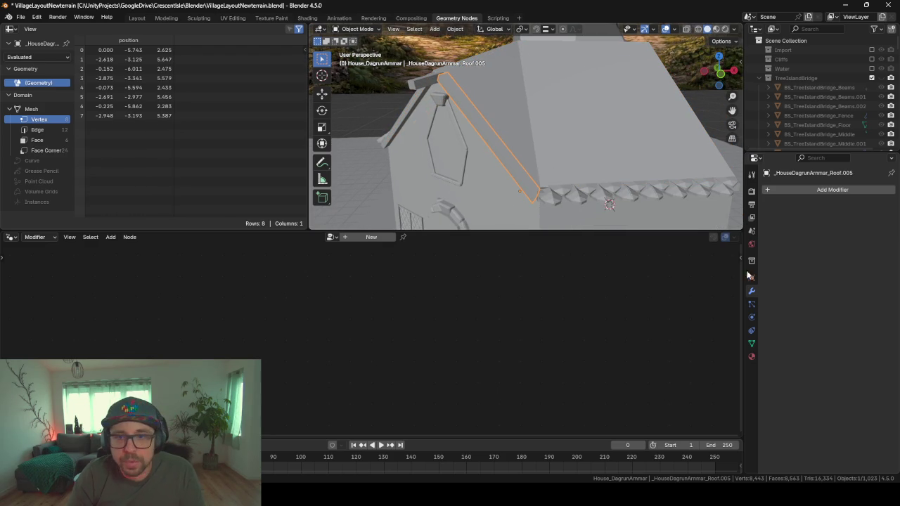
pyautogui.click(793, 191)
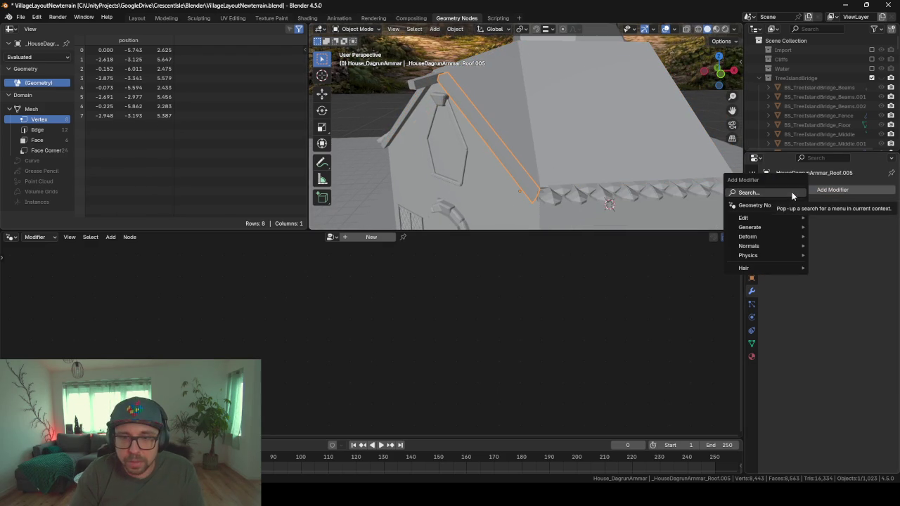
# Step: Give _HouseDagrunAmmar_Roof.005 a Geometry Nodes modifier with a new node group
pyautogui.click(760, 205)
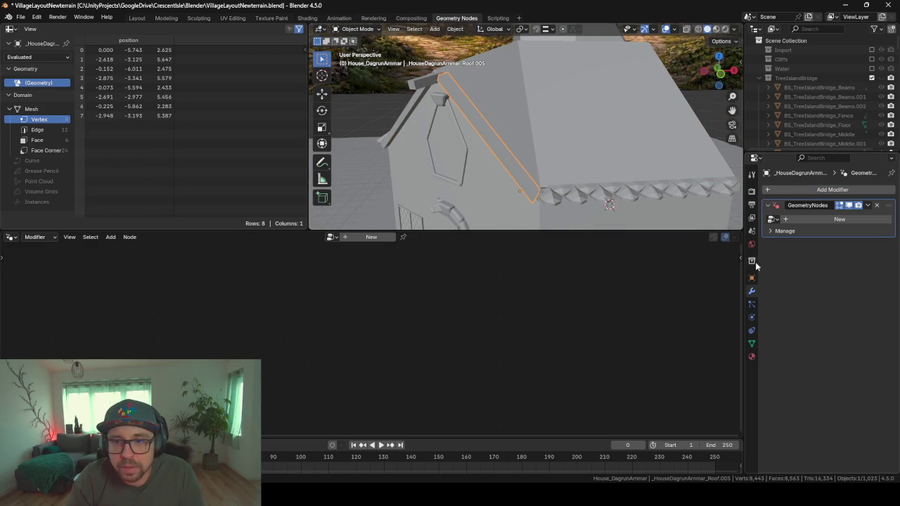
pyautogui.click(829, 218)
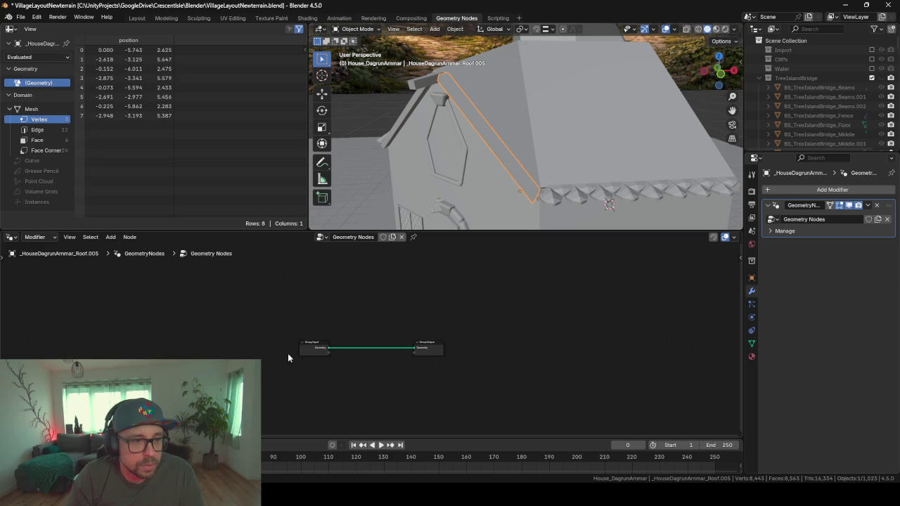
pyautogui.scroll(1, 301, 356)
pyautogui.scroll(1, 331, 355)
pyautogui.scroll(2, 349, 363)
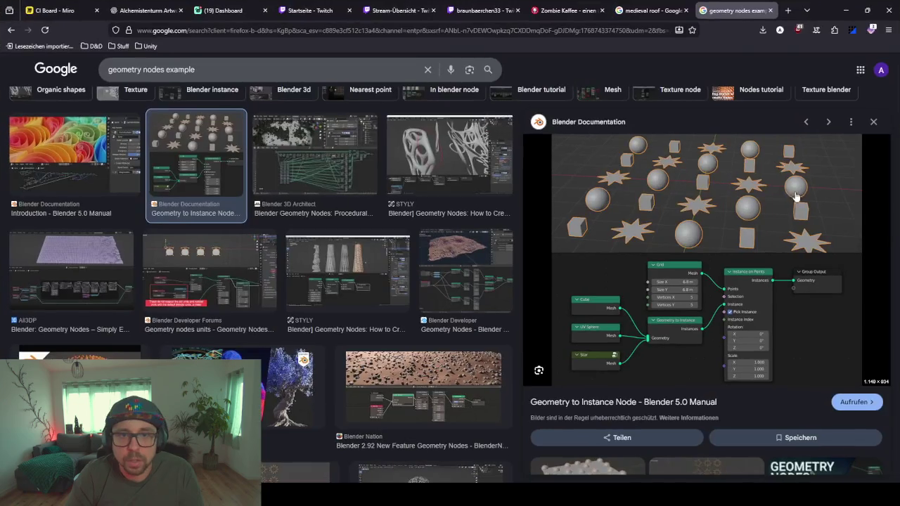
pyautogui.click(846, 5)
pyautogui.click(843, 10)
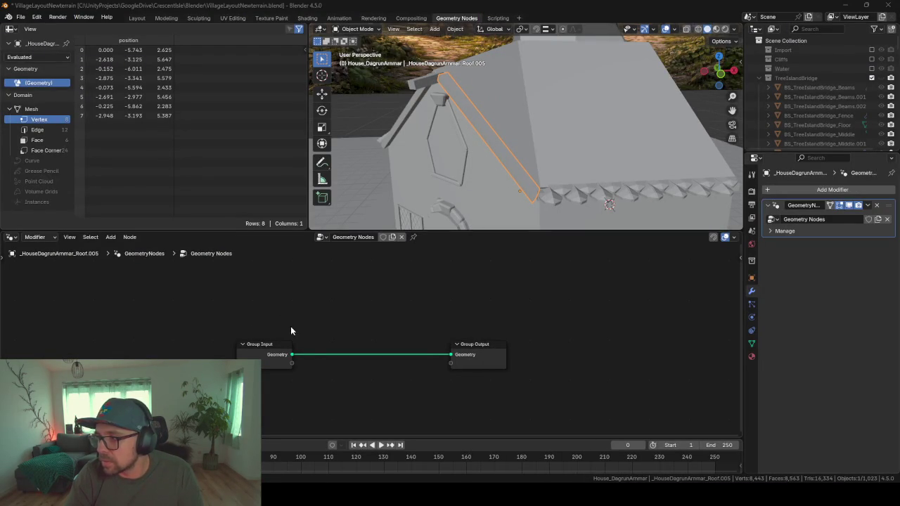
# Step: Add a Geometry to Instance node to the node tree via the 'geometry to' search
pyautogui.moveTo(295, 349); pyautogui.dragTo(323, 276, button='middle')
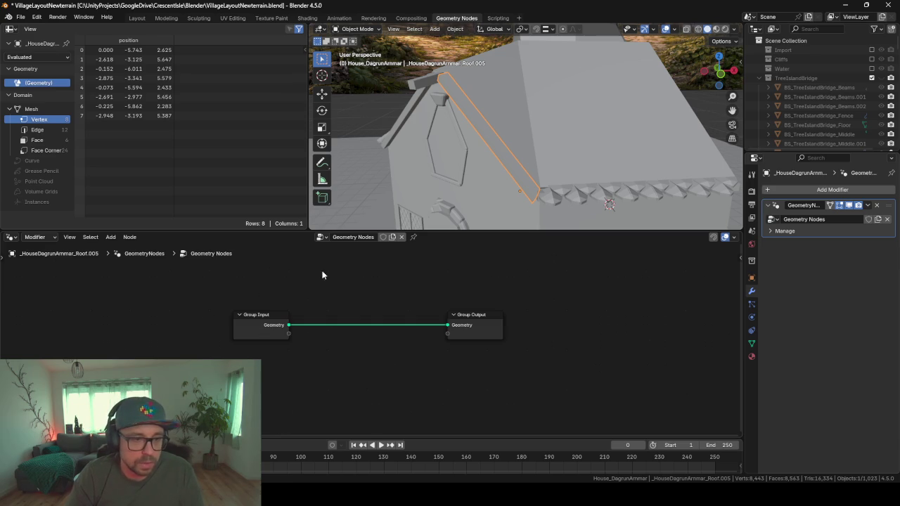
pyautogui.press('F3')
pyautogui.write('geom')
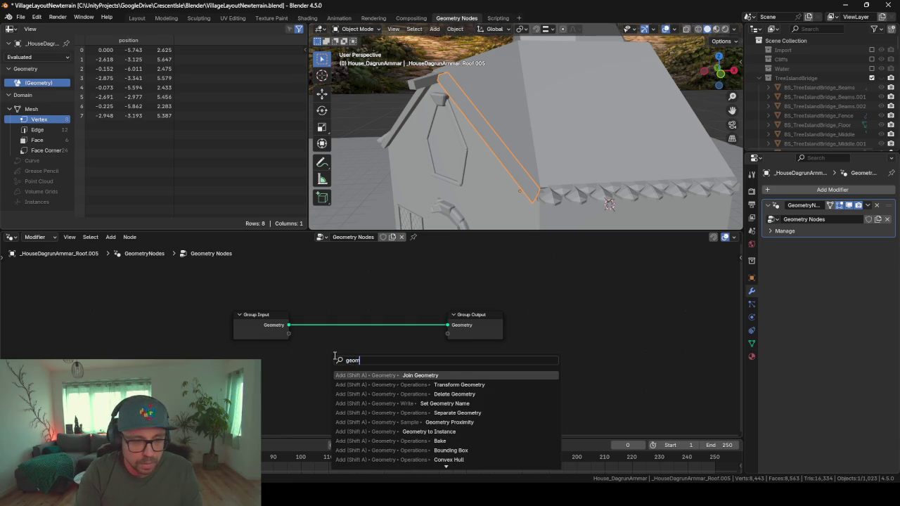
pyautogui.write('etry')
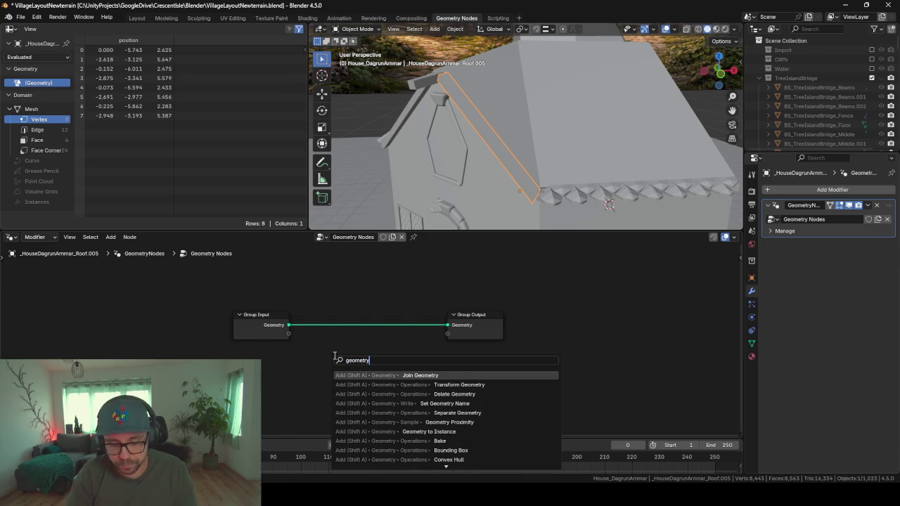
pyautogui.write(' to')
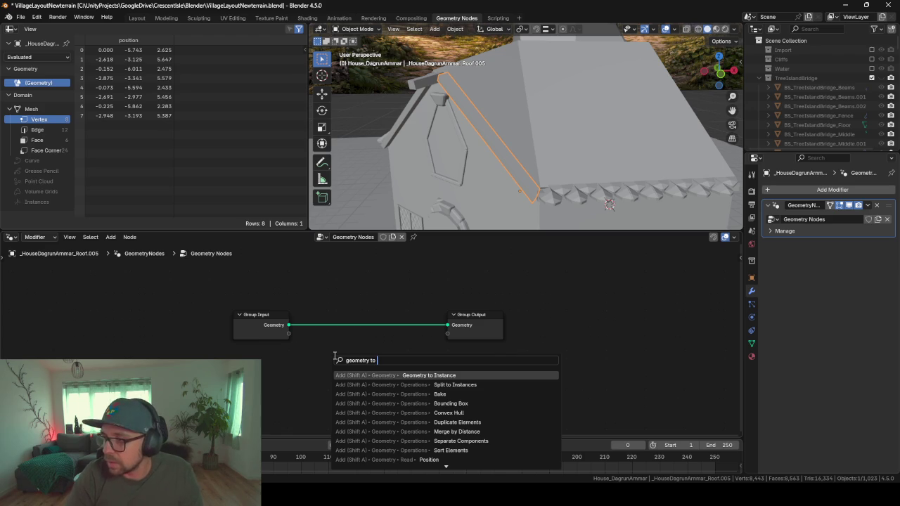
pyautogui.press('Return')
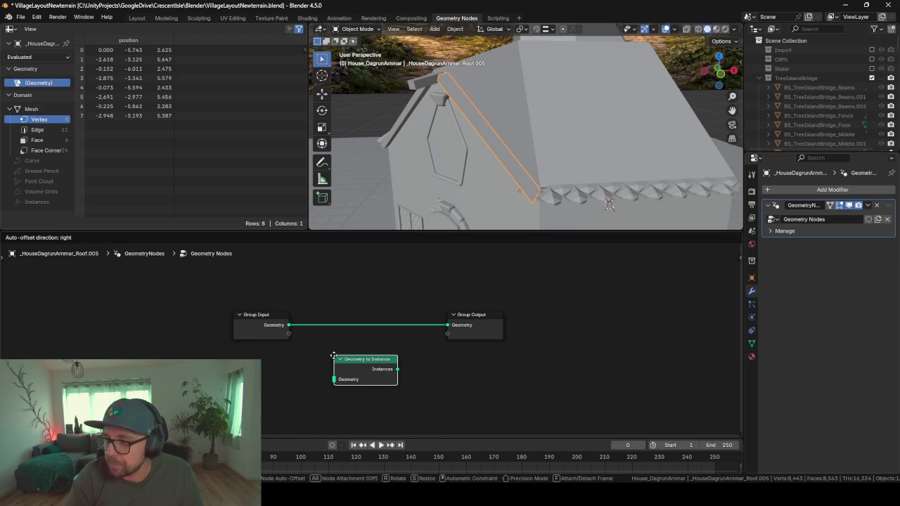
pyautogui.click(336, 356)
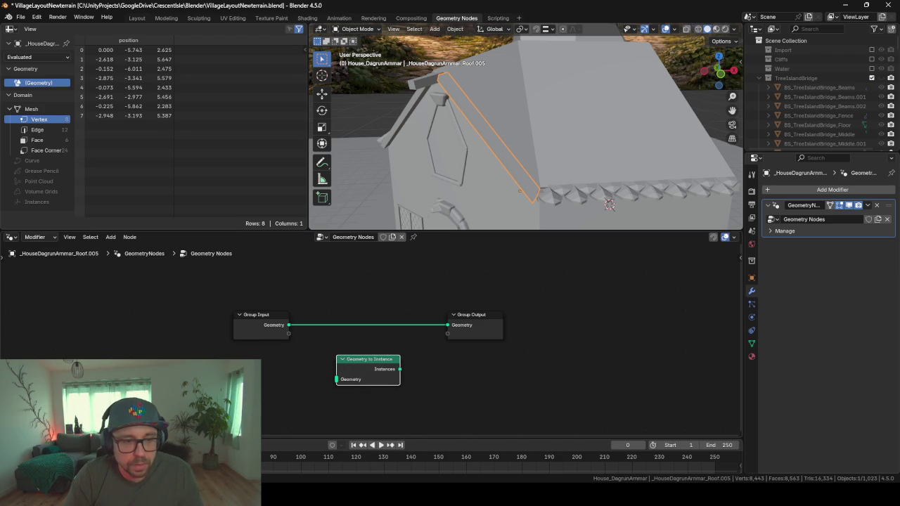
pyautogui.click(288, 395)
# Step: Search the add-node menu for 'mesh' and browse the mesh node results
pyautogui.press('F3')
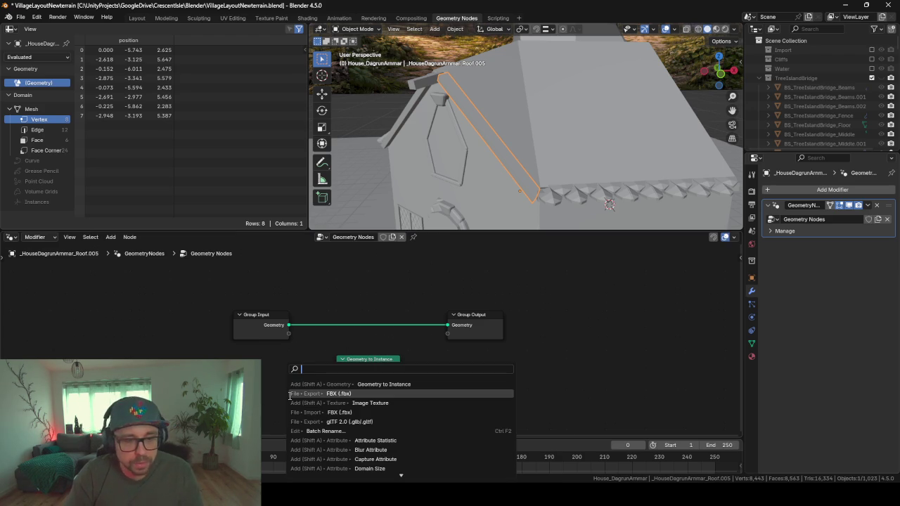
pyautogui.write('mesh')
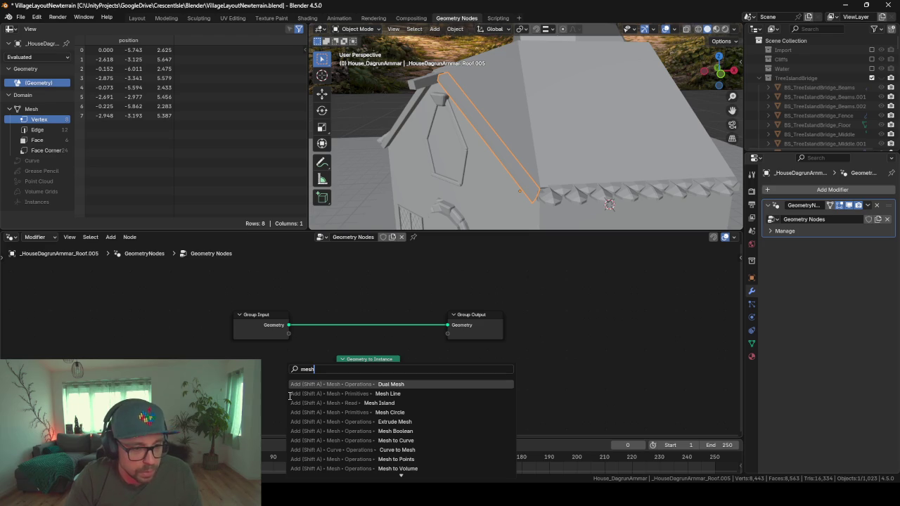
pyautogui.press('Down')
pyautogui.press('Down')
pyautogui.press('Down')
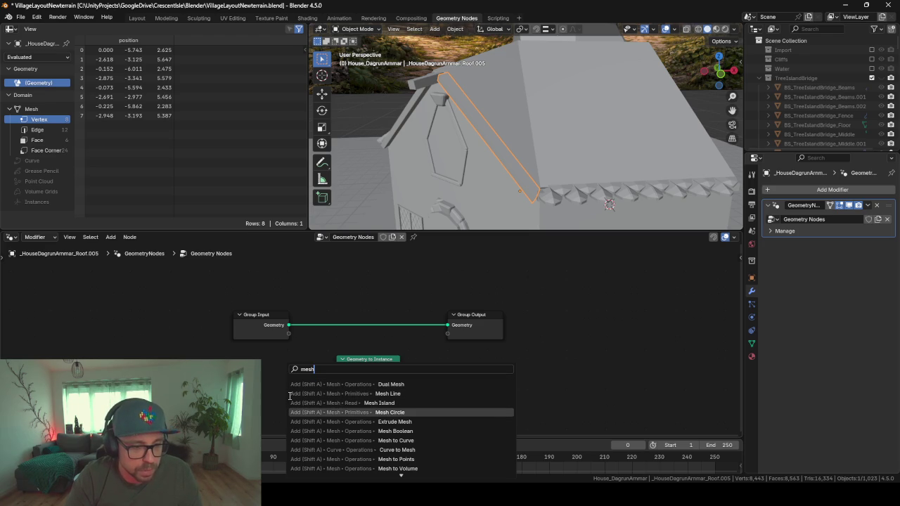
pyautogui.press('Down')
pyautogui.press('Down')
pyautogui.press('Down')
pyautogui.press('Down')
pyautogui.press('Down')
pyautogui.press('Down')
pyautogui.press('Down')
pyautogui.press('Down')
pyautogui.press('Down')
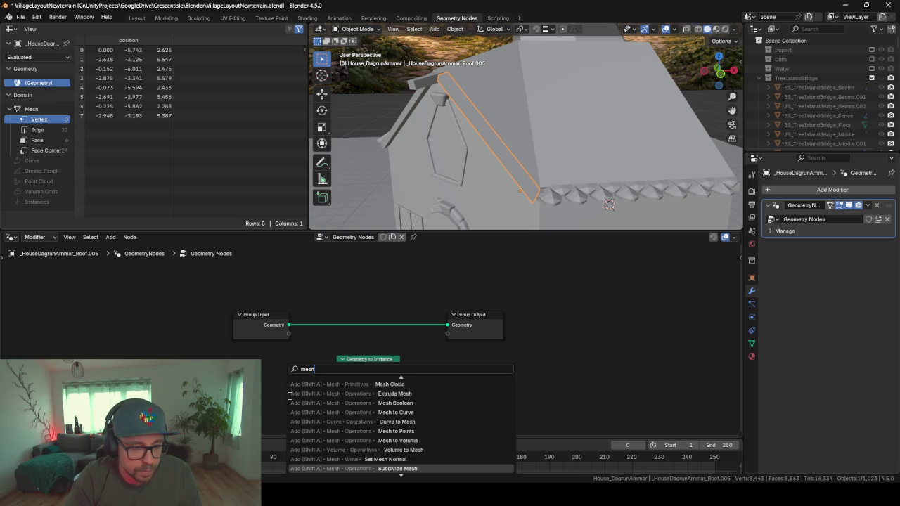
pyautogui.press('Down')
pyautogui.press('Down')
pyautogui.press('Down')
pyautogui.press('Down')
pyautogui.press('Down')
pyautogui.press('Down')
pyautogui.press('Down')
pyautogui.press('Down')
pyautogui.press('Down')
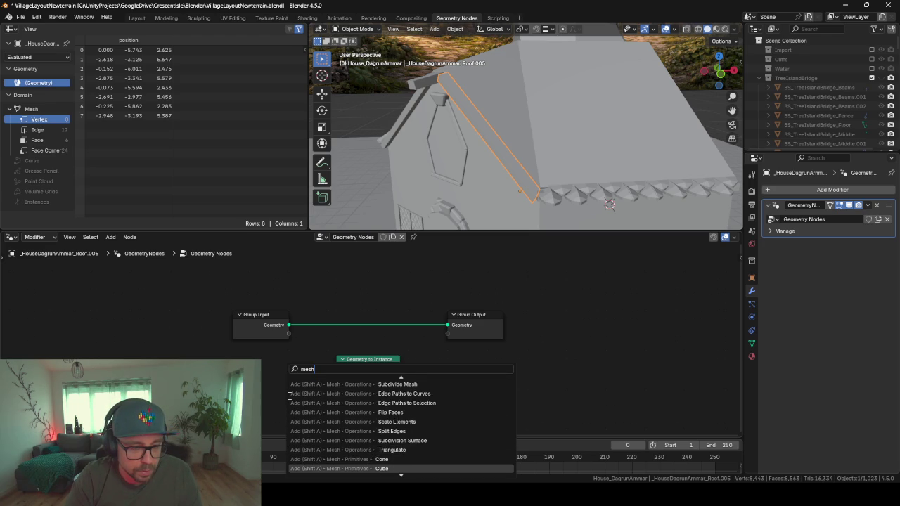
pyautogui.press('Down')
pyautogui.press('Down')
pyautogui.press('Down')
pyautogui.press('Down')
pyautogui.press('Down')
pyautogui.press('Down')
pyautogui.press('Down')
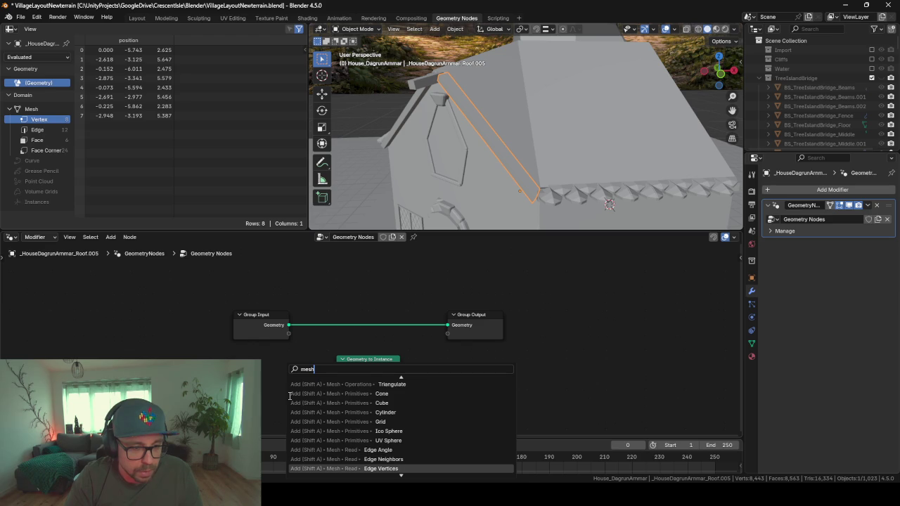
pyautogui.press('Up')
pyautogui.press('Up')
pyautogui.press('Up')
pyautogui.press('Up')
pyautogui.press('Up')
pyautogui.press('Down')
pyautogui.press('Down')
pyautogui.press('Up')
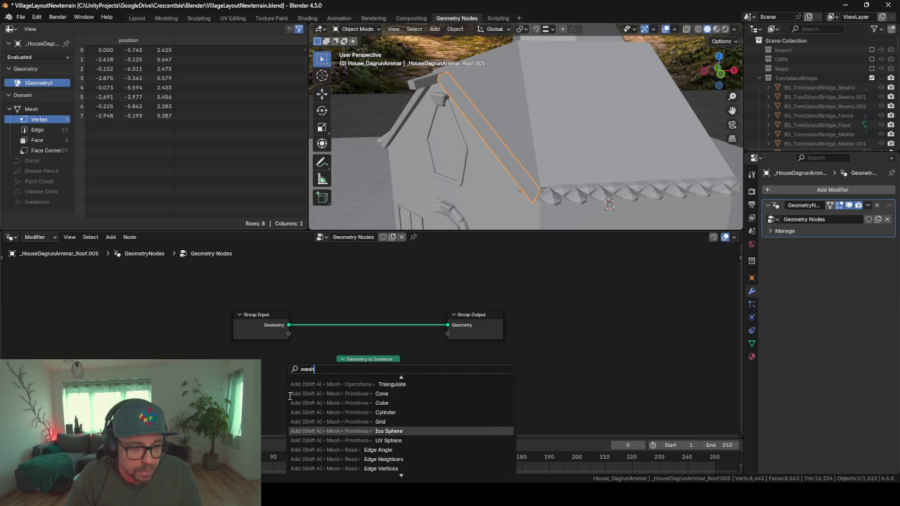
pyautogui.press('Up')
pyautogui.press('Up')
pyautogui.press('Up')
pyautogui.press('Down')
pyautogui.press('Down')
pyautogui.press('Down')
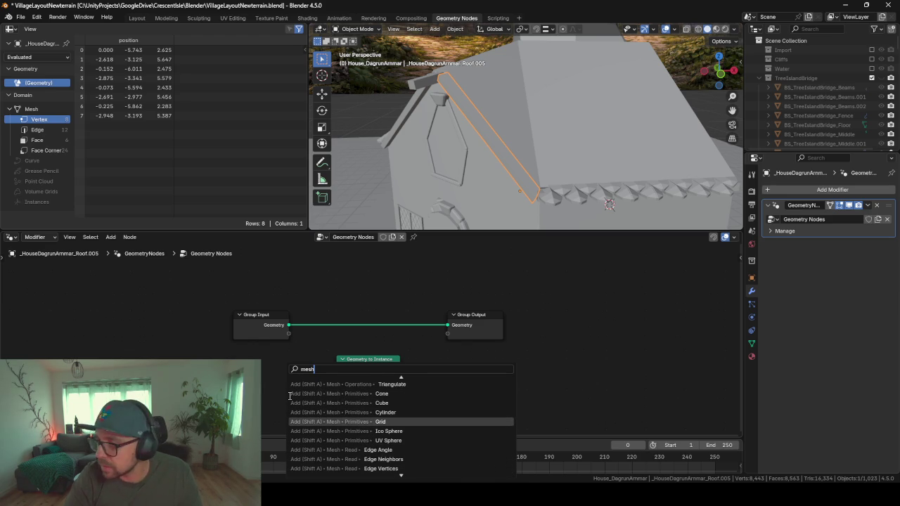
pyautogui.press('BackSpace')
pyautogui.press('BackSpace')
pyautogui.press('BackSpace')
pyautogui.press('BackSpace')
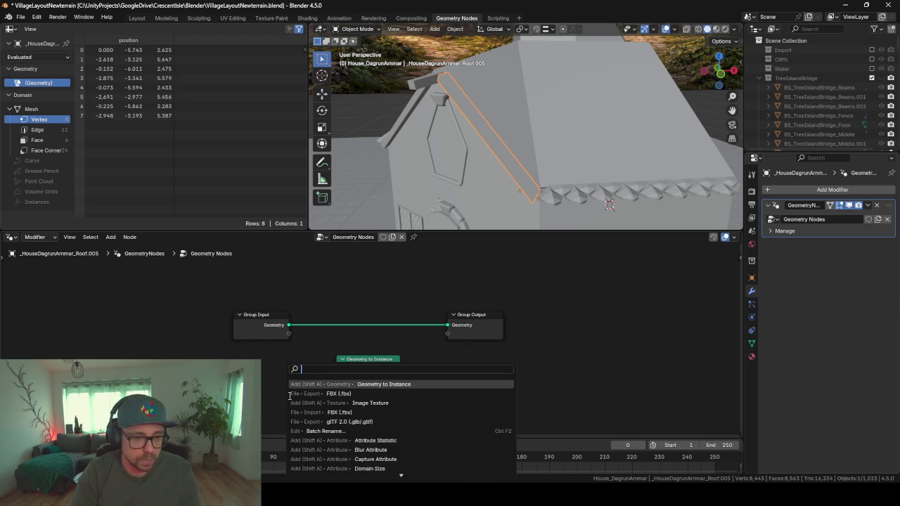
# Step: Search the add-node menu for 'star' and scroll through the results
pyautogui.write('star')
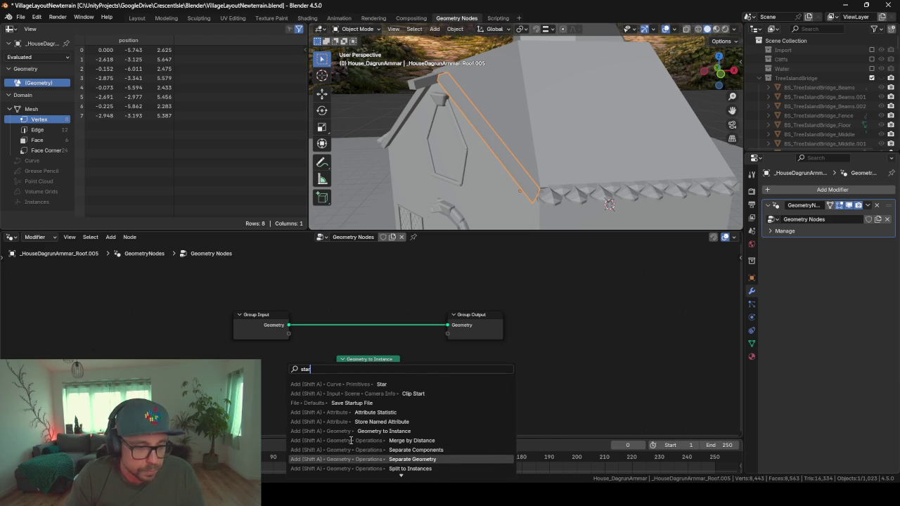
pyautogui.scroll(-2, 408, 425)
pyautogui.scroll(-2, 411, 430)
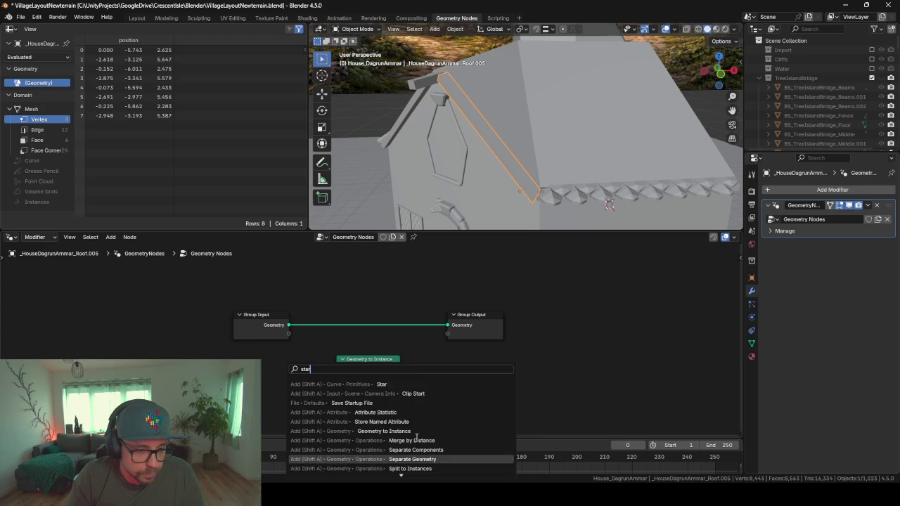
pyautogui.scroll(-5, 417, 438)
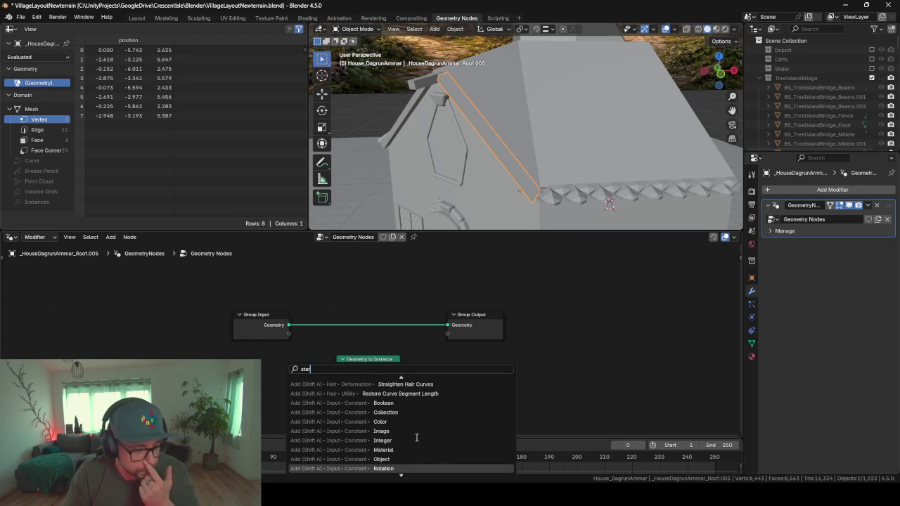
pyautogui.scroll(-2, 417, 437)
pyautogui.scroll(-1, 412, 432)
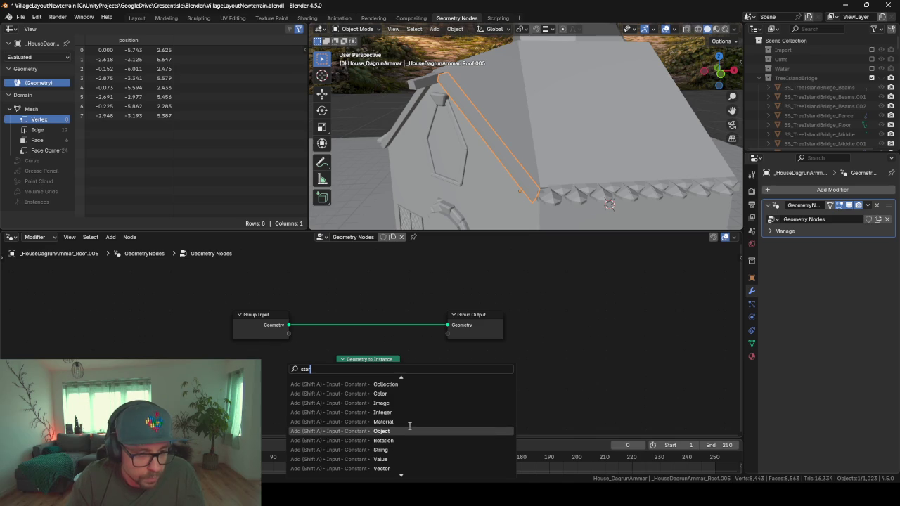
# Step: Add an Object input node and link its output into Geometry to Instance's Geometry socket
pyautogui.click(422, 431)
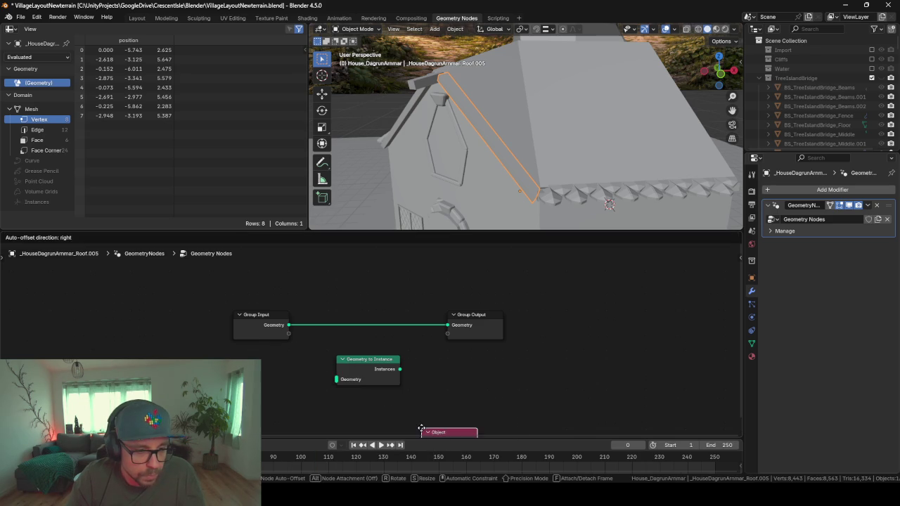
pyautogui.click(232, 374)
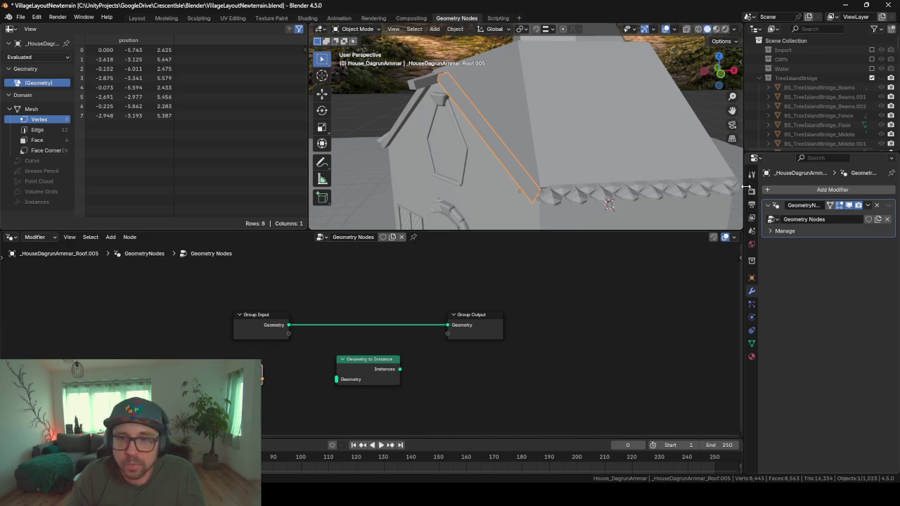
pyautogui.moveTo(260, 382); pyautogui.dragTo(344, 376)
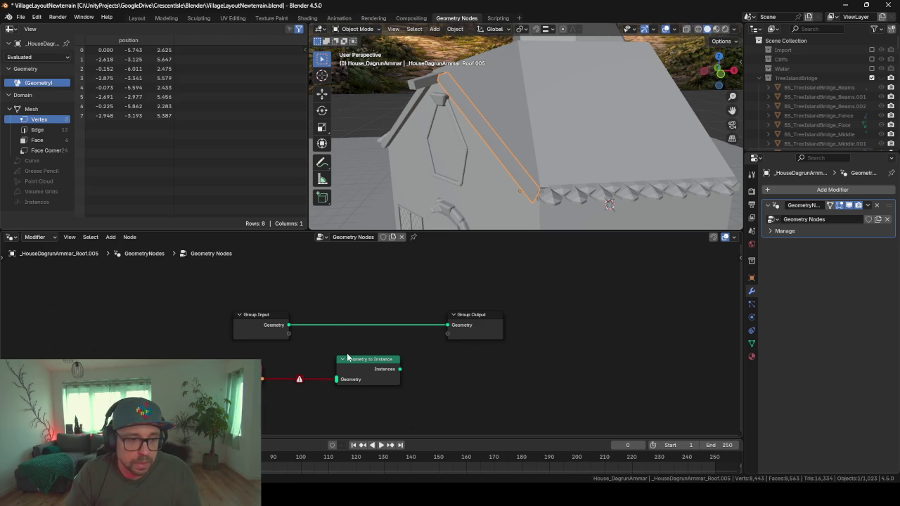
# Step: Shift the Geometry to Instance node further left in the node editor
pyautogui.moveTo(354, 364); pyautogui.dragTo(294, 365)
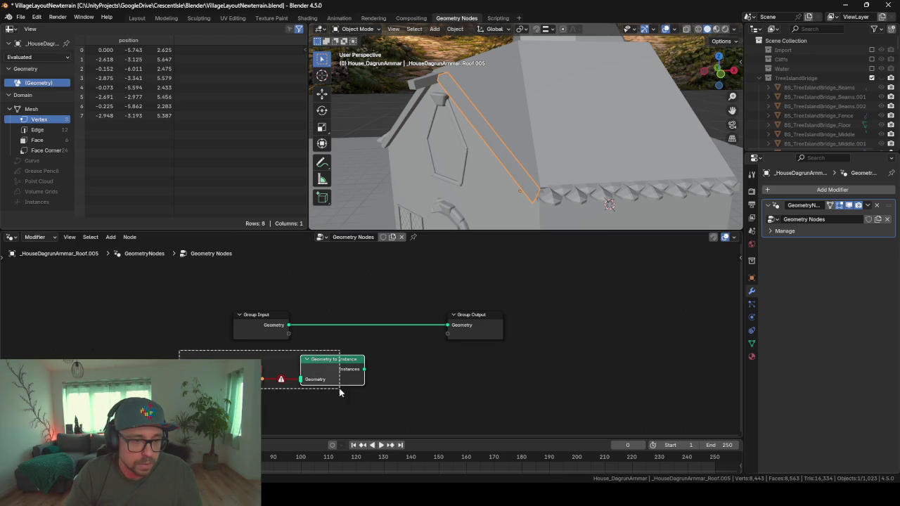
pyautogui.moveTo(294, 365); pyautogui.dragTo(268, 365)
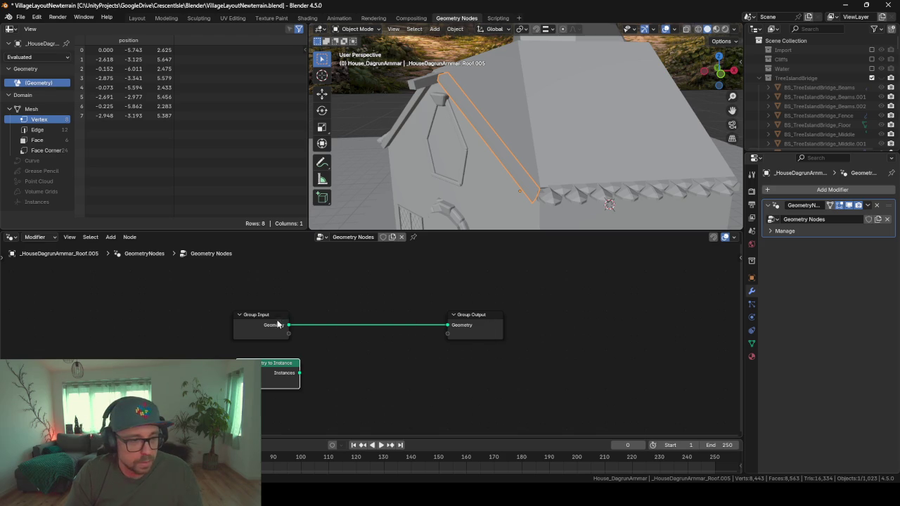
pyautogui.press('F3')
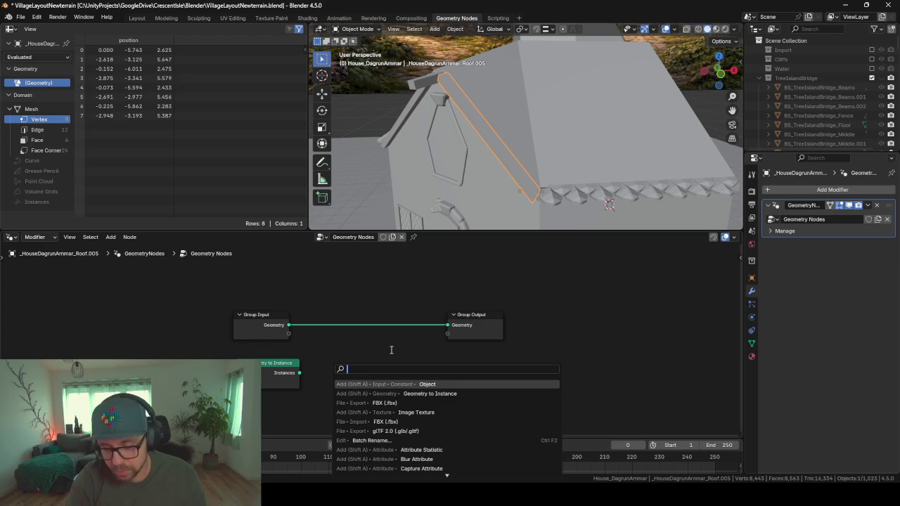
# Step: Search 'instan' and add the Instance on Points node to the roof trim's node tree
pyautogui.write('inst')
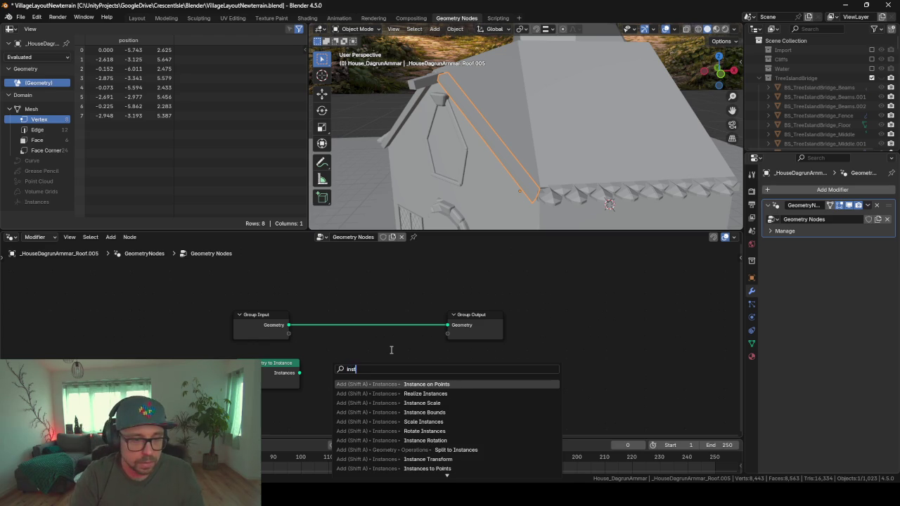
pyautogui.write('an')
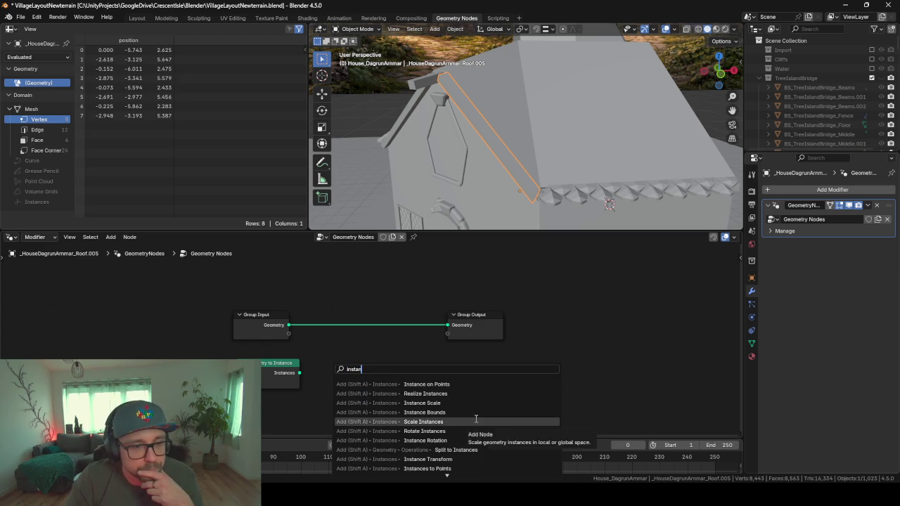
pyautogui.press('Down')
pyautogui.press('Down')
pyautogui.press('Down')
pyautogui.press('Down')
pyautogui.press('Down')
pyautogui.press('Down')
pyautogui.press('Down')
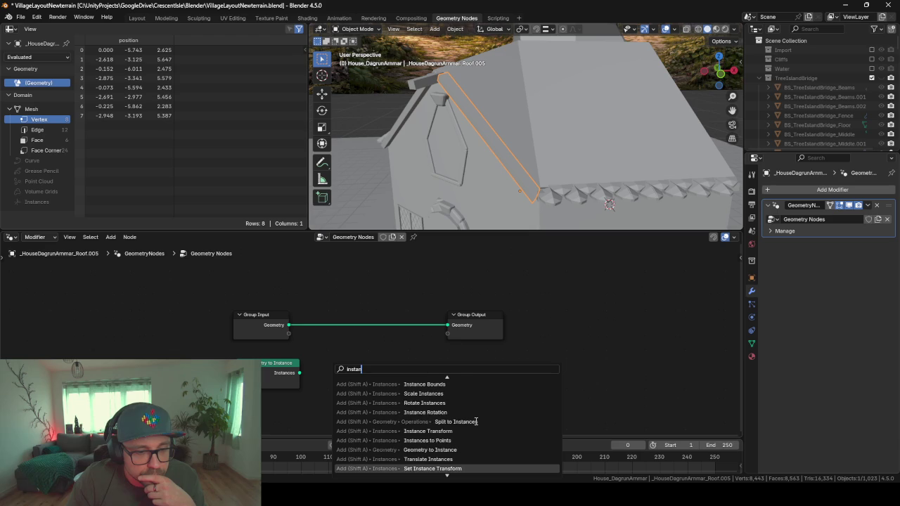
pyautogui.press('Down')
pyautogui.press('Down')
pyautogui.press('Down')
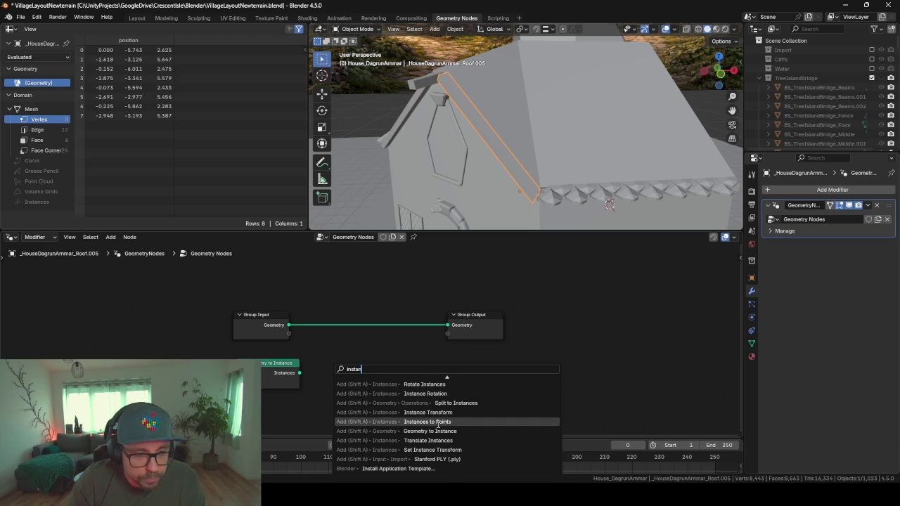
pyautogui.scroll(8, 444, 421)
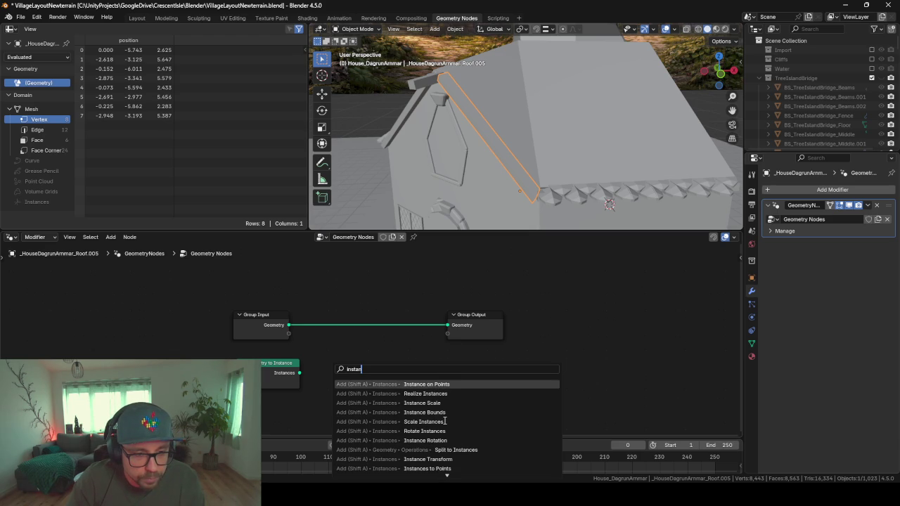
pyautogui.scroll(-6, 445, 421)
pyautogui.scroll(-8, 444, 421)
pyautogui.scroll(4, 445, 421)
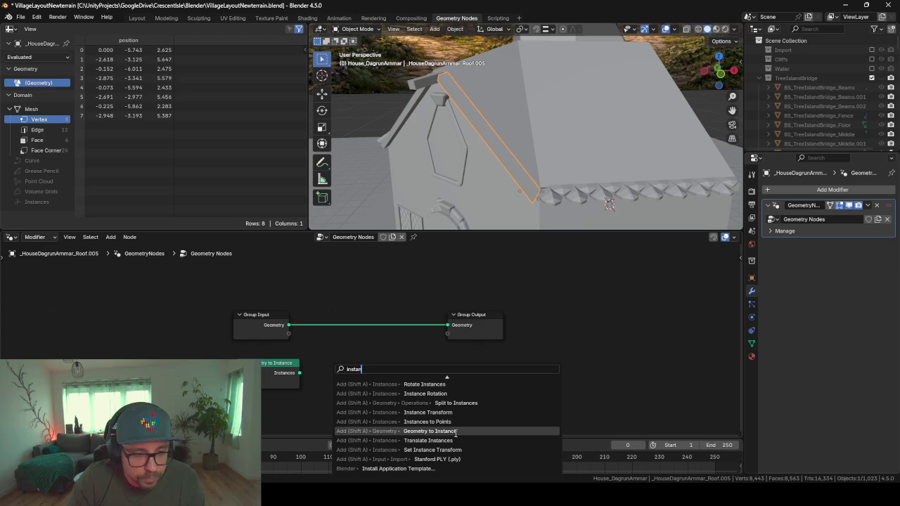
pyautogui.scroll(1, 444, 422)
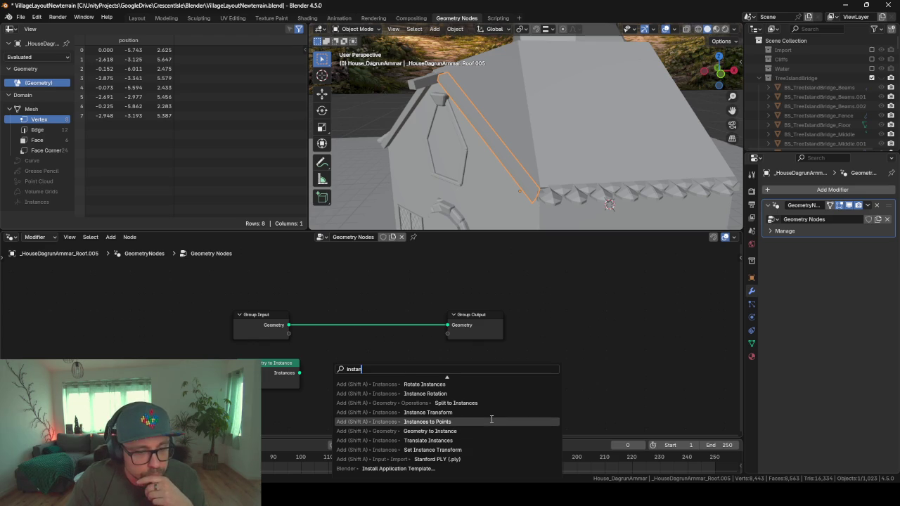
pyautogui.write('c')
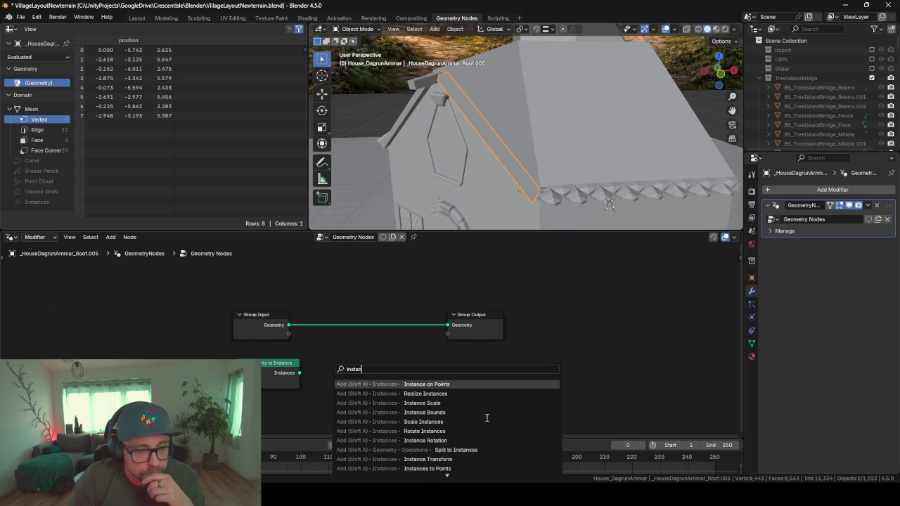
pyautogui.press('Return')
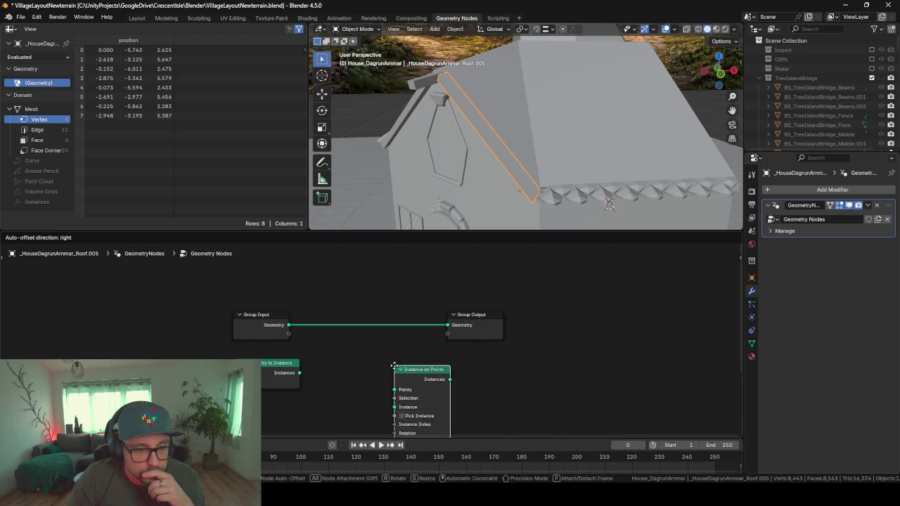
# Step: Place Instance on Points and feed Geometry to Instance's output into its Instance input
pyautogui.click(362, 344)
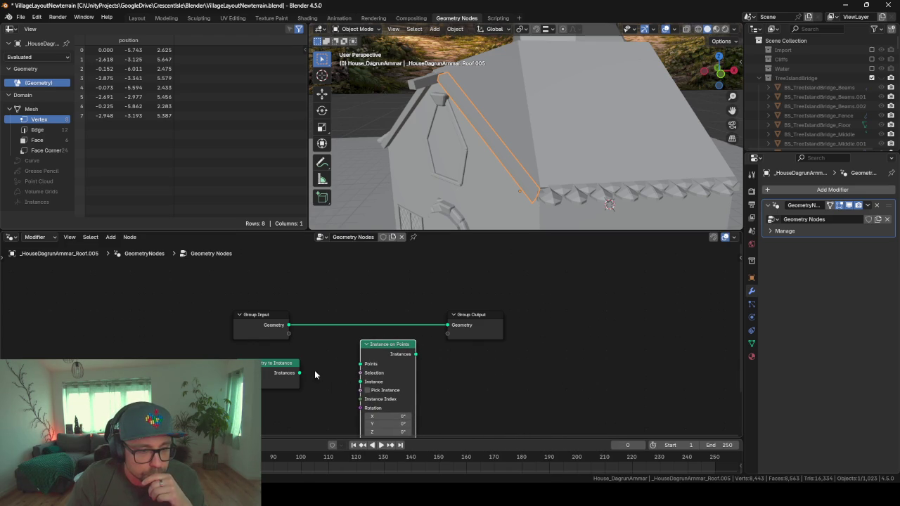
pyautogui.moveTo(301, 373); pyautogui.dragTo(361, 382)
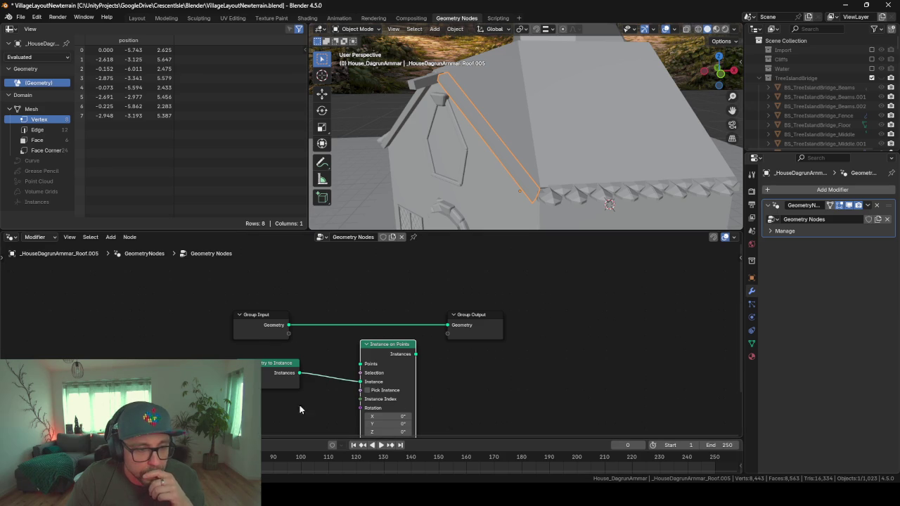
pyautogui.moveTo(463, 406); pyautogui.dragTo(449, 361, button='middle')
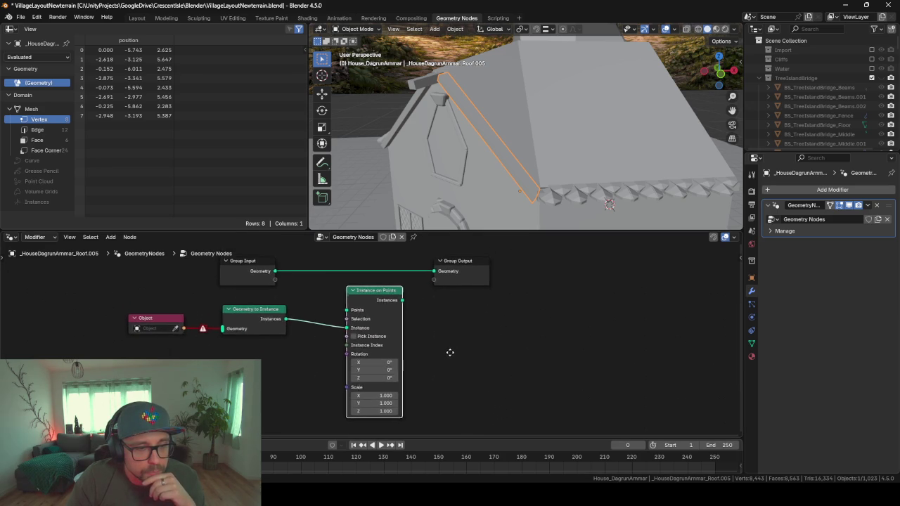
# Step: Link Instance on Points to Group Output and delete the unused Group Input node
pyautogui.moveTo(401, 308); pyautogui.dragTo(433, 279)
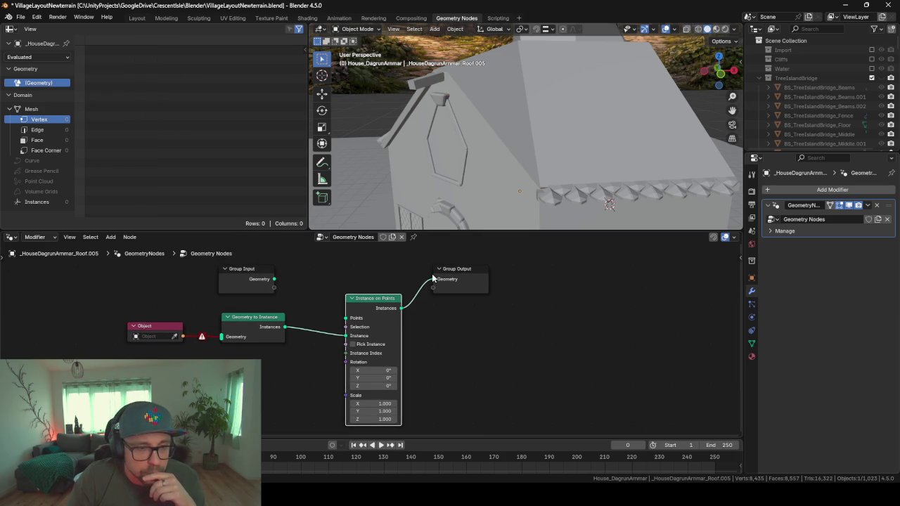
pyautogui.click(239, 285)
pyautogui.press('Delete')
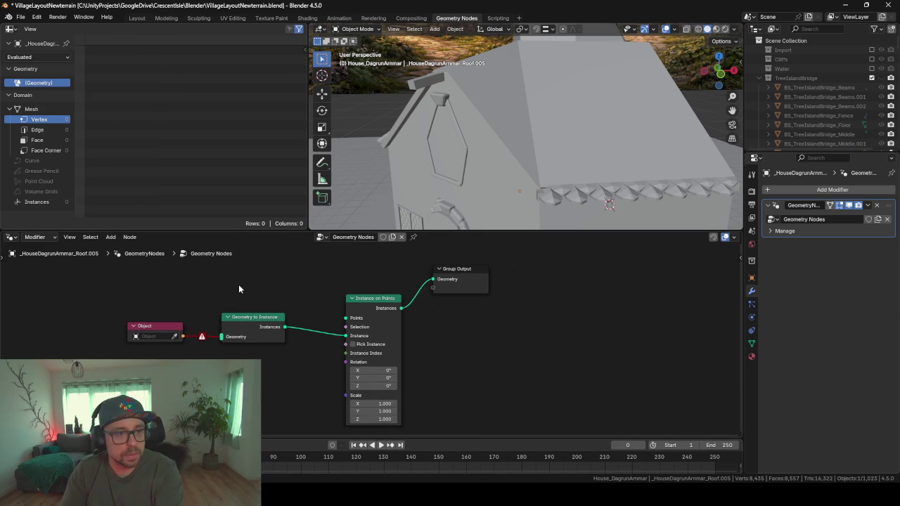
pyautogui.moveTo(330, 294); pyautogui.dragTo(336, 311, button='middle')
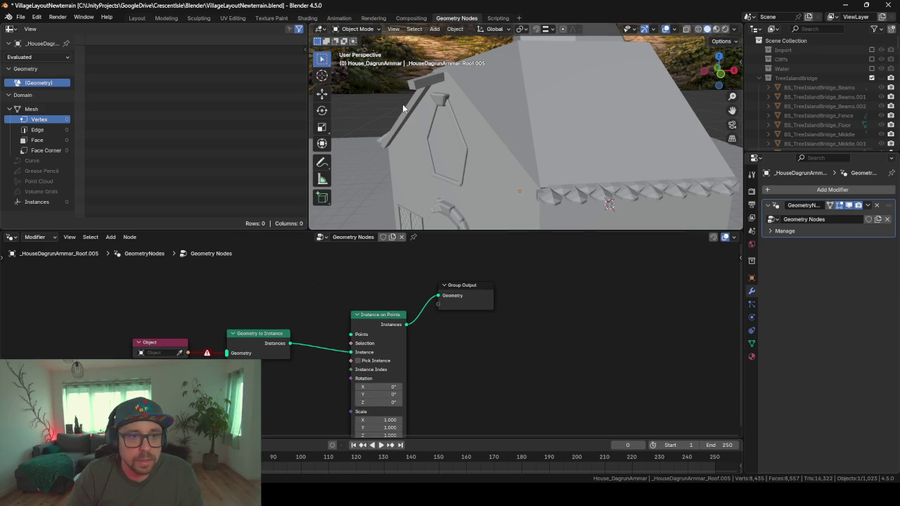
pyautogui.moveTo(403, 107)
pyautogui.mouseDown(button='middle')
pyautogui.moveTo(476, 139)
pyautogui.moveTo(471, 124)
pyautogui.moveTo(388, 210)
pyautogui.mouseUp(button='middle')
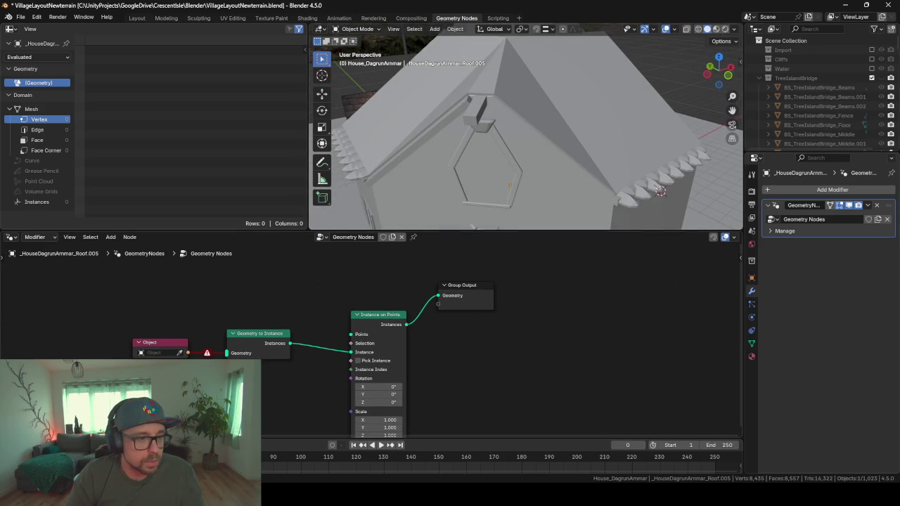
# Step: Pick RoofEnd as the Object node's object and rearrange the nodes
pyautogui.click(180, 354)
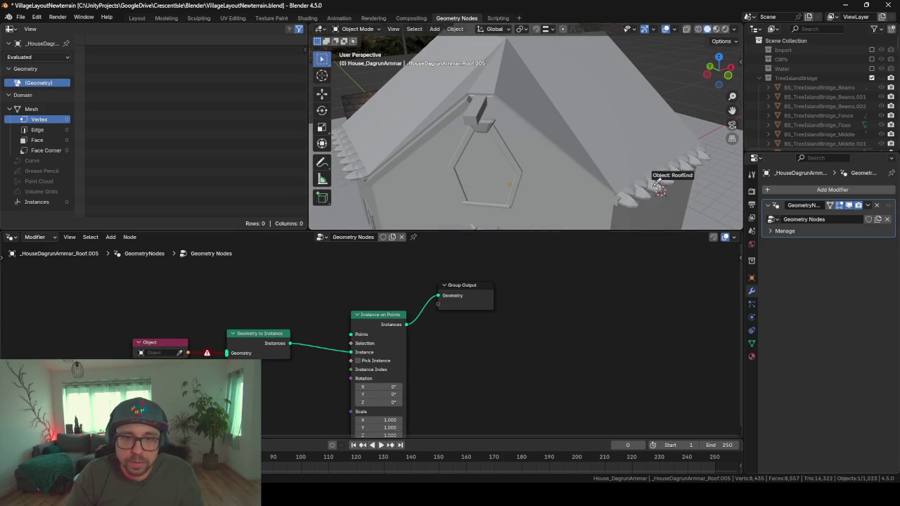
pyautogui.click(654, 190)
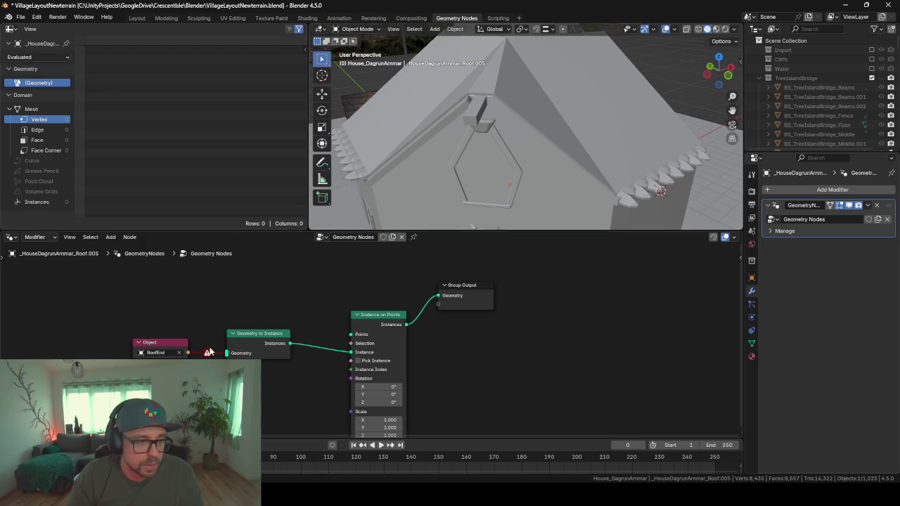
pyautogui.moveTo(206, 353)
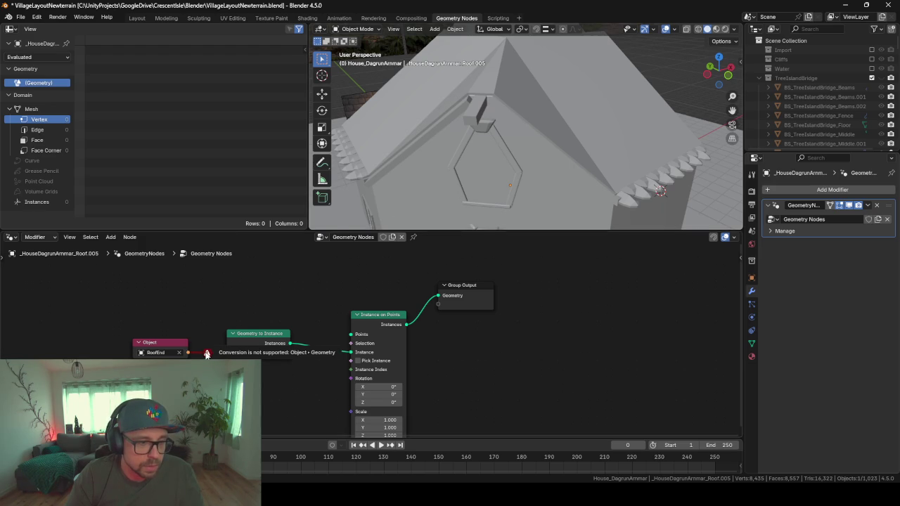
pyautogui.moveTo(185, 329); pyautogui.dragTo(206, 327, button='middle')
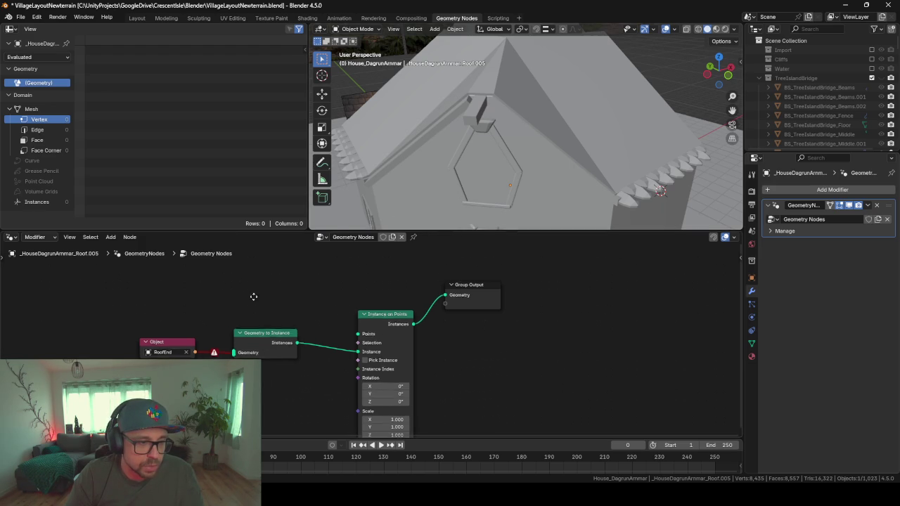
pyautogui.moveTo(196, 341); pyautogui.dragTo(165, 338)
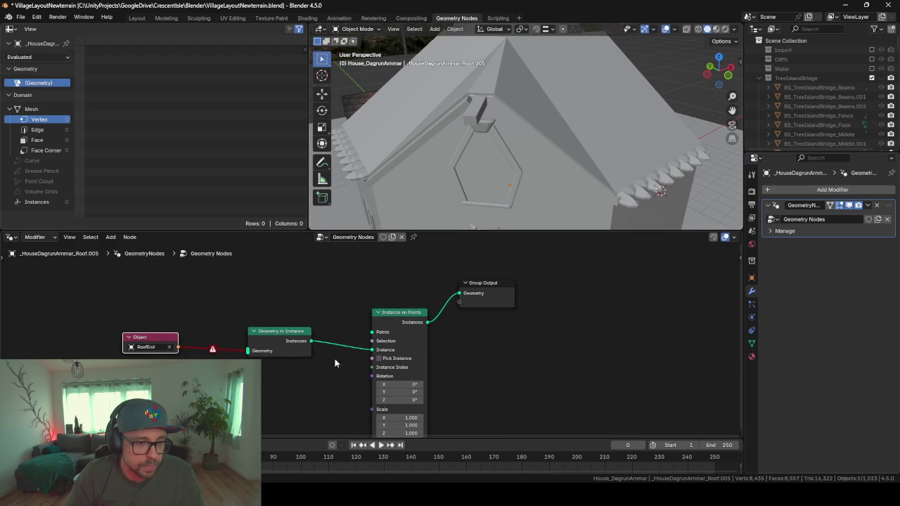
pyautogui.moveTo(284, 334); pyautogui.dragTo(294, 324)
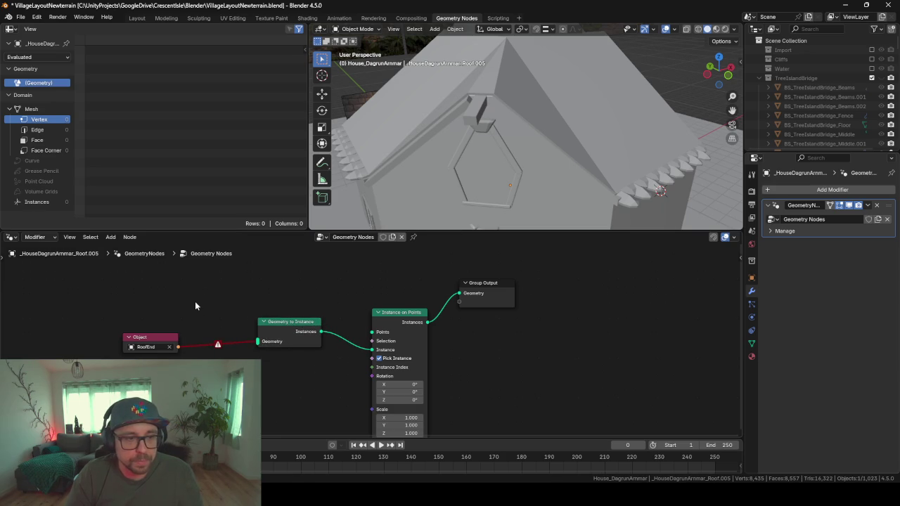
# Step: Delete the Geometry to Instance node, cancelling two 'object' node searches
pyautogui.press('F3')
pyautogui.write('o')
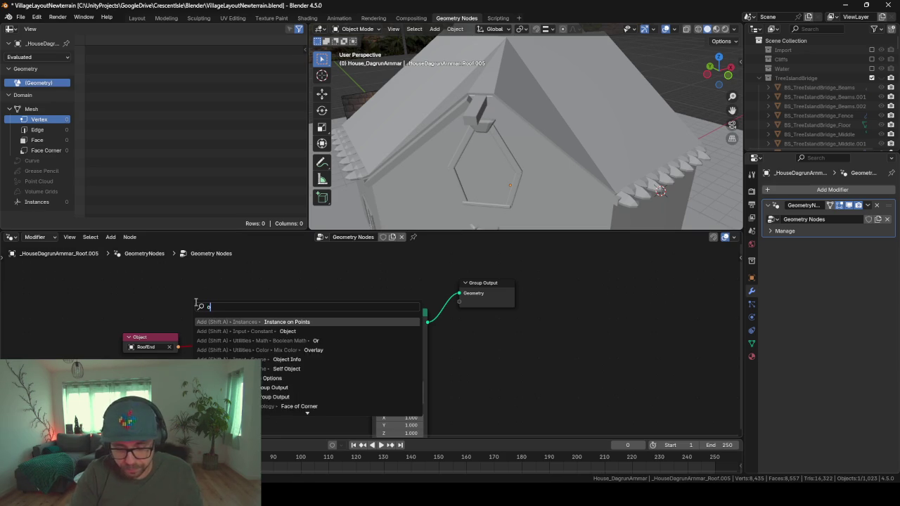
pyautogui.write('bject')
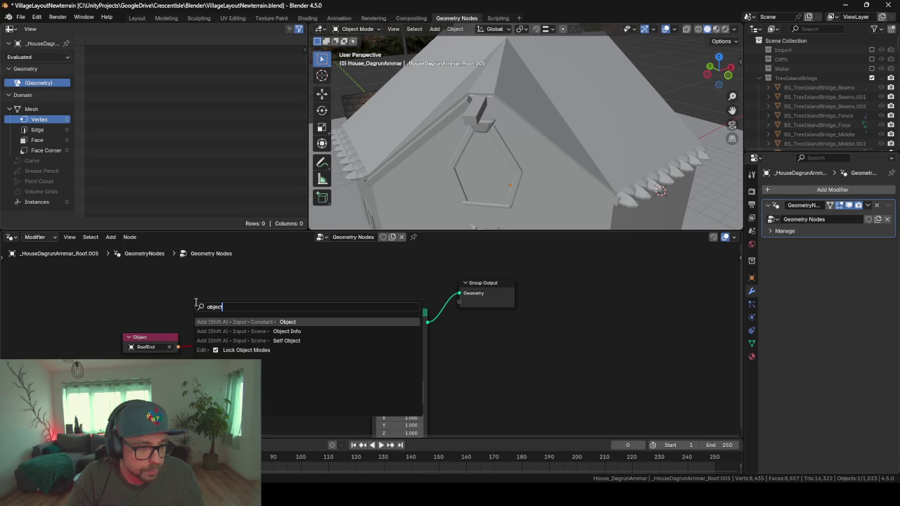
pyautogui.press('Escape')
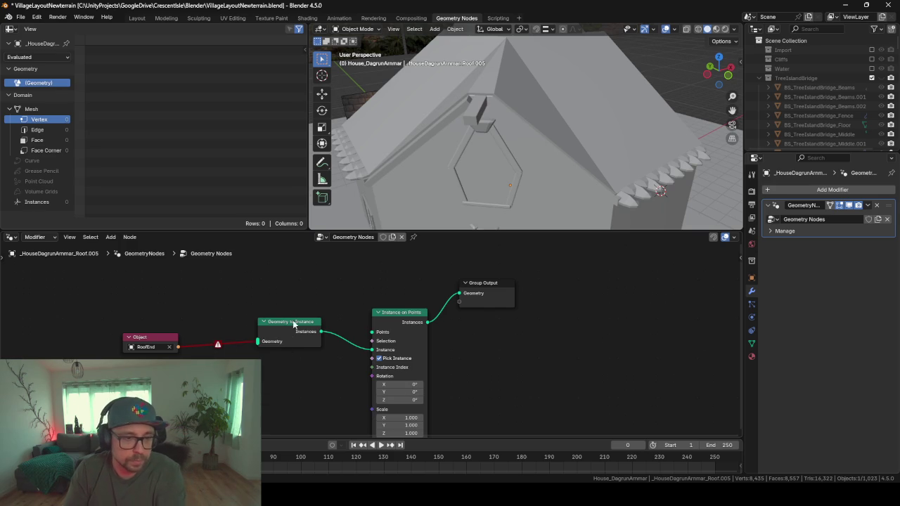
pyautogui.press('x')
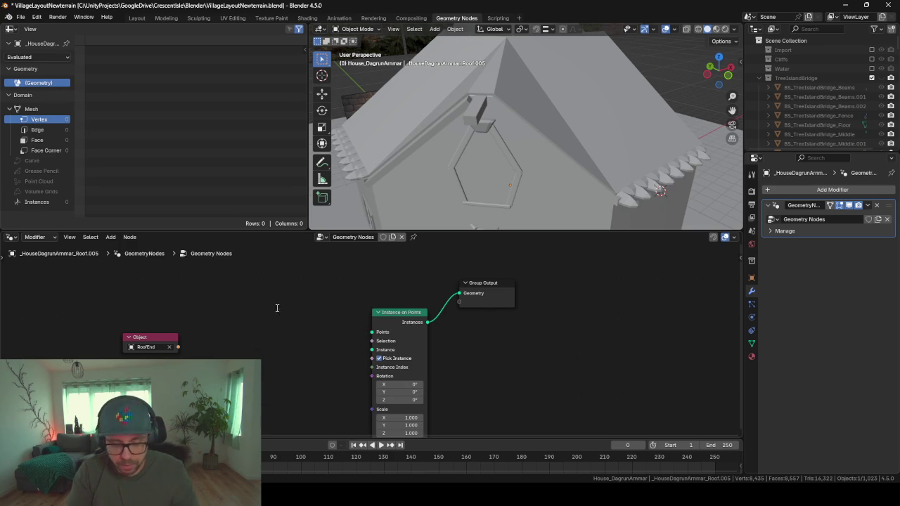
pyautogui.press('F3')
pyautogui.write('object')
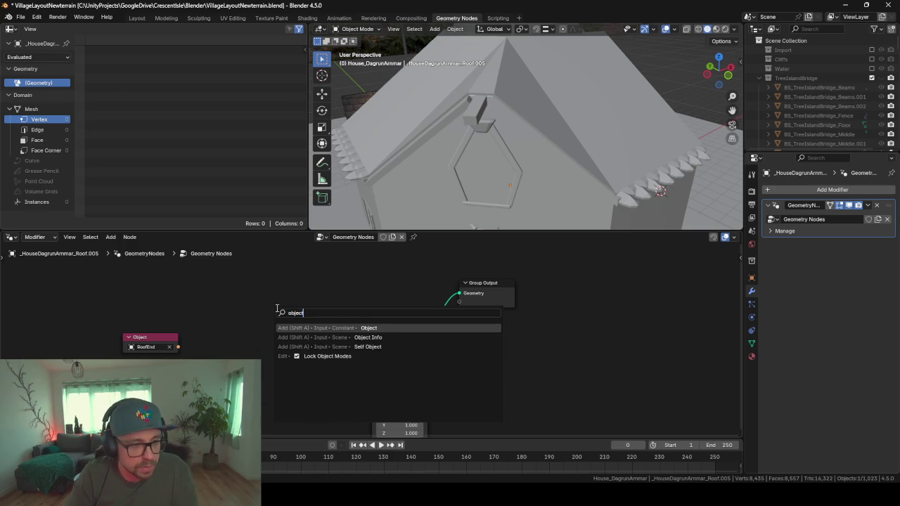
pyautogui.press('Escape')
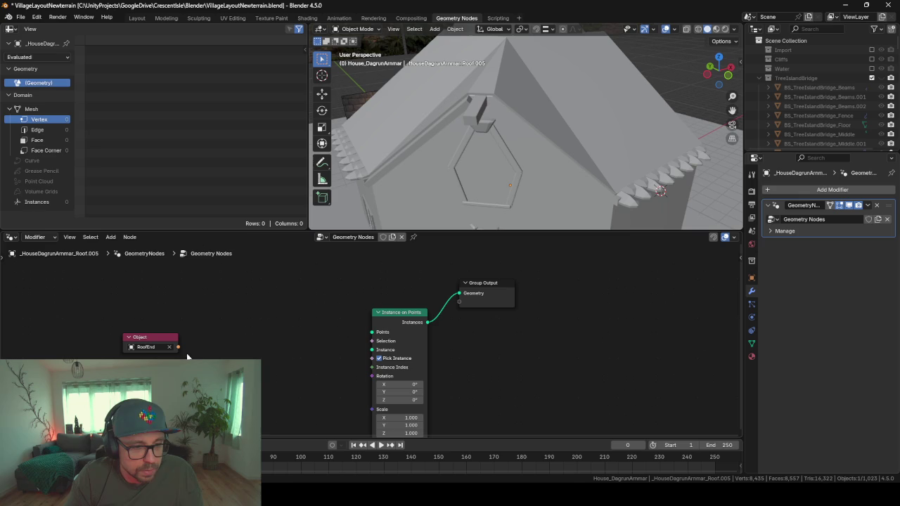
# Step: Link RoofEnd to the Instance input, cut that link, and drag a new one from its socket
pyautogui.moveTo(180, 347); pyautogui.dragTo(367, 356)
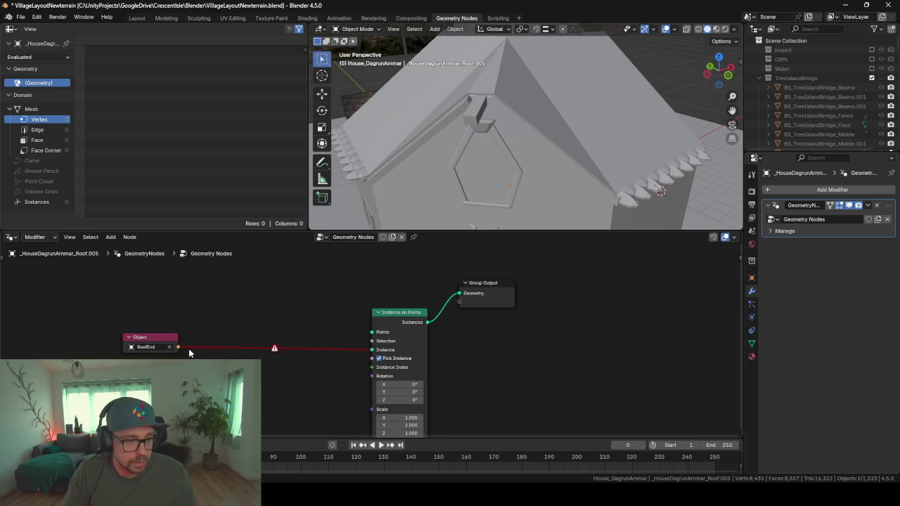
pyautogui.moveTo(229, 332)
pyautogui.mouseDown()
pyautogui.moveTo(187, 348)
pyautogui.moveTo(322, 336)
pyautogui.moveTo(312, 346)
pyautogui.mouseUp()
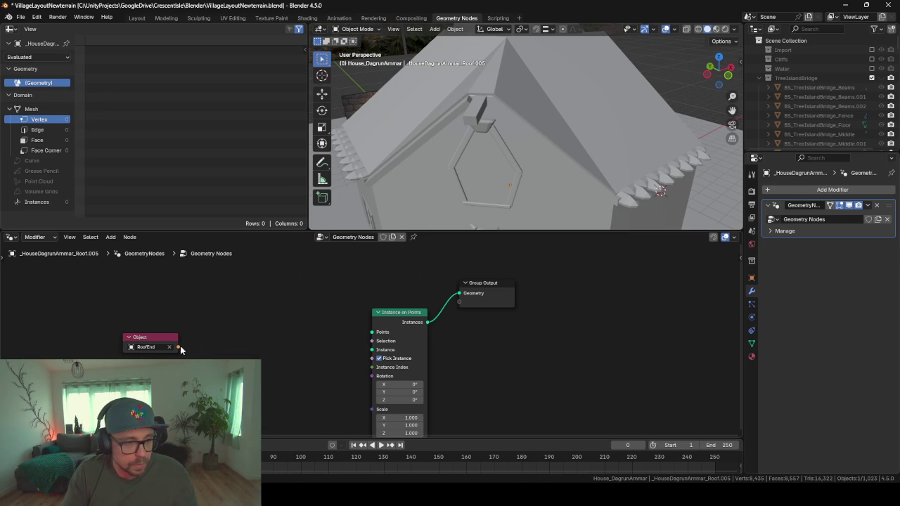
pyautogui.moveTo(181, 349); pyautogui.dragTo(260, 340)
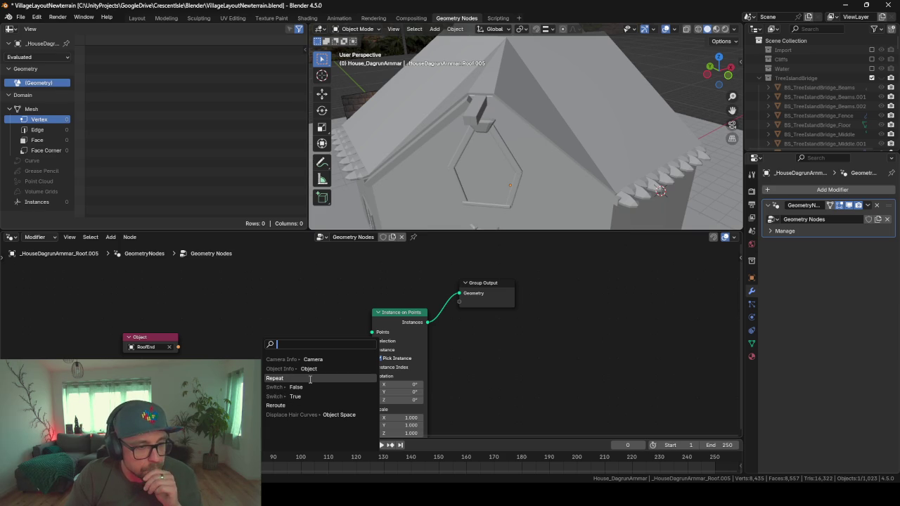
# Step: Add a Repeat zone fed by RoofEnd, link it to Group Output, then delete it
pyautogui.click(310, 380)
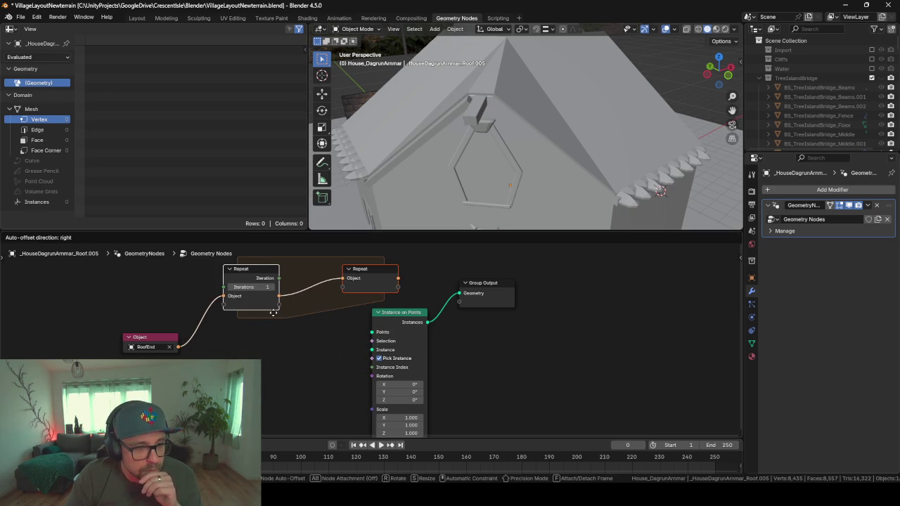
pyautogui.click(274, 316)
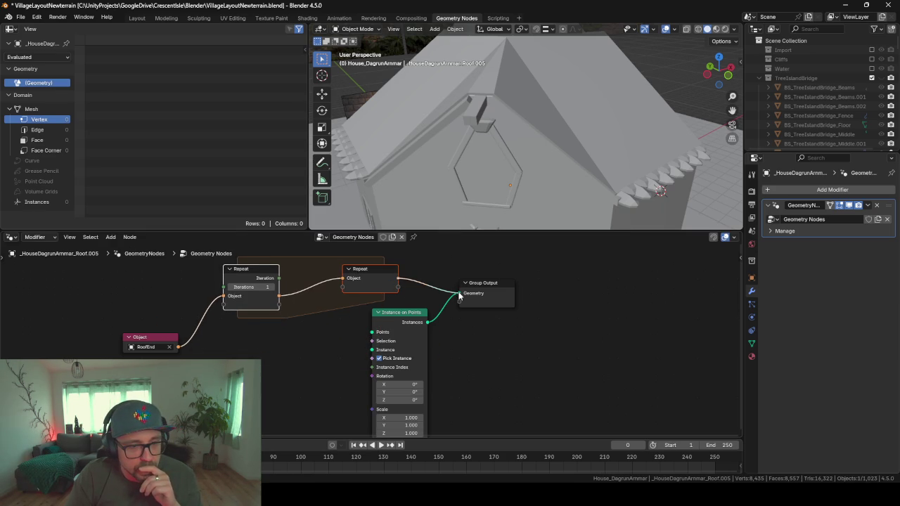
pyautogui.moveTo(398, 287); pyautogui.dragTo(458, 294)
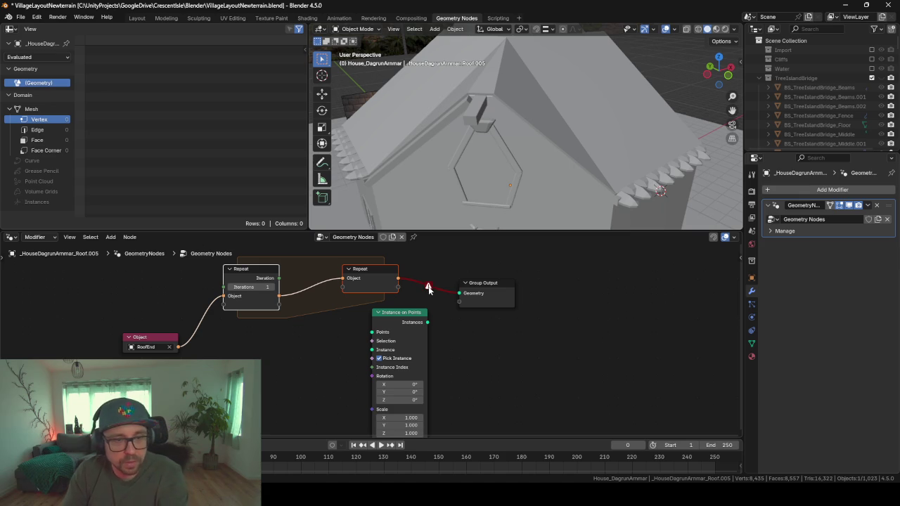
pyautogui.press('Delete')
# Step: Browse the 'geom' node search, then box-select and delete the Object and Instance on Points nodes
pyautogui.press('F3')
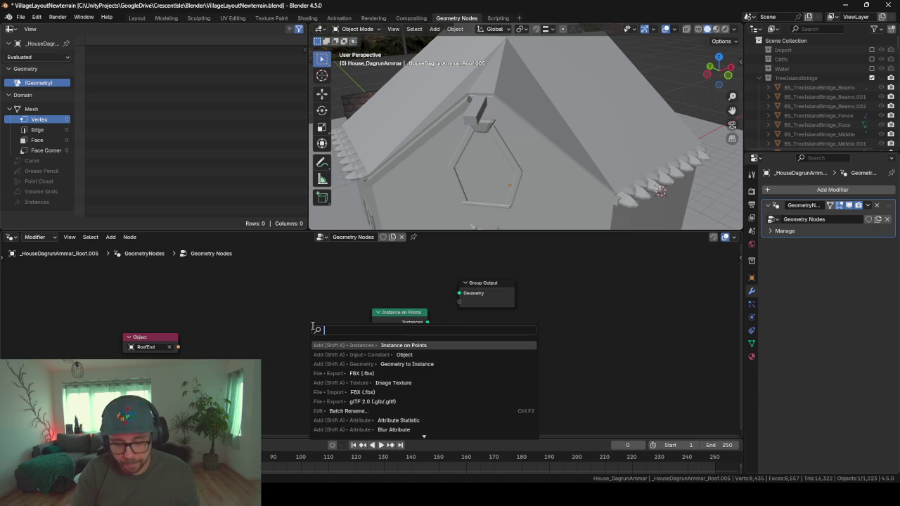
pyautogui.write('geometry')
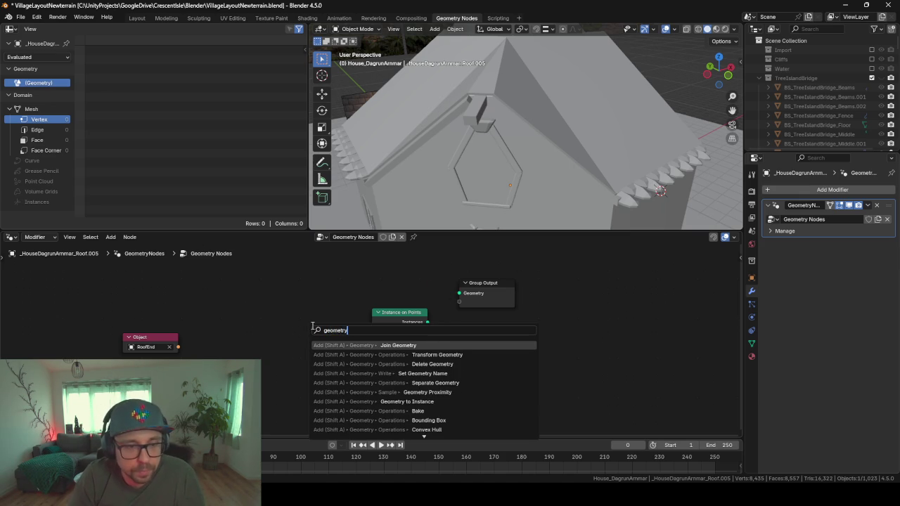
pyautogui.press('Down')
pyautogui.press('Down')
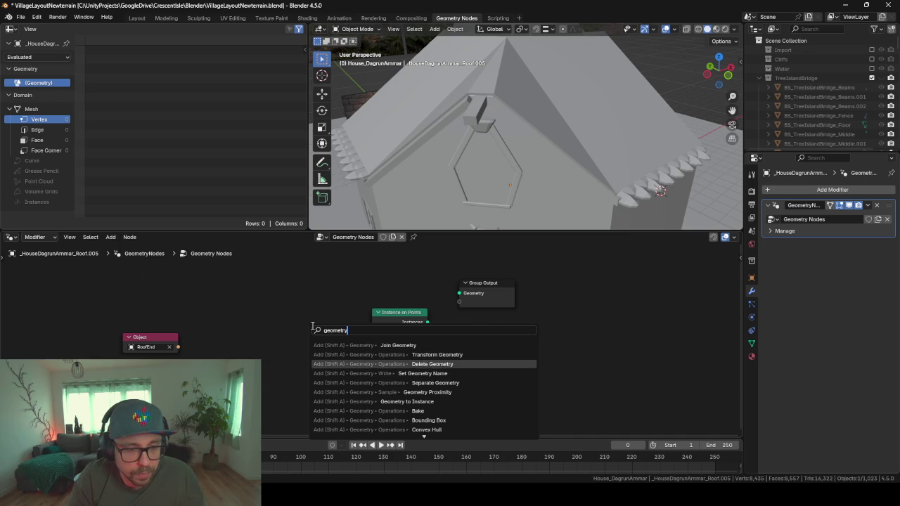
pyautogui.press('Down')
pyautogui.press('Down')
pyautogui.press('Down')
pyautogui.press('Down')
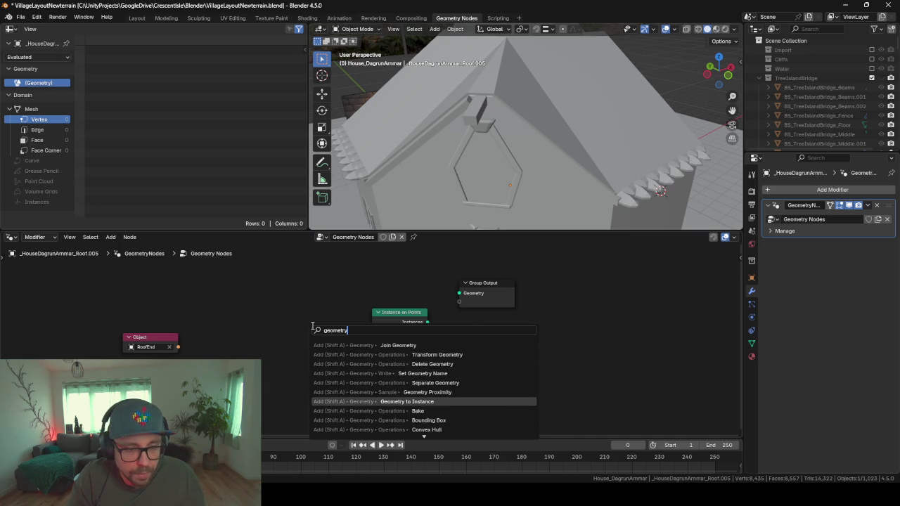
pyautogui.press('Down')
pyautogui.press('Down')
pyautogui.press('Down')
pyautogui.press('Down')
pyautogui.press('Down')
pyautogui.press('Down')
pyautogui.press('Down')
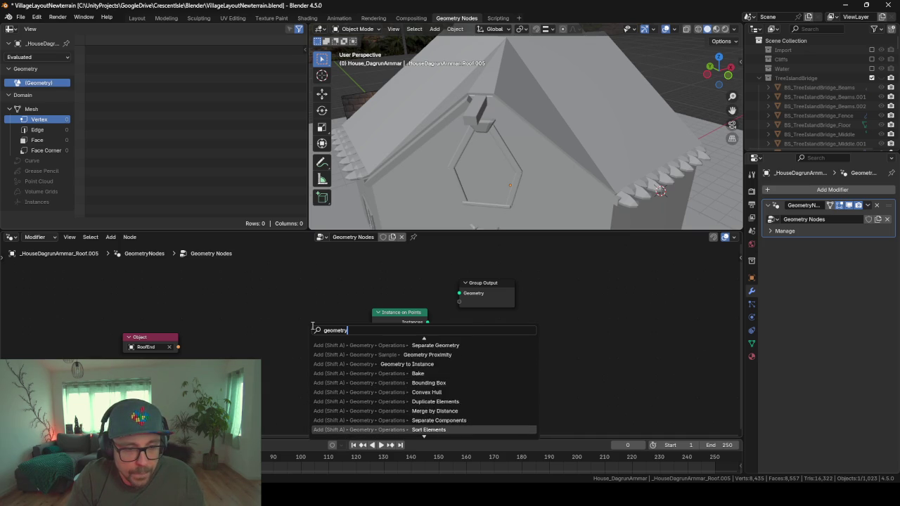
pyautogui.press('Down')
pyautogui.press('Down')
pyautogui.press('Down')
pyautogui.press('Down')
pyautogui.press('Down')
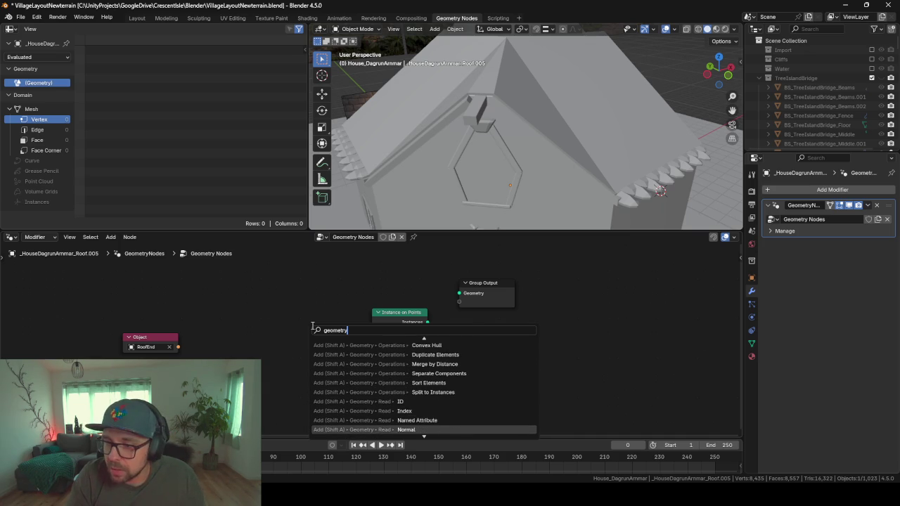
pyautogui.press('Down')
pyautogui.press('Down')
pyautogui.press('Down')
pyautogui.press('Down')
pyautogui.press('Down')
pyautogui.press('Down')
pyautogui.press('Down')
pyautogui.press('Down')
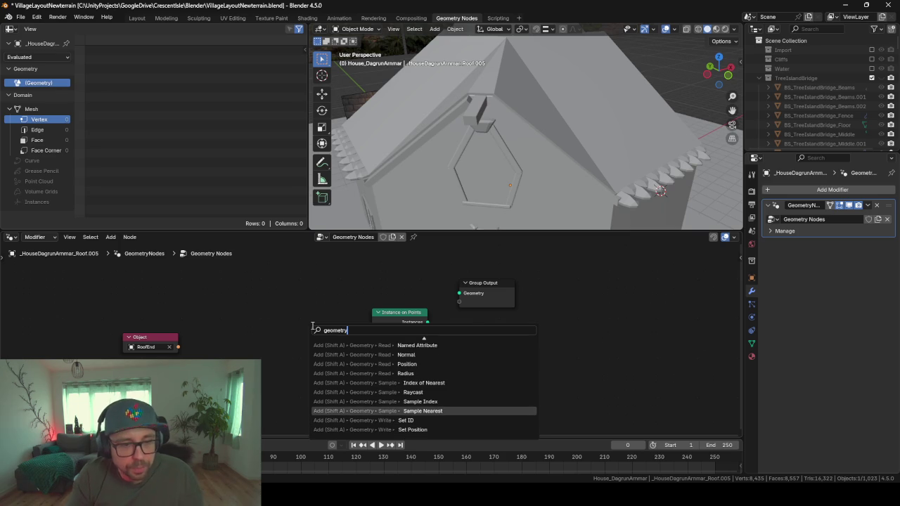
pyautogui.press('Up')
pyautogui.press('Up')
pyautogui.press('Up')
pyautogui.press('Home')
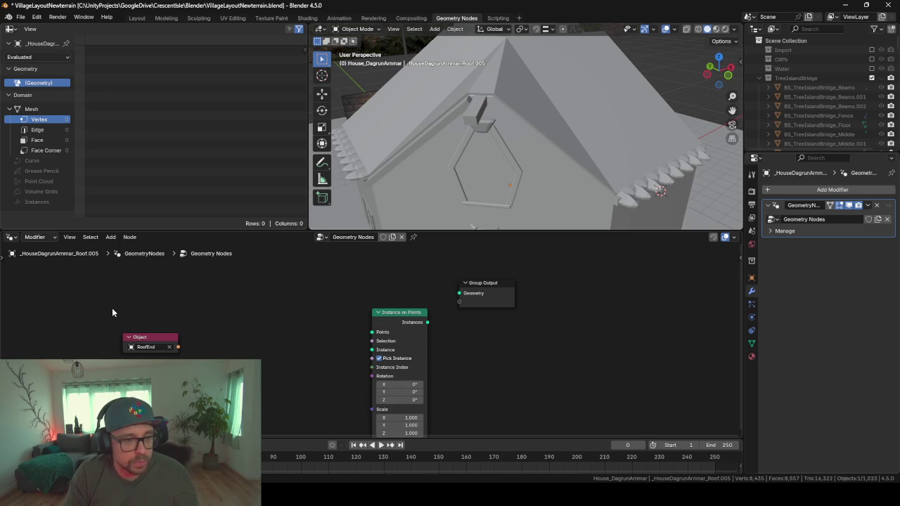
pyautogui.moveTo(112, 308)
pyautogui.mouseDown()
pyautogui.moveTo(560, 406)
pyautogui.moveTo(550, 403)
pyautogui.mouseUp()
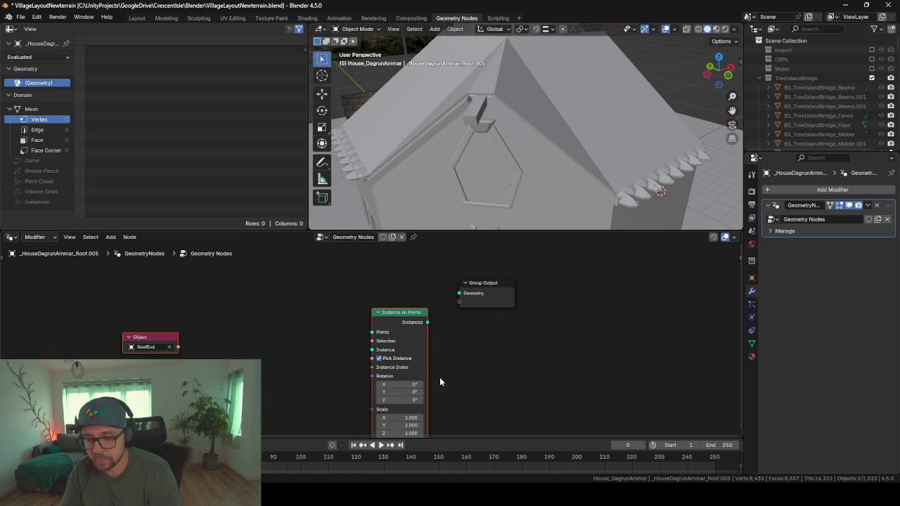
pyautogui.press('Delete')
# Step: Remove the roof's Geometry Nodes modifier and return to the Layout workspace
pyautogui.click(877, 205)
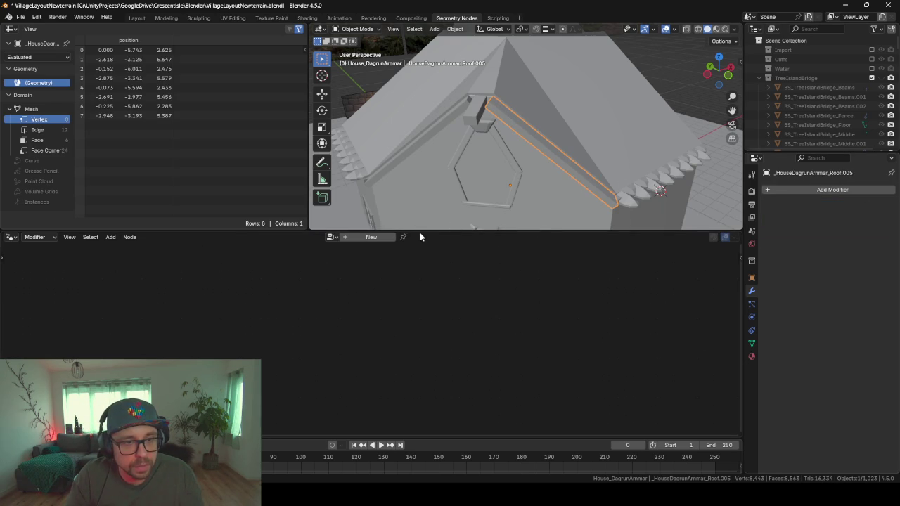
pyautogui.moveTo(429, 231); pyautogui.dragTo(447, 378)
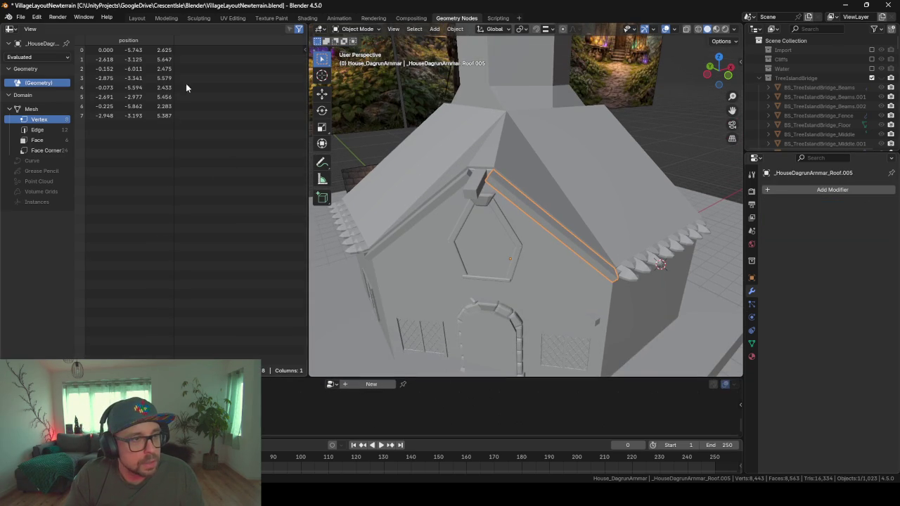
pyautogui.click(137, 18)
# Step: Orbit to a front view of the textured house, then switch to the Geometry to Instance manual page
pyautogui.scroll(-2, 505, 300)
pyautogui.moveTo(504, 300); pyautogui.dragTo(468, 284, button='middle')
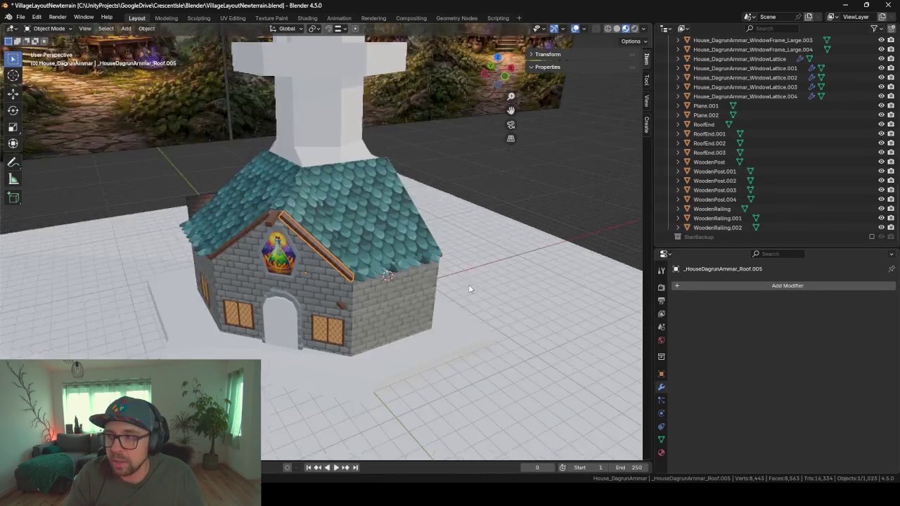
pyautogui.scroll(2, 461, 282)
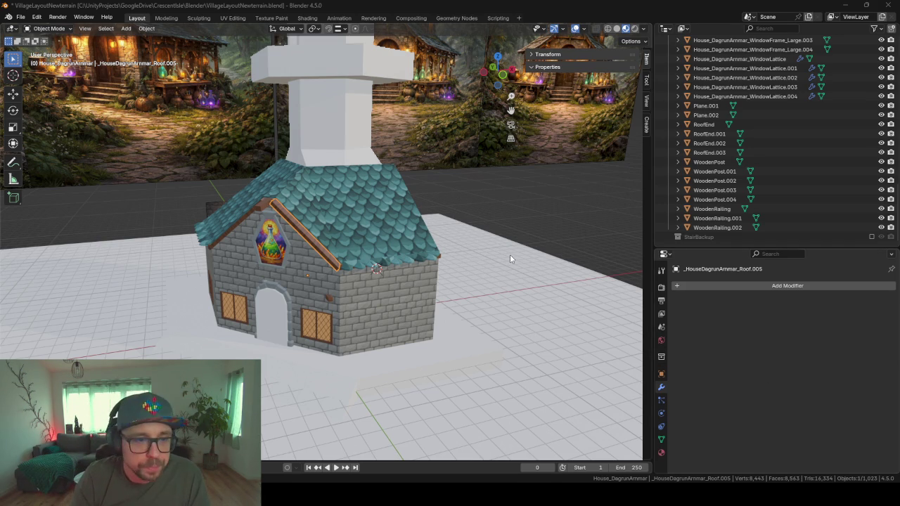
pyautogui.moveTo(434, 280); pyautogui.dragTo(453, 281, button='middle')
pyautogui.scroll(2, 453, 281)
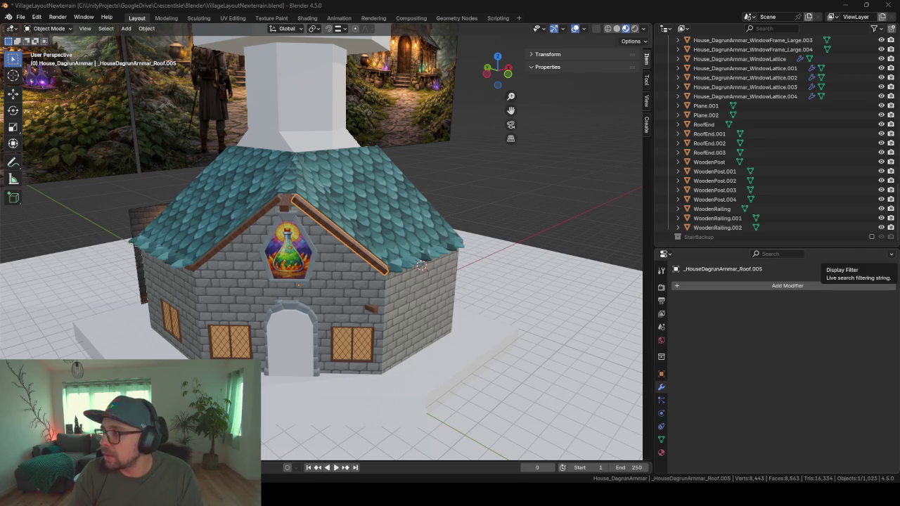
pyautogui.hotkey('alt', 'Tab')
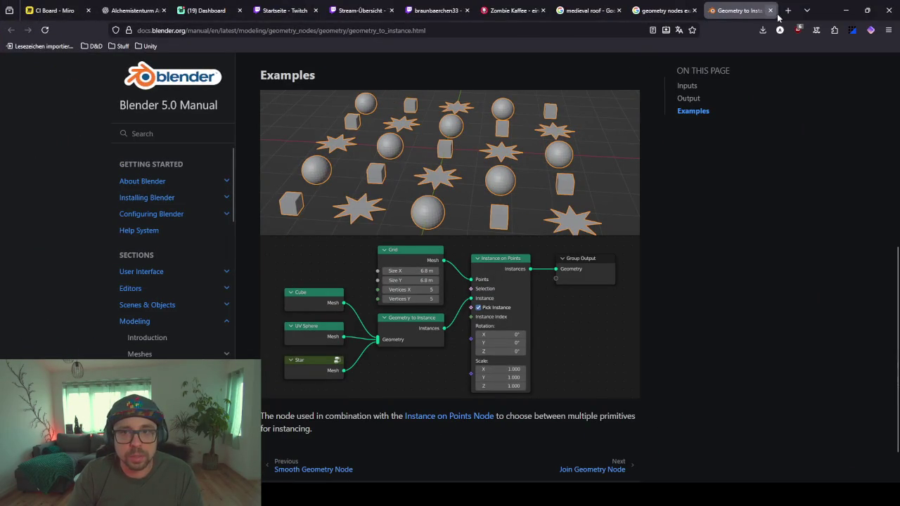
# Step: Search Google Images for 'geometry nodes example vegetation' and scroll through the results
pyautogui.click(661, 10)
pyautogui.click(281, 74)
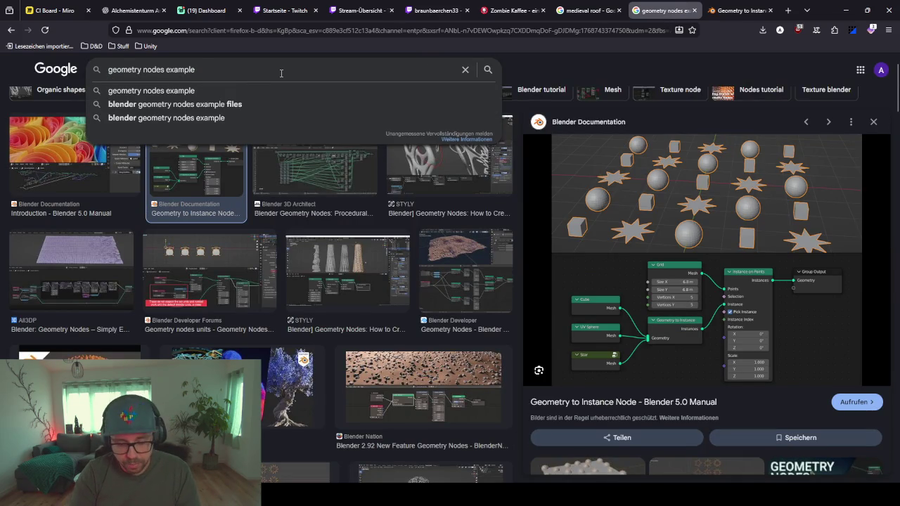
pyautogui.write(' vegetatio')
pyautogui.write('n')
pyautogui.press('Return')
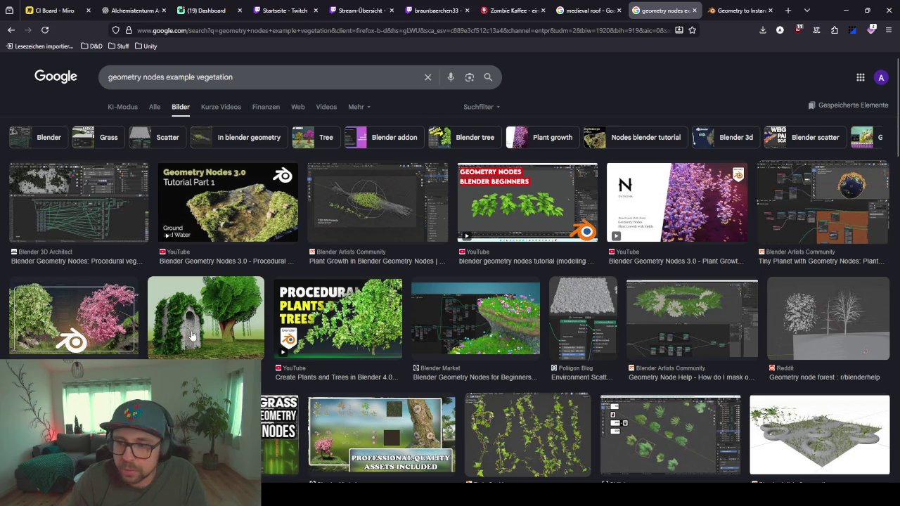
pyautogui.scroll(-3, 279, 352)
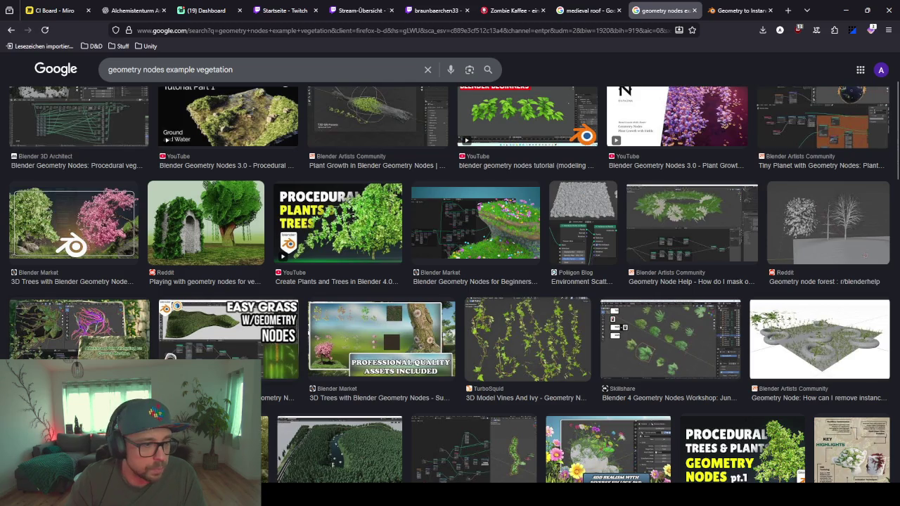
pyautogui.scroll(-4, 450, 281)
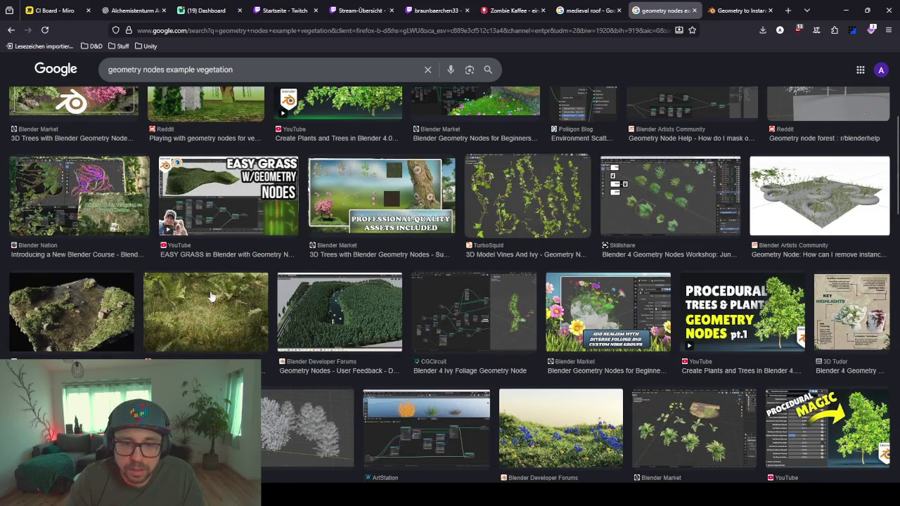
pyautogui.scroll(3, 211, 299)
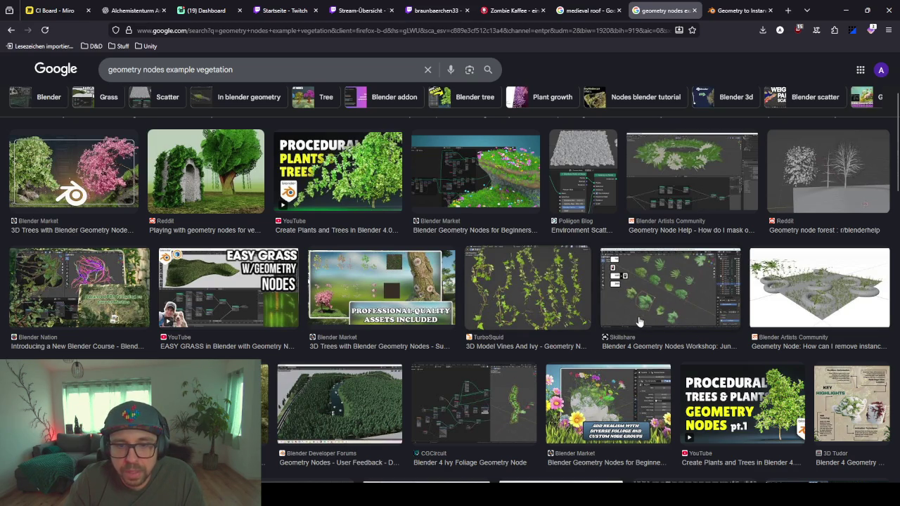
# Step: Back in Blender, pull back and select the Empty.005 reference image behind the house
pyautogui.click(845, 10)
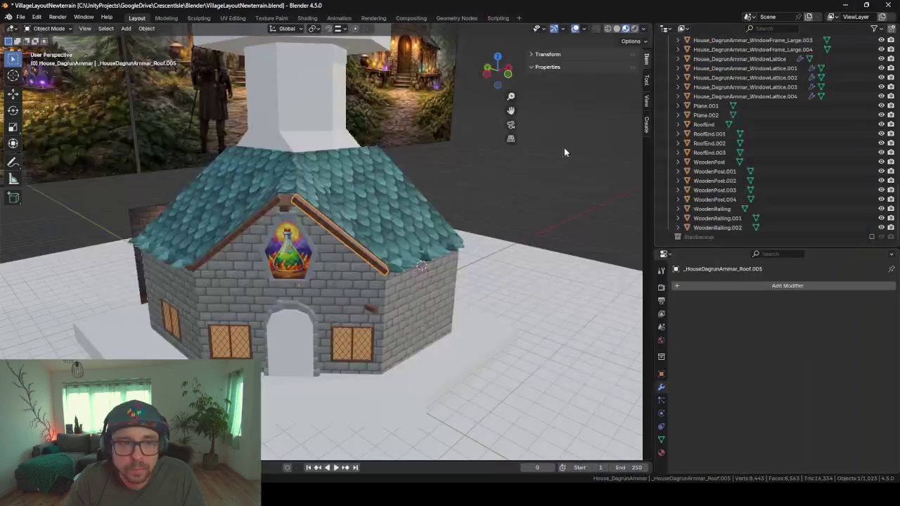
pyautogui.moveTo(374, 306); pyautogui.dragTo(464, 311, button='middle')
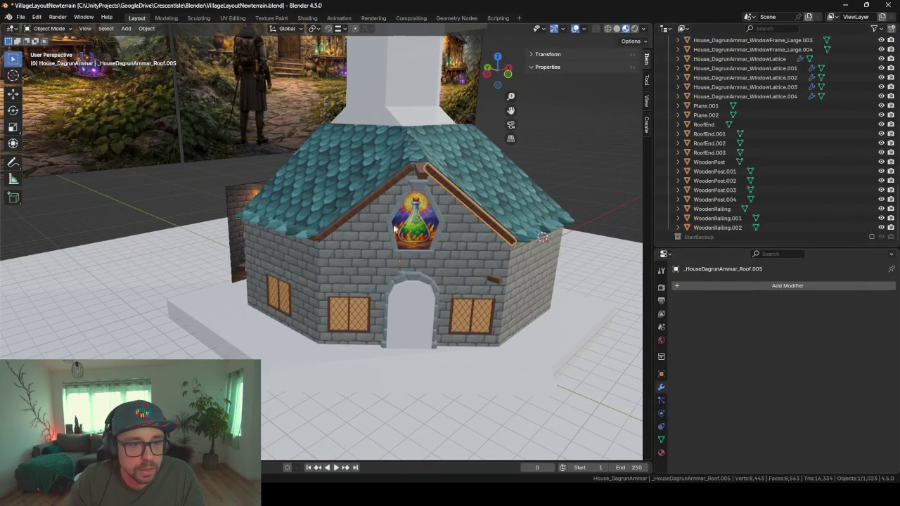
pyautogui.moveTo(543, 259)
pyautogui.mouseDown(button='middle')
pyautogui.moveTo(502, 256)
pyautogui.moveTo(316, 125)
pyautogui.moveTo(275, 194)
pyautogui.mouseUp(button='middle')
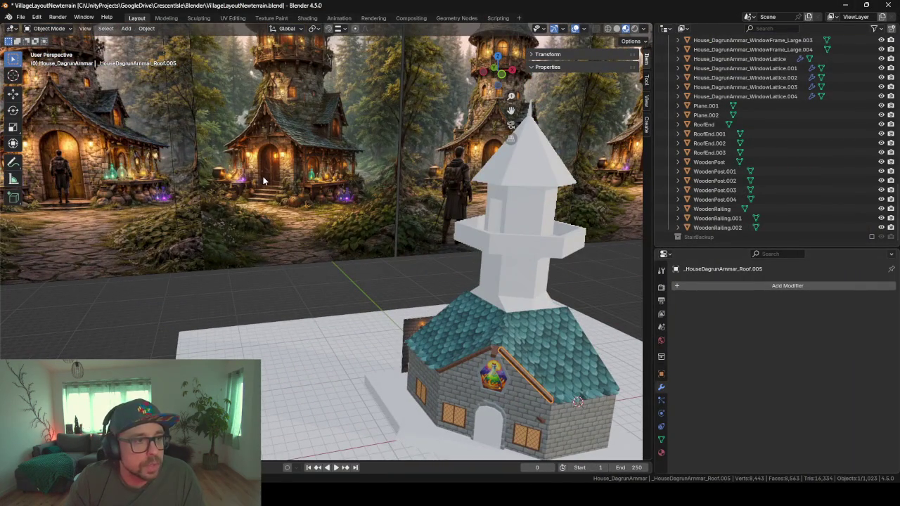
pyautogui.click(264, 181)
pyautogui.scroll(2, 264, 180)
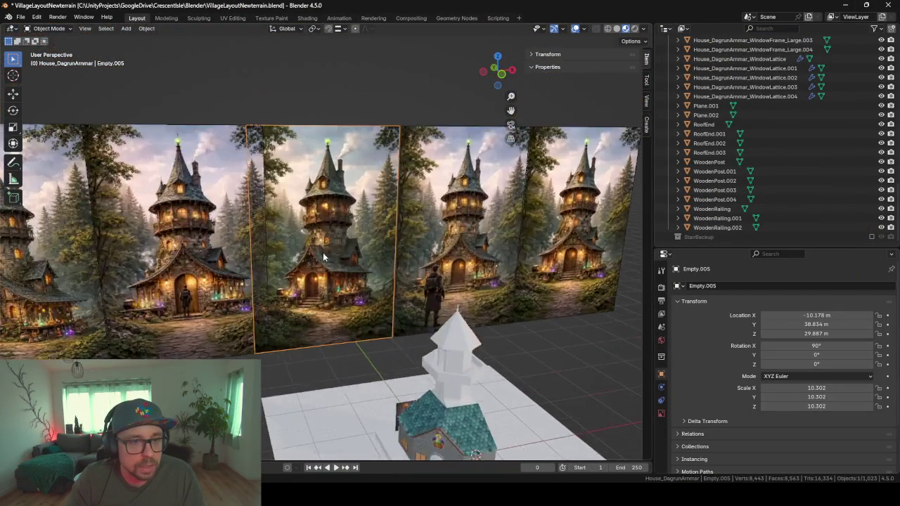
pyautogui.scroll(6, 334, 288)
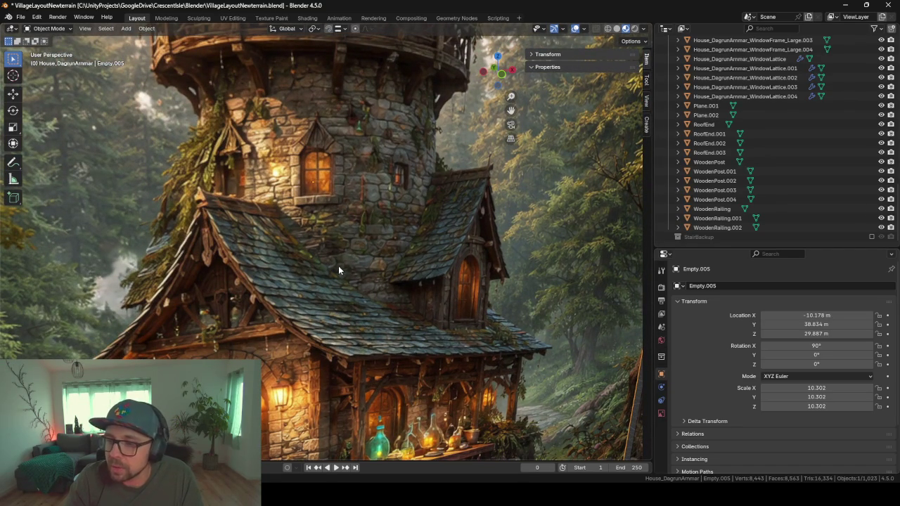
# Step: Orbit and zoom around the medieval tower reference panels to inspect them up close
pyautogui.moveTo(427, 265)
pyautogui.mouseDown(button='middle')
pyautogui.moveTo(400, 260)
pyautogui.moveTo(385, 280)
pyautogui.moveTo(415, 262)
pyautogui.moveTo(192, 299)
pyautogui.moveTo(119, 240)
pyautogui.moveTo(266, 241)
pyautogui.moveTo(327, 230)
pyautogui.mouseUp(button='middle')
pyautogui.moveTo(194, 146); pyautogui.dragTo(297, 165, button='middle')
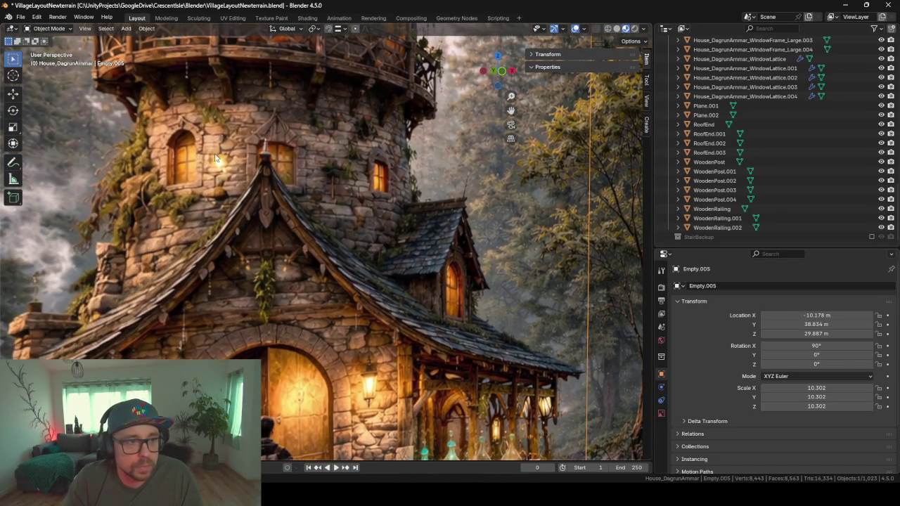
pyautogui.scroll(-5, 182, 357)
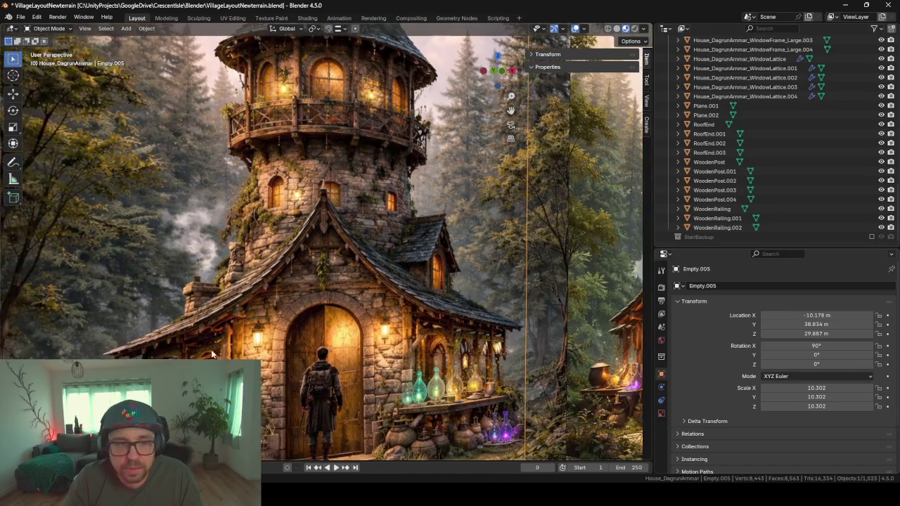
pyautogui.moveTo(181, 357)
pyautogui.mouseDown(button='middle')
pyautogui.moveTo(280, 354)
pyautogui.moveTo(245, 293)
pyautogui.moveTo(178, 289)
pyautogui.moveTo(238, 286)
pyautogui.mouseUp(button='middle')
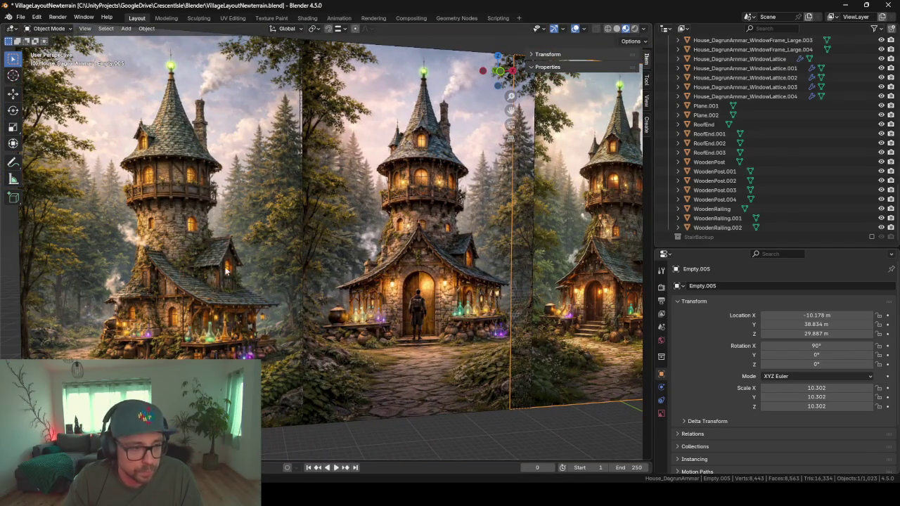
pyautogui.scroll(3, 510, 320)
pyautogui.scroll(3, 510, 320)
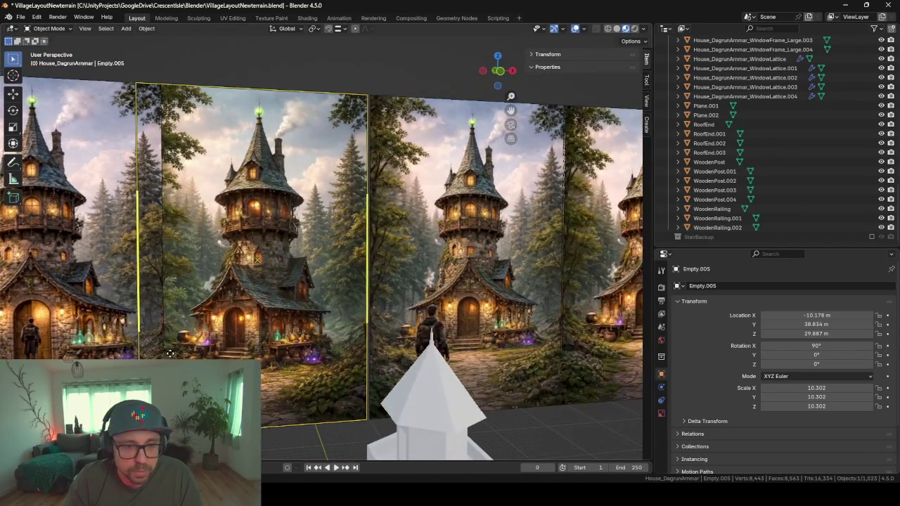
pyautogui.scroll(-2, 509, 320)
pyautogui.scroll(-3, 422, 303)
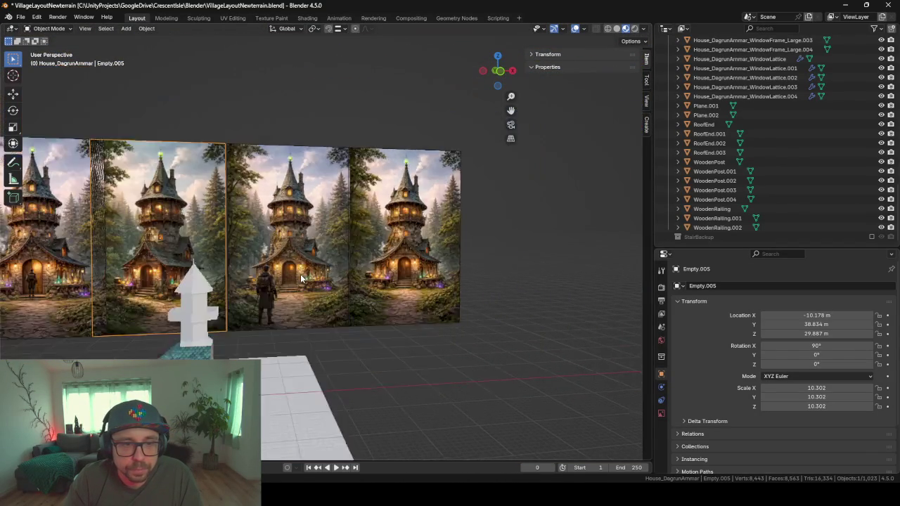
pyautogui.scroll(-2, 327, 282)
pyautogui.scroll(1, 328, 283)
pyautogui.scroll(3, 346, 329)
pyautogui.scroll(2, 346, 329)
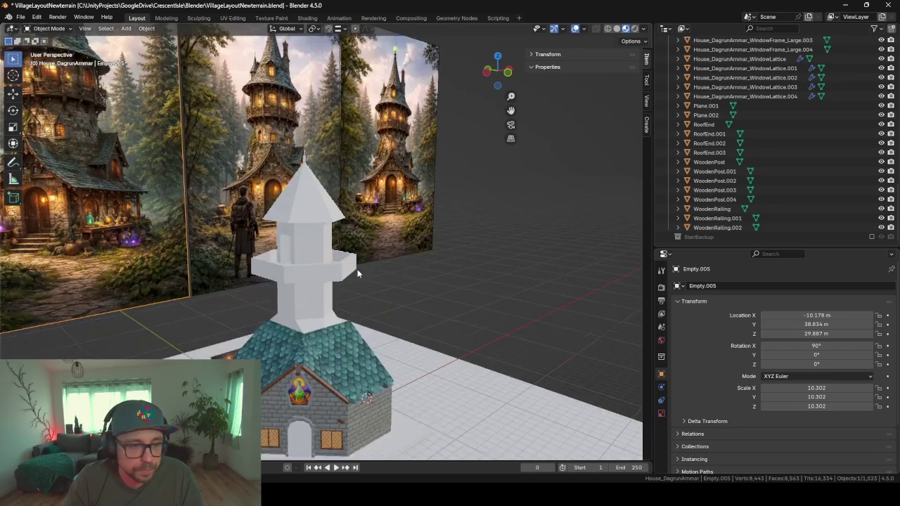
pyautogui.scroll(2, 339, 314)
# Step: Search Google Images for 'geometry nodes example vegetation low poly' and scroll through the results
pyautogui.hotkey('alt', 'Tab')
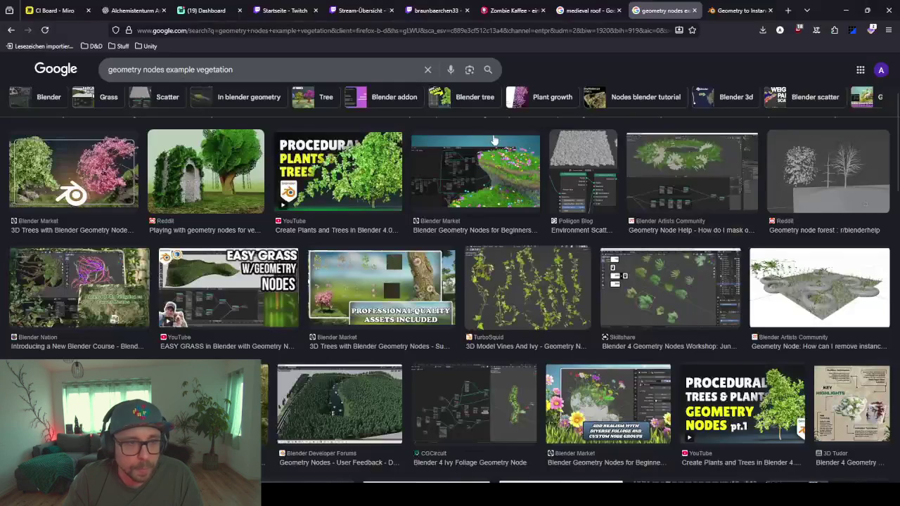
pyautogui.click(283, 72)
pyautogui.write('low pol')
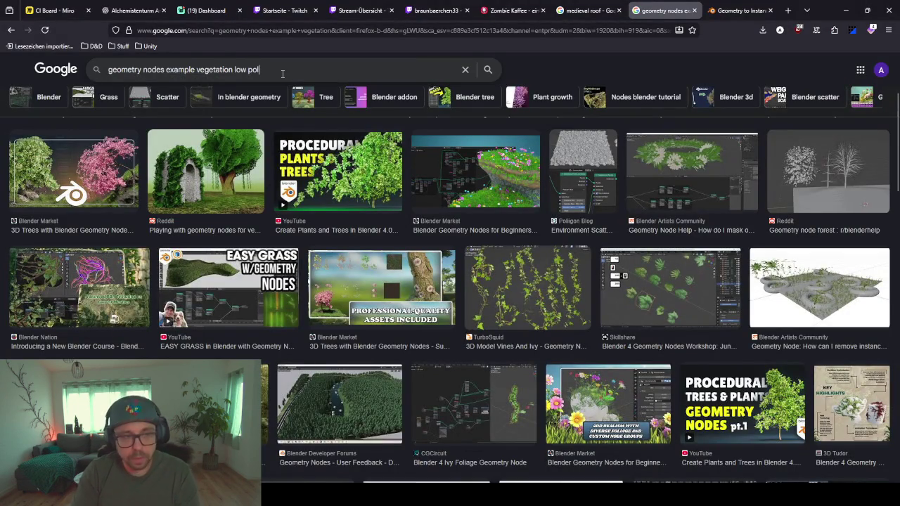
pyautogui.write('y')
pyautogui.press('Return')
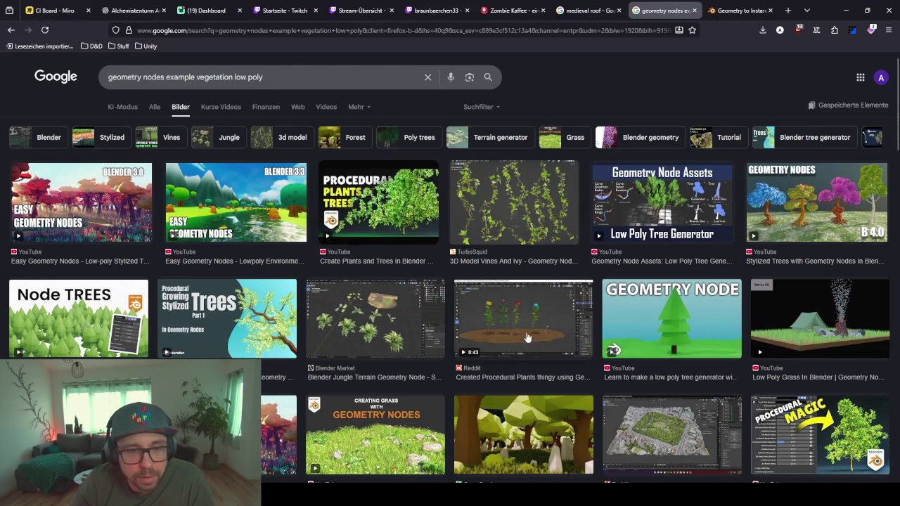
pyautogui.scroll(-2, 239, 313)
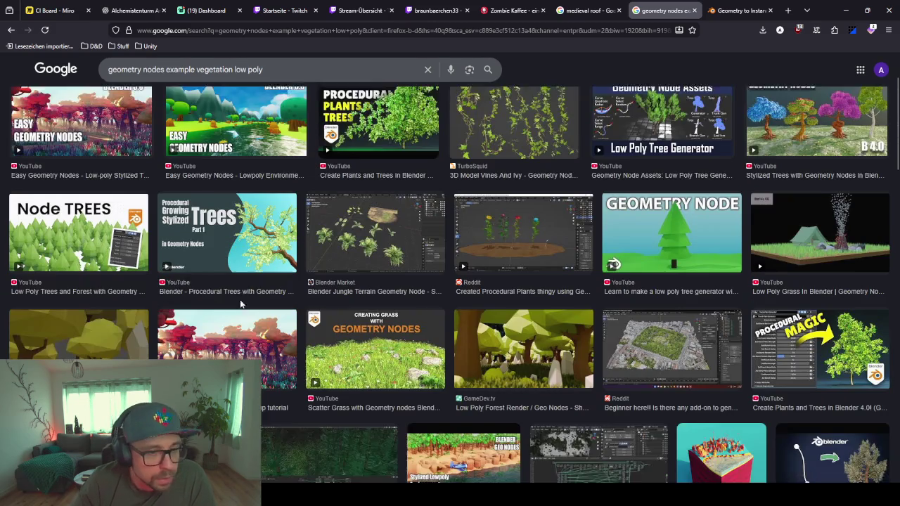
pyautogui.scroll(-2, 246, 309)
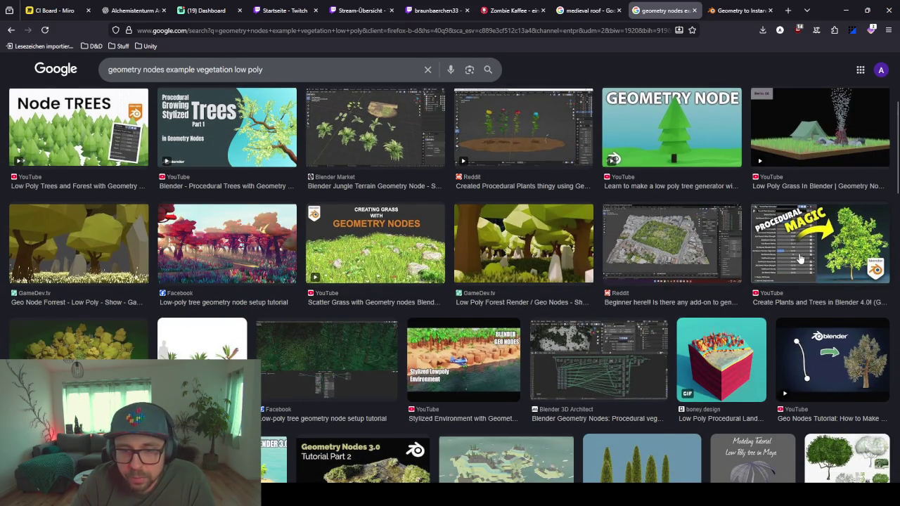
pyautogui.scroll(-3, 799, 258)
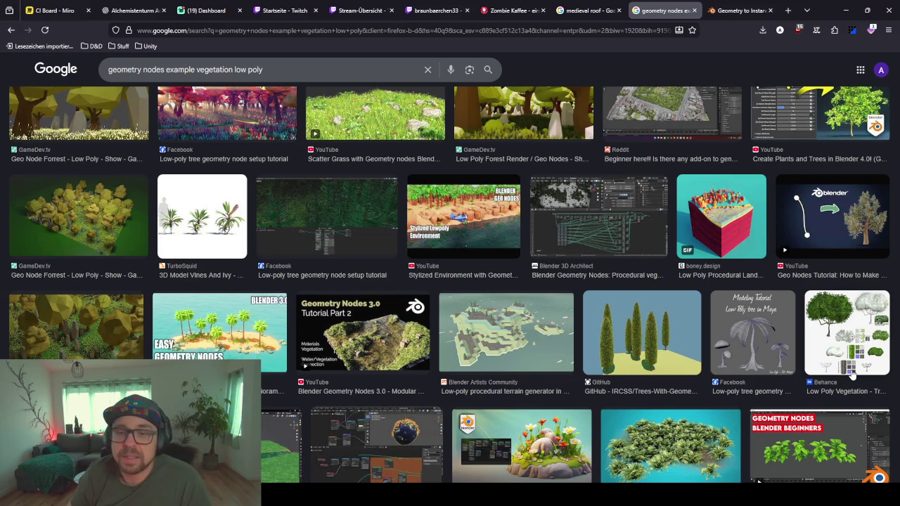
pyautogui.scroll(-3, 502, 395)
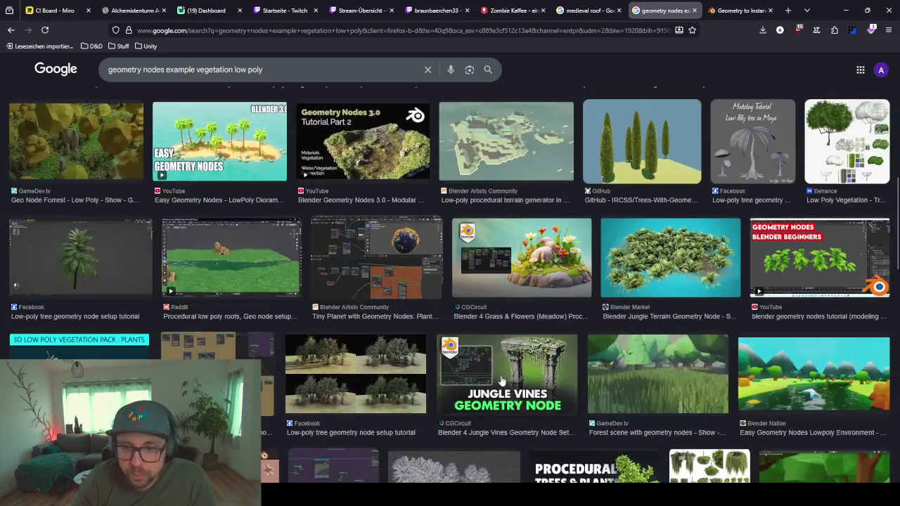
pyautogui.scroll(-3, 502, 395)
pyautogui.scroll(-2, 501, 386)
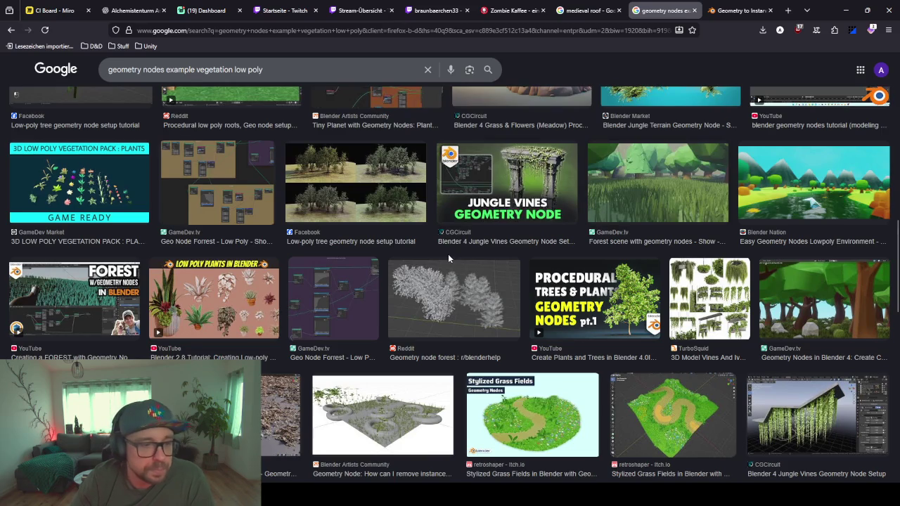
pyautogui.scroll(-2, 448, 258)
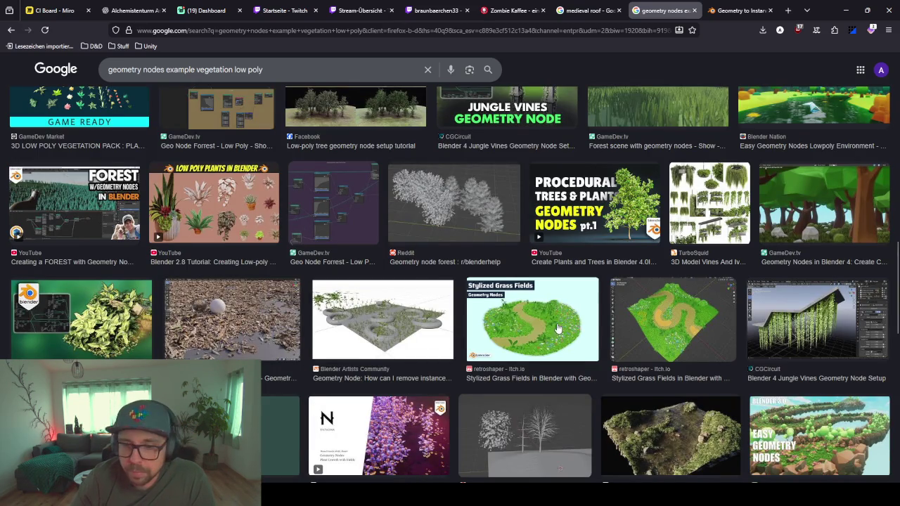
pyautogui.scroll(-2, 558, 329)
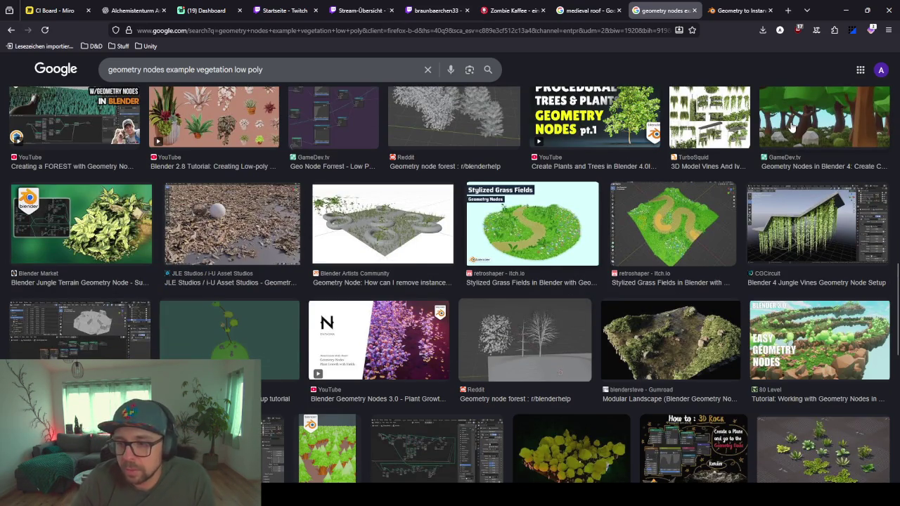
# Step: Select and frame the RoofEnd cap strip, orbiting around the stained-glass gable eave
pyautogui.click(846, 10)
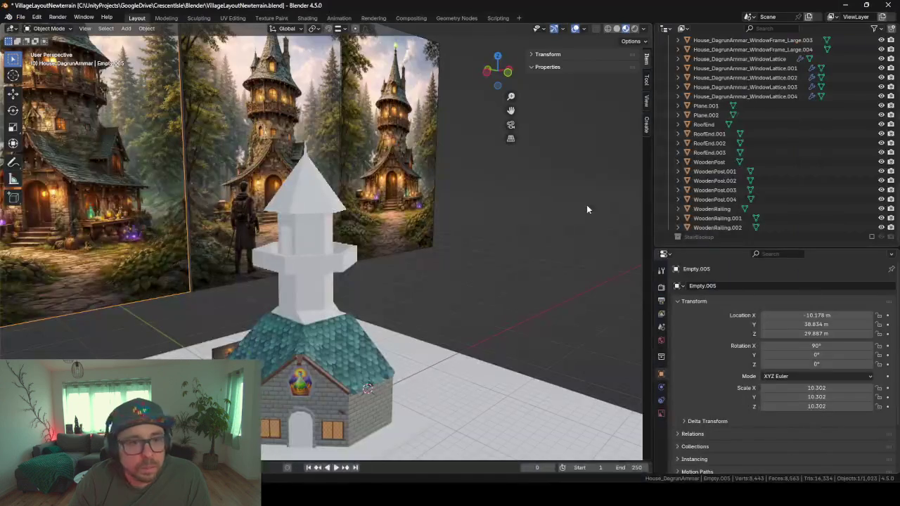
pyautogui.moveTo(586, 204)
pyautogui.mouseDown(button='middle')
pyautogui.moveTo(204, 334)
pyautogui.moveTo(302, 286)
pyautogui.moveTo(299, 236)
pyautogui.moveTo(271, 236)
pyautogui.moveTo(324, 224)
pyautogui.moveTo(233, 182)
pyautogui.moveTo(371, 299)
pyautogui.mouseUp(button='middle')
pyautogui.click(305, 281)
pyautogui.press('KP_Decimal')
pyautogui.moveTo(183, 247)
pyautogui.mouseDown(button='middle')
pyautogui.moveTo(148, 235)
pyautogui.moveTo(275, 202)
pyautogui.moveTo(205, 212)
pyautogui.moveTo(216, 232)
pyautogui.moveTo(356, 224)
pyautogui.mouseUp(button='middle')
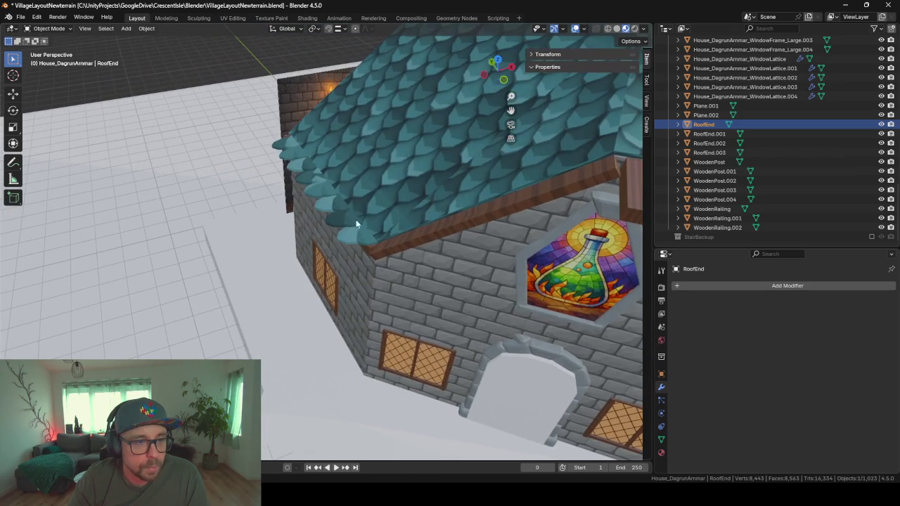
pyautogui.moveTo(309, 206)
pyautogui.mouseDown(button='middle')
pyautogui.moveTo(173, 217)
pyautogui.moveTo(333, 324)
pyautogui.mouseUp(button='middle')
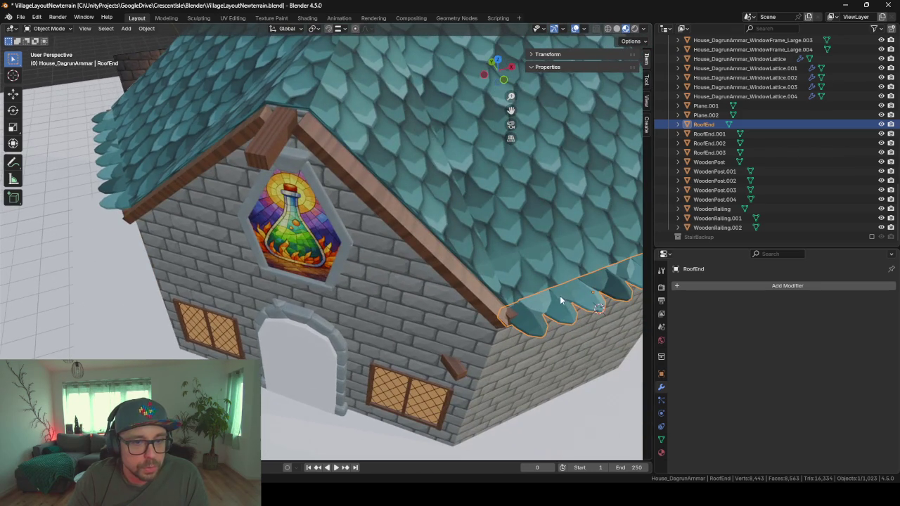
pyautogui.moveTo(560, 301); pyautogui.dragTo(439, 274, button='middle')
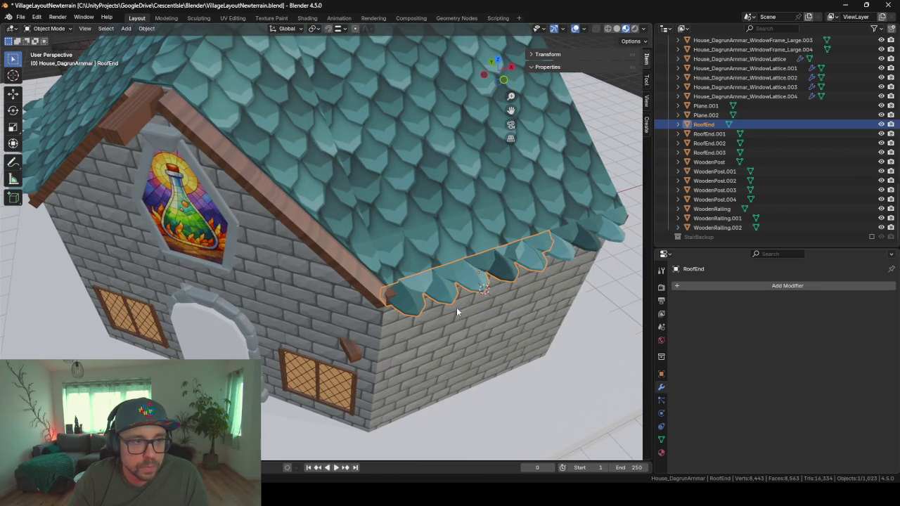
pyautogui.moveTo(456, 307)
pyautogui.mouseDown(button='middle')
pyautogui.moveTo(371, 209)
pyautogui.moveTo(455, 150)
pyautogui.moveTo(390, 226)
pyautogui.moveTo(474, 223)
pyautogui.moveTo(389, 185)
pyautogui.mouseUp(button='middle')
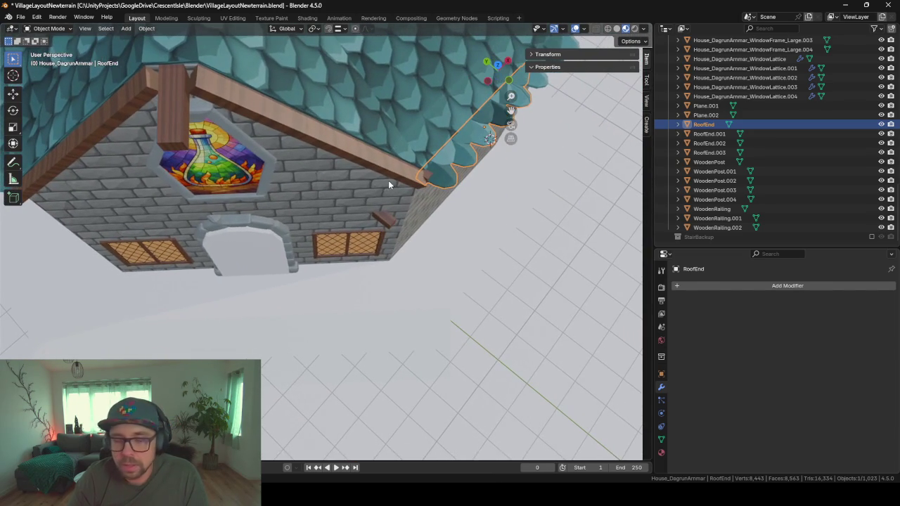
pyautogui.press('Tab')
pyautogui.press('Tab')
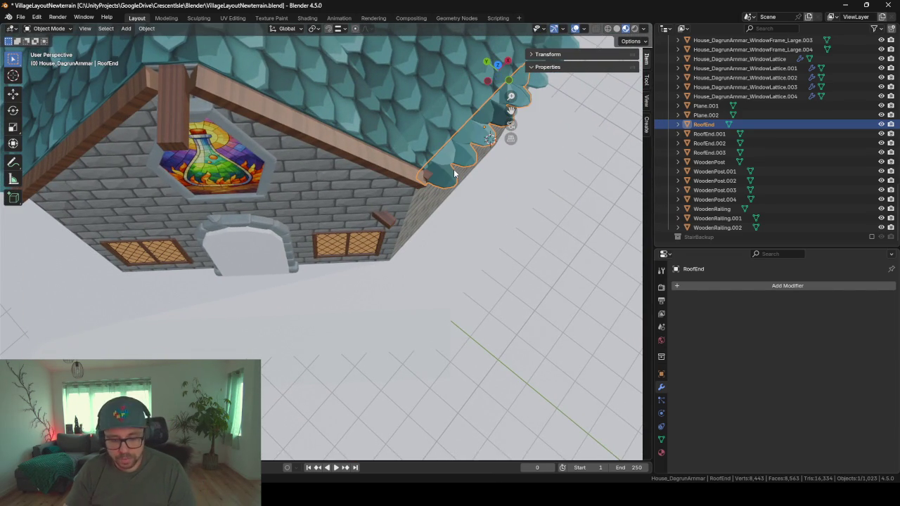
# Step: Duplicate RoofEnd as RoofEnd.004, dropping it below the roof edge without vertical movement
pyautogui.hotkey('shift', 'd')
pyautogui.hotkey('shift', 'z')
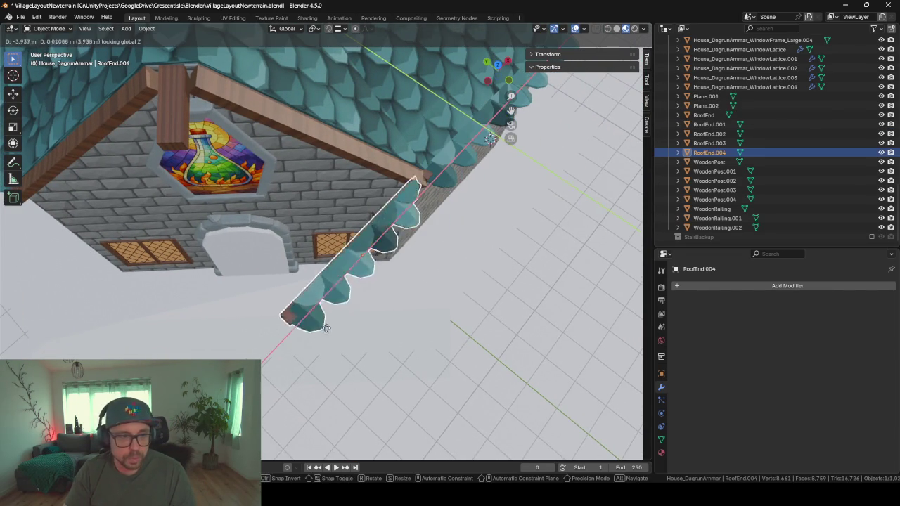
pyautogui.click(71, 233)
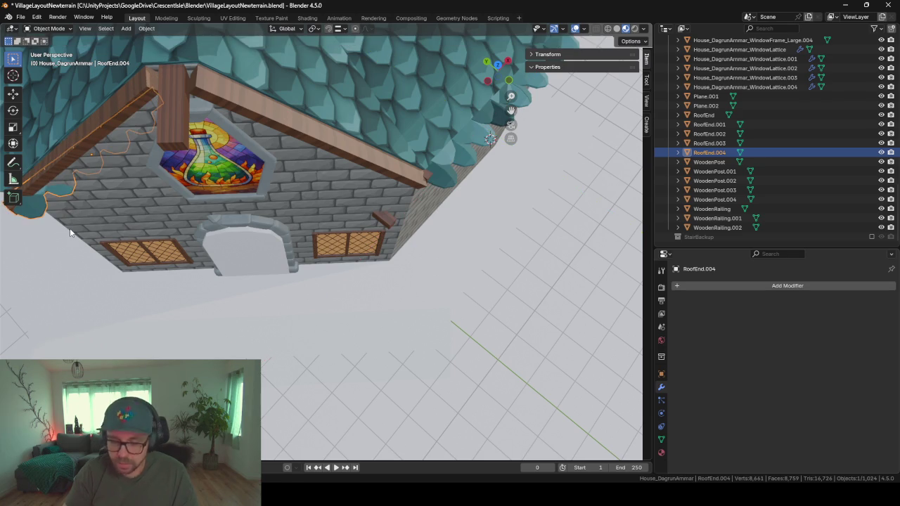
pyautogui.press('KP_Decimal')
pyautogui.moveTo(117, 228)
pyautogui.mouseDown(button='middle')
pyautogui.moveTo(192, 245)
pyautogui.moveTo(197, 218)
pyautogui.moveTo(308, 213)
pyautogui.moveTo(444, 269)
pyautogui.mouseUp(button='middle')
# Step: Rotate RoofEnd.004 by -45° around the Z axis
pyautogui.press('r')
pyautogui.press('z')
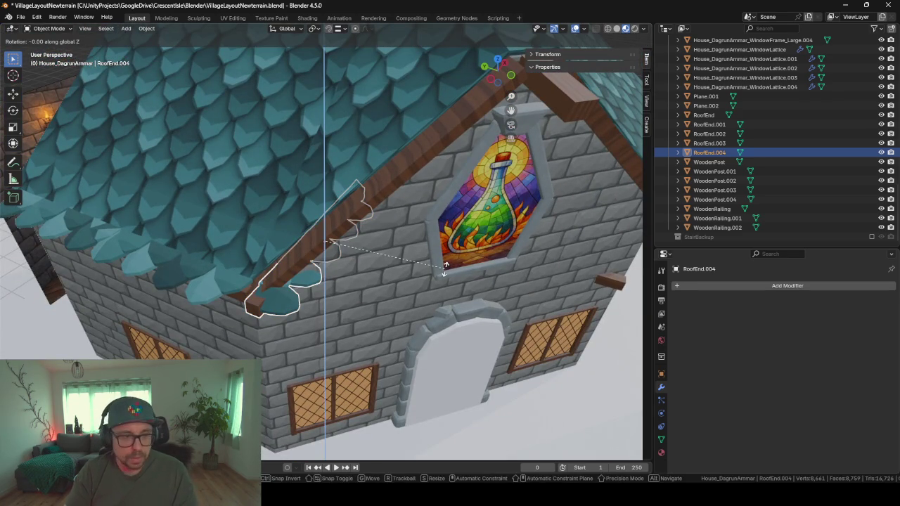
pyautogui.write('1')
pyautogui.press('BackSpace')
pyautogui.press('BackSpace')
pyautogui.press('BackSpace')
pyautogui.press('BackSpace')
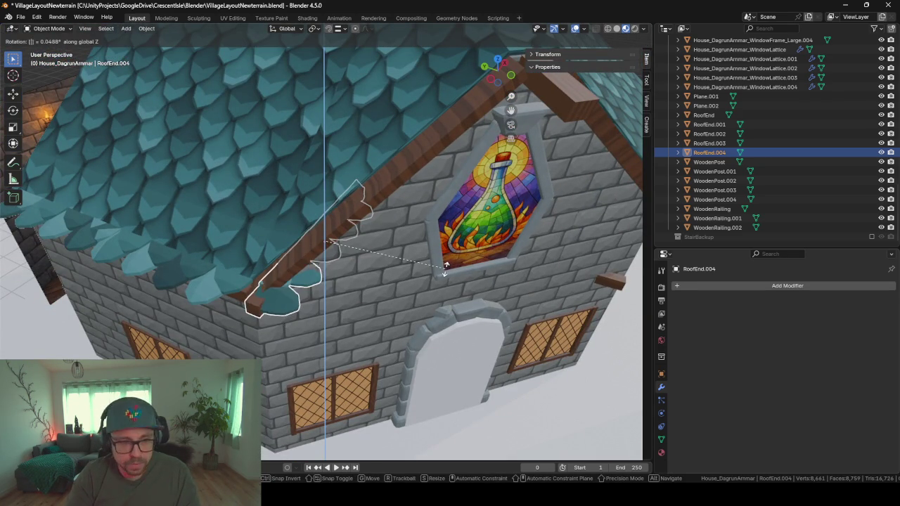
pyautogui.write('-45')
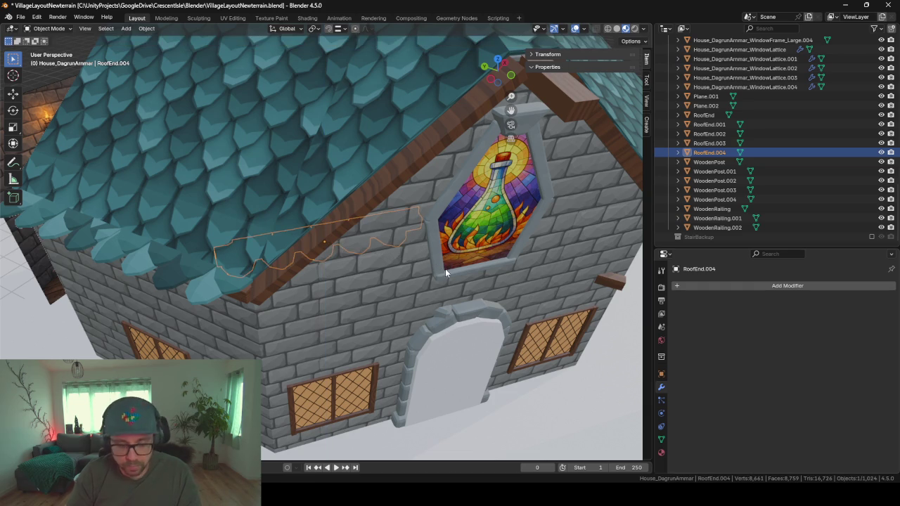
pyautogui.press('Return')
# Step: Slide the copy horizontally onto the gable roof edge and select one tile face in Edit Mode
pyautogui.press('g')
pyautogui.hotkey('shift', 'z')
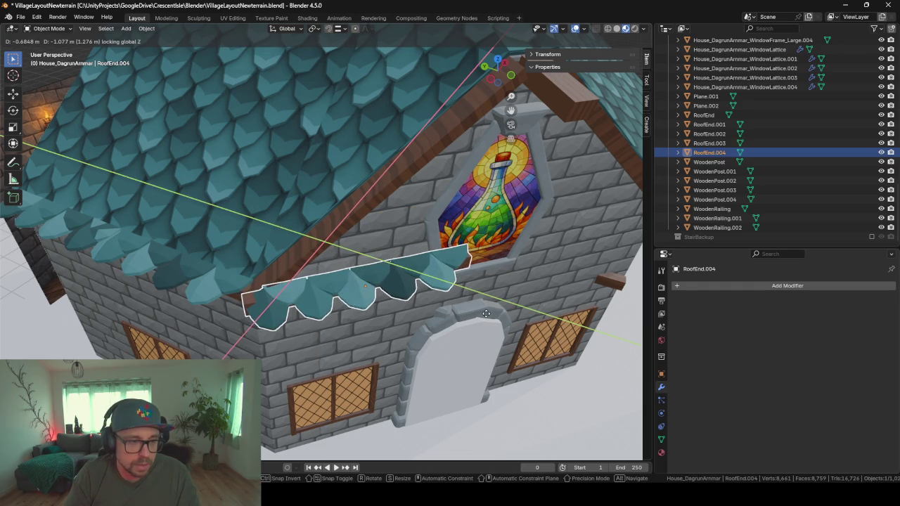
pyautogui.click(430, 300)
pyautogui.moveTo(430, 300); pyautogui.dragTo(394, 216, button='middle')
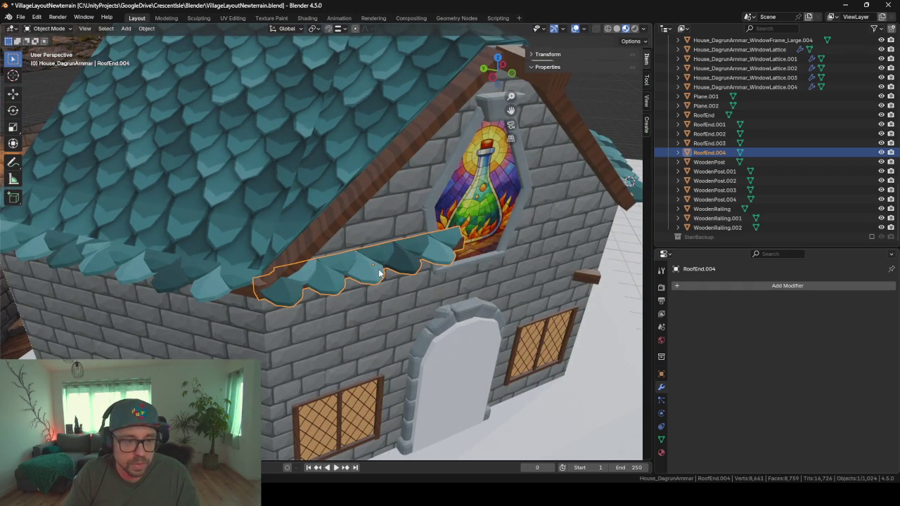
pyautogui.press('Tab')
pyautogui.click(328, 280)
# Step: In Edit Mode, select the extra tile pieces of RoofEnd.004 with L and delete their vertices
pyautogui.press('l')
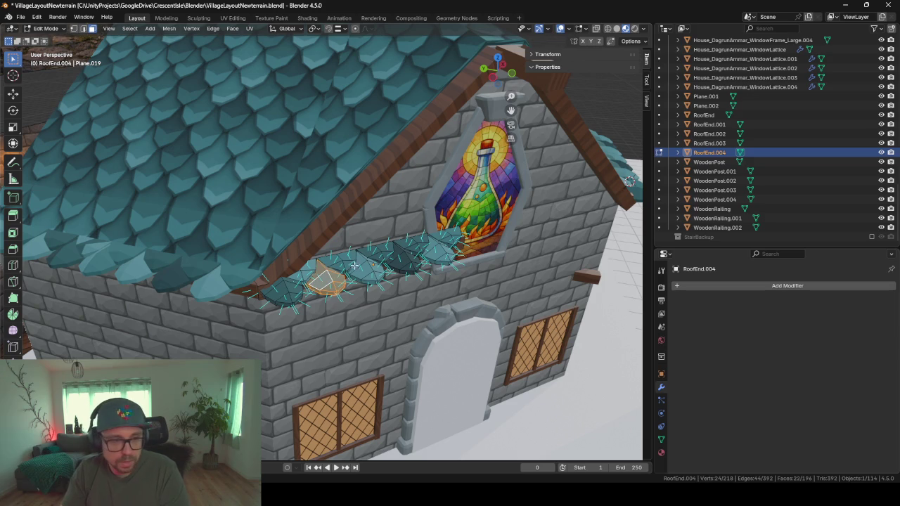
pyautogui.press('l')
pyautogui.press('l')
pyautogui.press('l')
pyautogui.press('l')
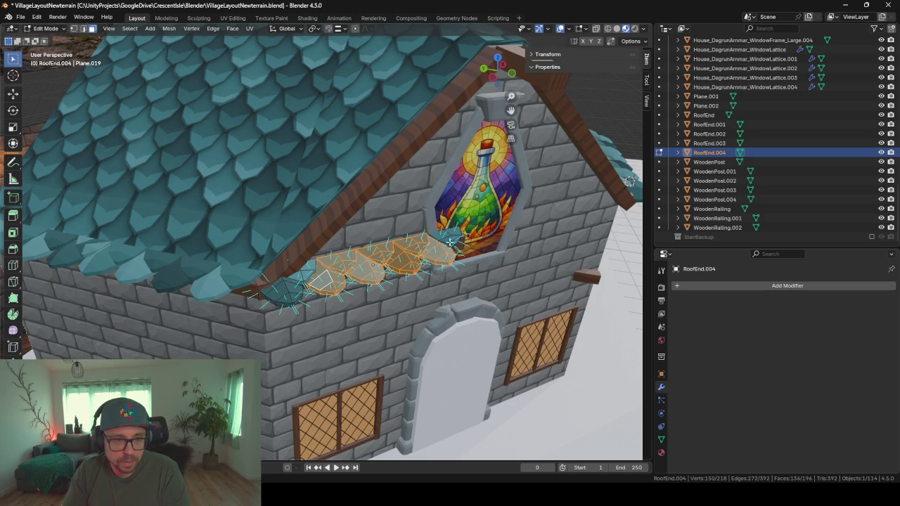
pyautogui.press('l')
pyautogui.press('x')
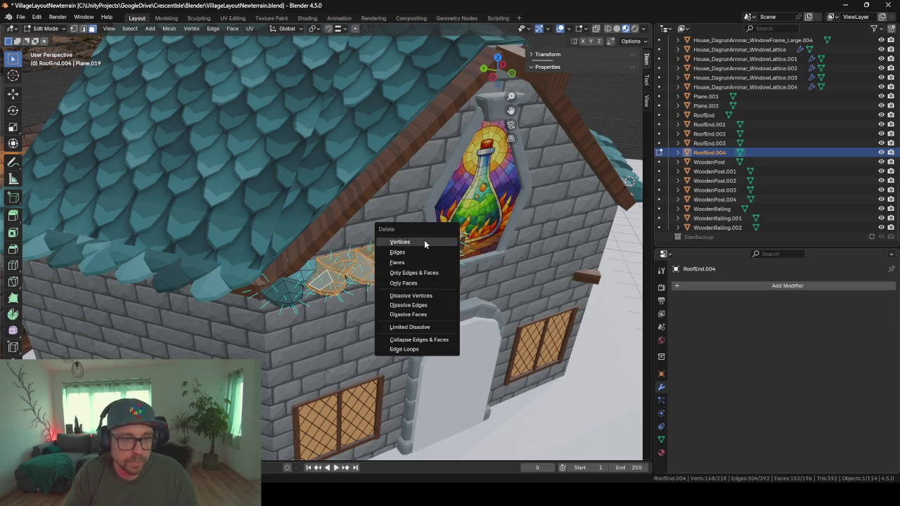
pyautogui.click(424, 240)
# Step: Delete the wooden beam piece's vertices, leaving one scalloped tile, and return to Object Mode
pyautogui.moveTo(424, 243); pyautogui.dragTo(421, 257, button='middle')
pyautogui.click(420, 258)
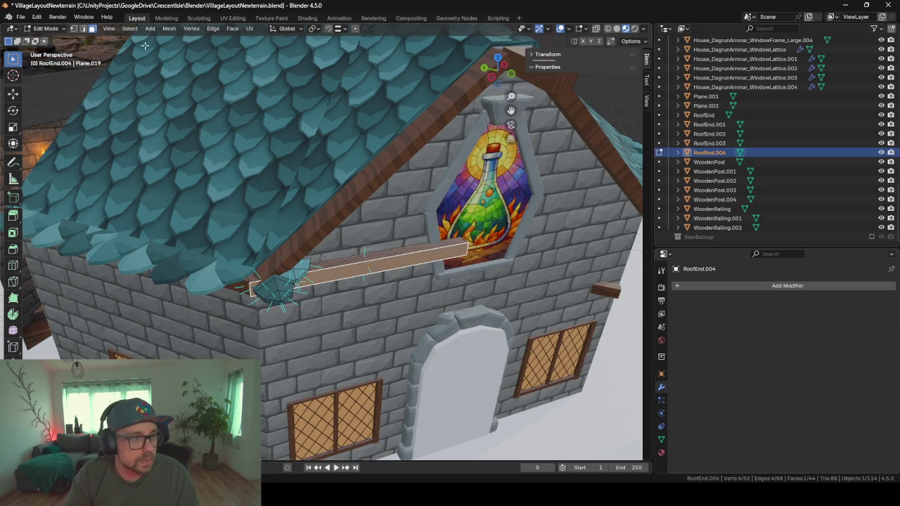
pyautogui.moveTo(410, 209); pyautogui.dragTo(364, 219, button='middle')
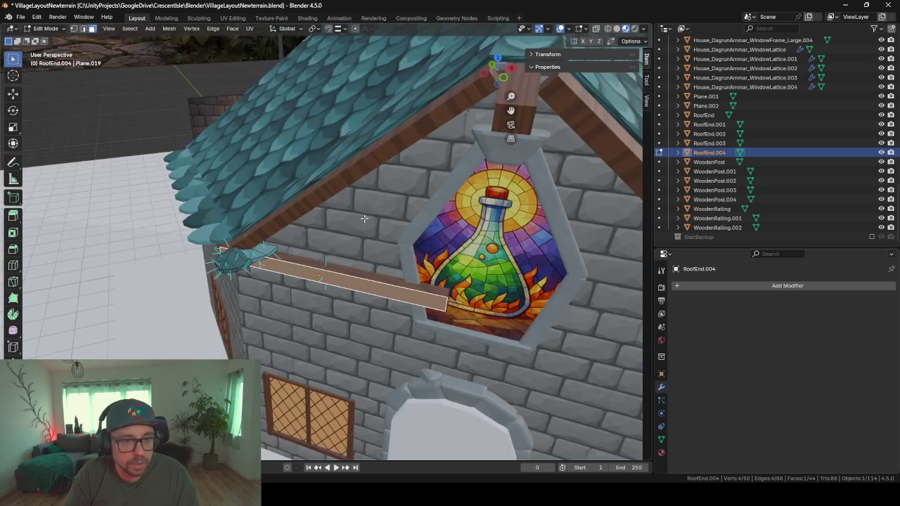
pyautogui.click(449, 314)
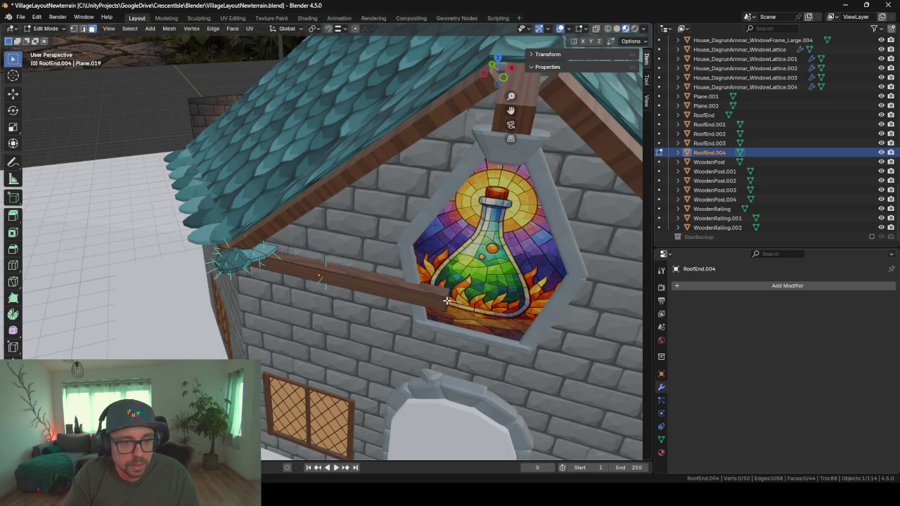
pyautogui.click(447, 300)
pyautogui.moveTo(448, 303); pyautogui.dragTo(325, 294, button='middle')
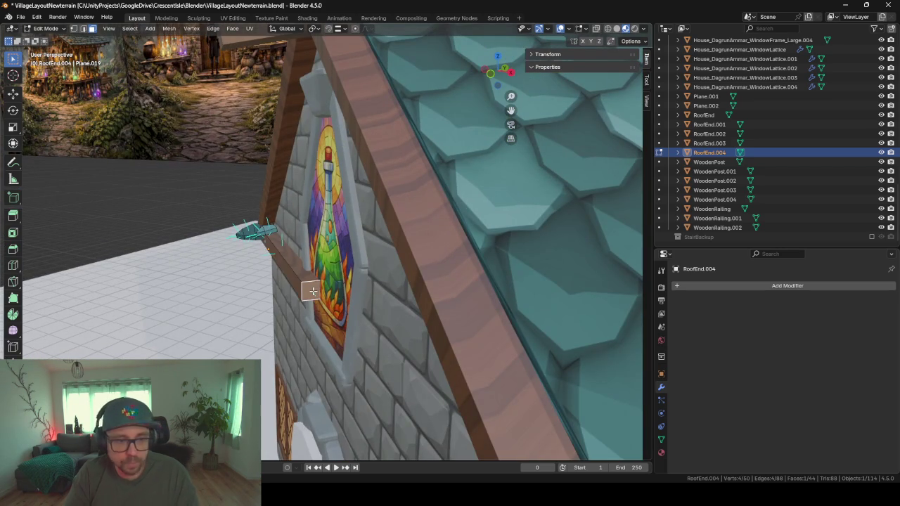
pyautogui.press('x')
pyautogui.click(312, 290)
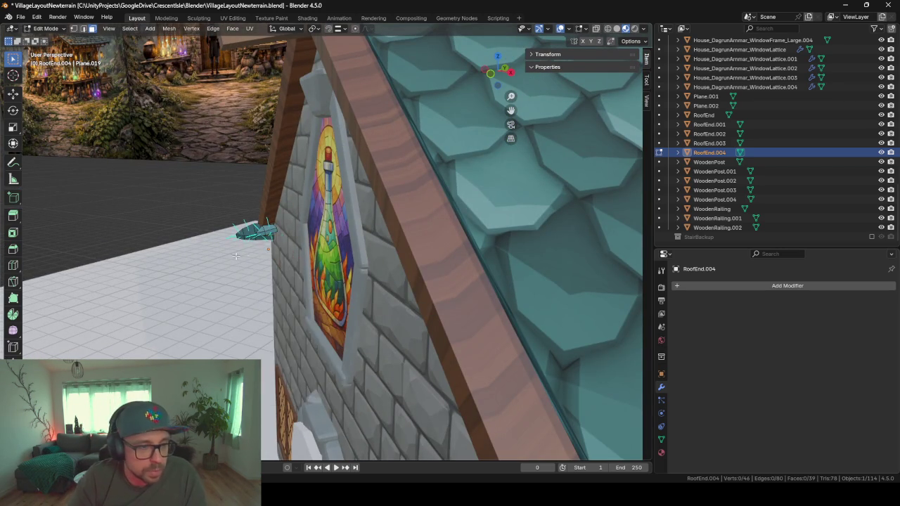
pyautogui.moveTo(235, 256); pyautogui.dragTo(363, 271, button='middle')
pyautogui.press('Tab')
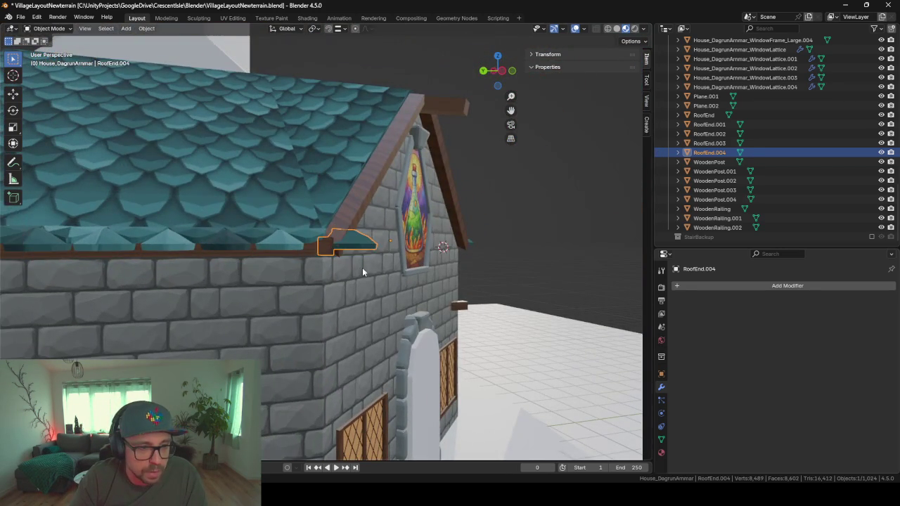
# Step: In Edit Mode, select the large cap piece and rotate it around Z, then tilt it around Y to match the roof slope
pyautogui.scroll(5, 363, 271)
pyautogui.press('Tab')
pyautogui.press('Tab')
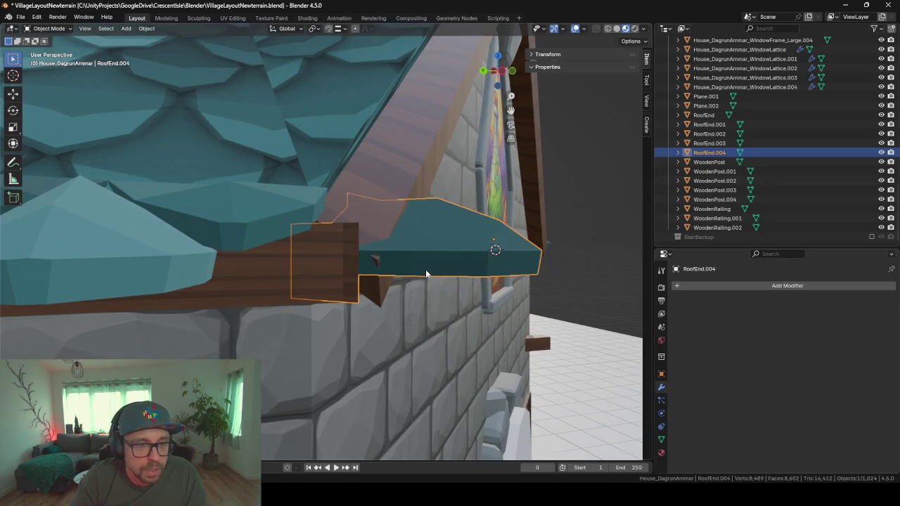
pyautogui.moveTo(426, 269)
pyautogui.mouseDown(button='middle')
pyautogui.moveTo(343, 309)
pyautogui.moveTo(308, 270)
pyautogui.moveTo(364, 245)
pyautogui.moveTo(327, 299)
pyautogui.moveTo(464, 276)
pyautogui.mouseUp(button='middle')
pyautogui.scroll(2, 307, 270)
pyautogui.press('Tab')
pyautogui.click(325, 302)
pyautogui.hotkey('ctrl', 'l')
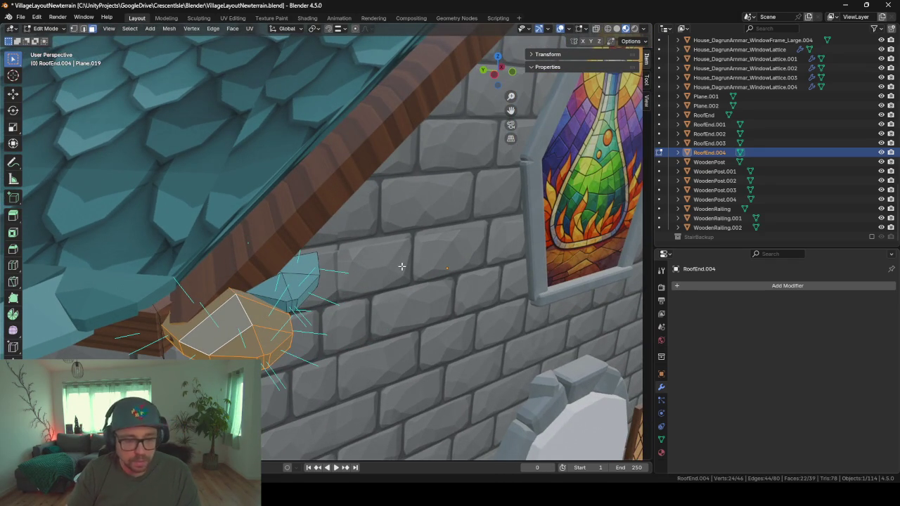
pyautogui.press('r')
pyautogui.press('z')
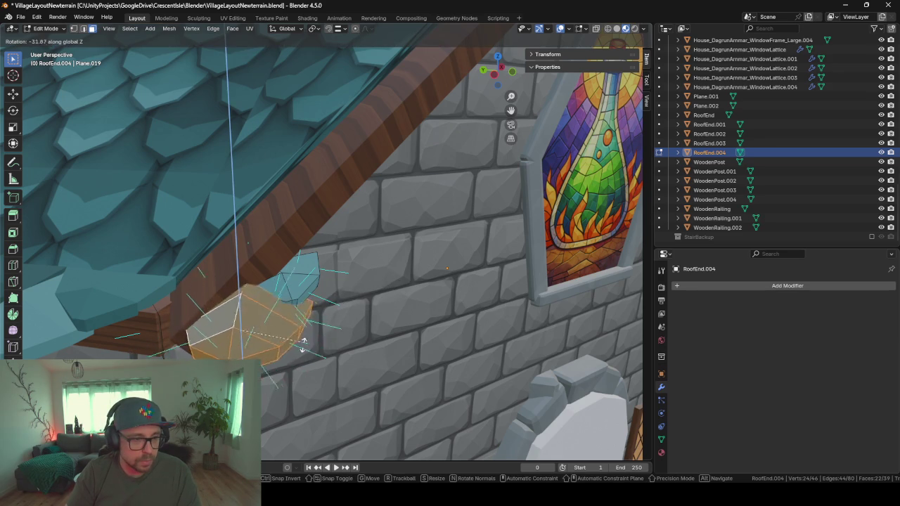
pyautogui.click(322, 346)
pyautogui.moveTo(353, 311)
pyautogui.mouseDown(button='middle')
pyautogui.moveTo(351, 292)
pyautogui.moveTo(340, 317)
pyautogui.moveTo(329, 303)
pyautogui.mouseUp(button='middle')
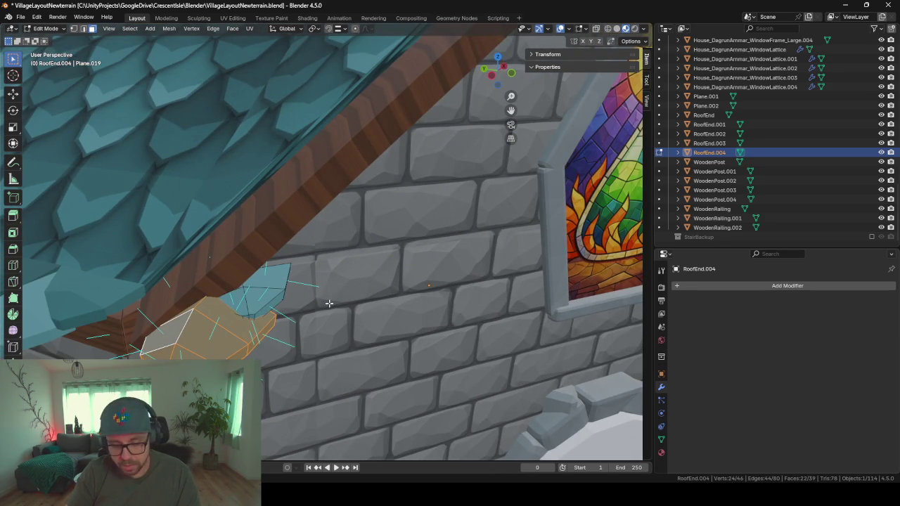
pyautogui.press('r')
pyautogui.press('x')
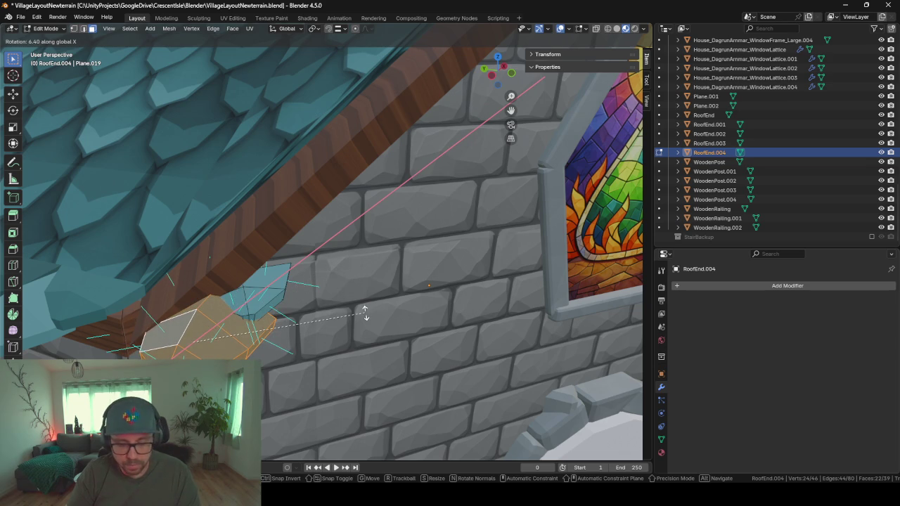
pyautogui.press('y')
pyautogui.press('y')
pyautogui.press('y')
pyautogui.press('y')
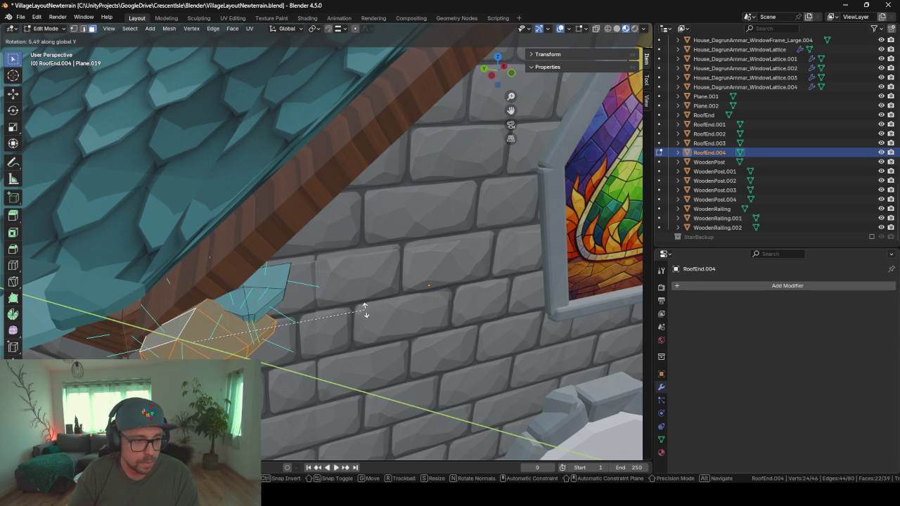
pyautogui.click(361, 176)
# Step: Turn the large cap piece again around Z, raise it, and slide it horizontally onto the gable edge
pyautogui.moveTo(298, 251)
pyautogui.mouseDown(button='middle')
pyautogui.moveTo(517, 249)
pyautogui.moveTo(472, 267)
pyautogui.moveTo(495, 265)
pyautogui.mouseUp(button='middle')
pyautogui.press('r')
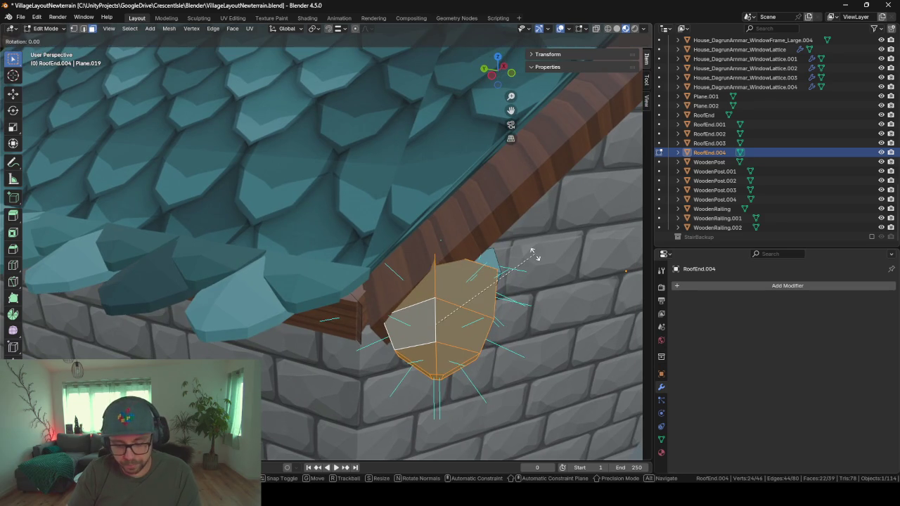
pyautogui.press('z')
pyautogui.click(542, 273)
pyautogui.press('g')
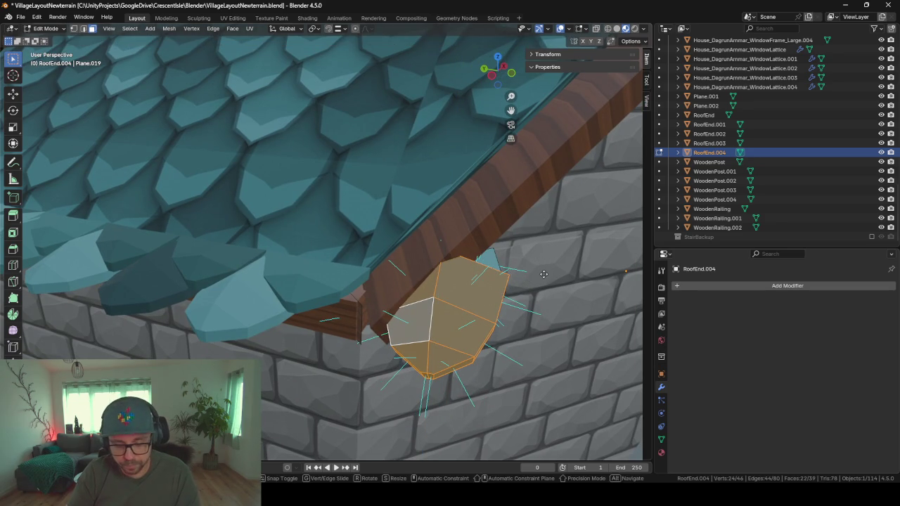
pyautogui.press('z')
pyautogui.click(529, 288)
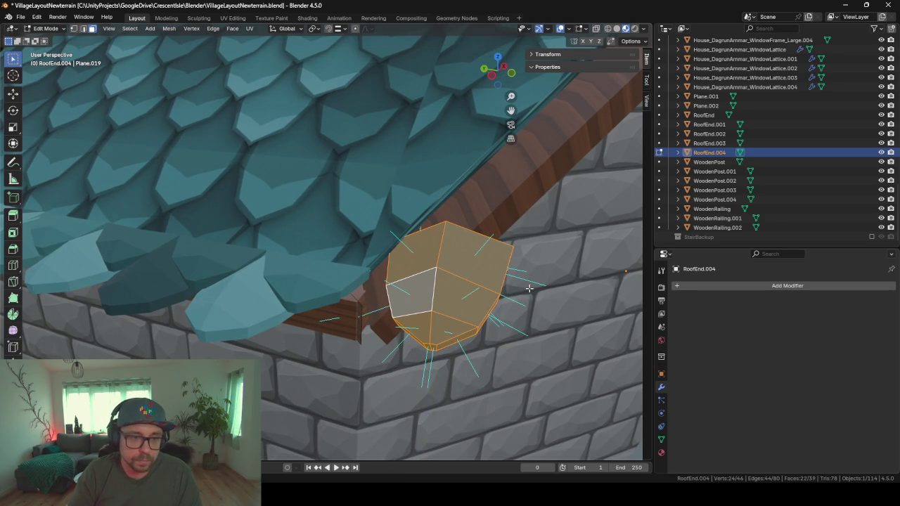
pyautogui.press('g')
pyautogui.hotkey('shift', 'z')
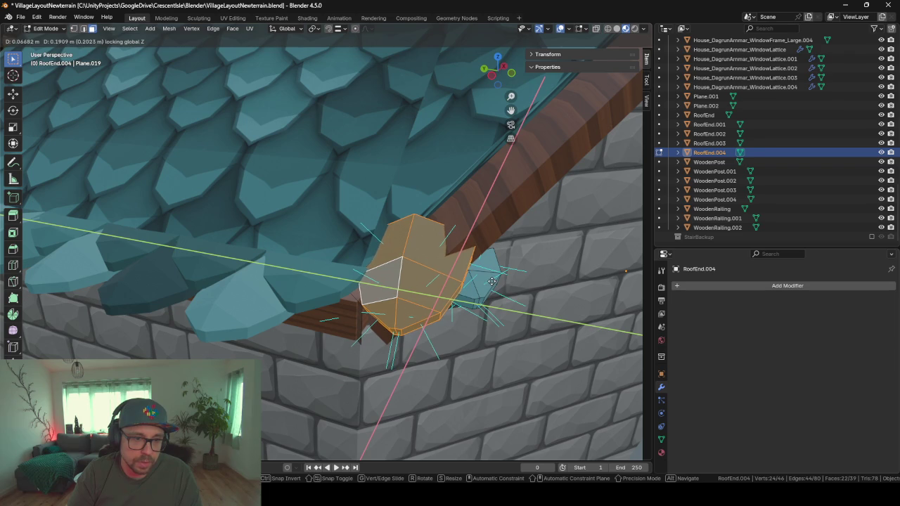
pyautogui.click(495, 293)
# Step: Select the small adjacent cap piece, raise it, and rotate it around the vertical axis
pyautogui.hotkey('alt', 'a')
pyautogui.press('l')
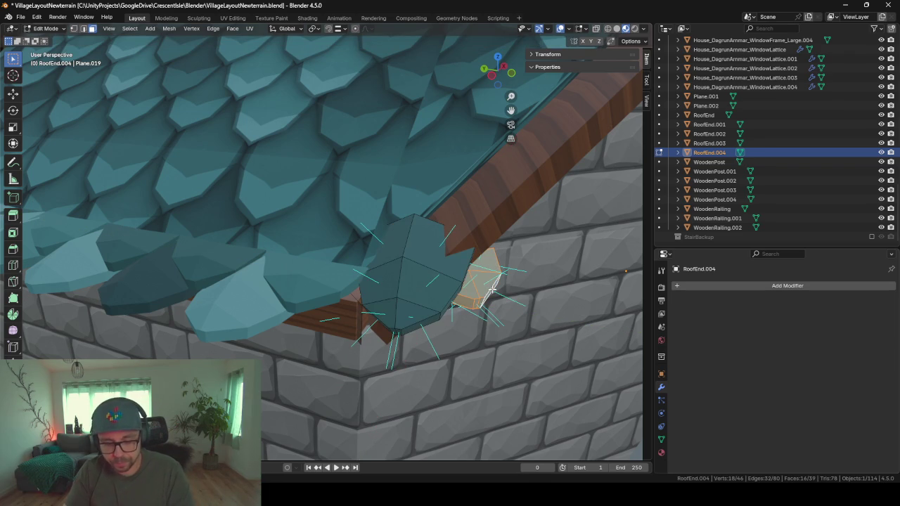
pyautogui.press('g')
pyautogui.press('z')
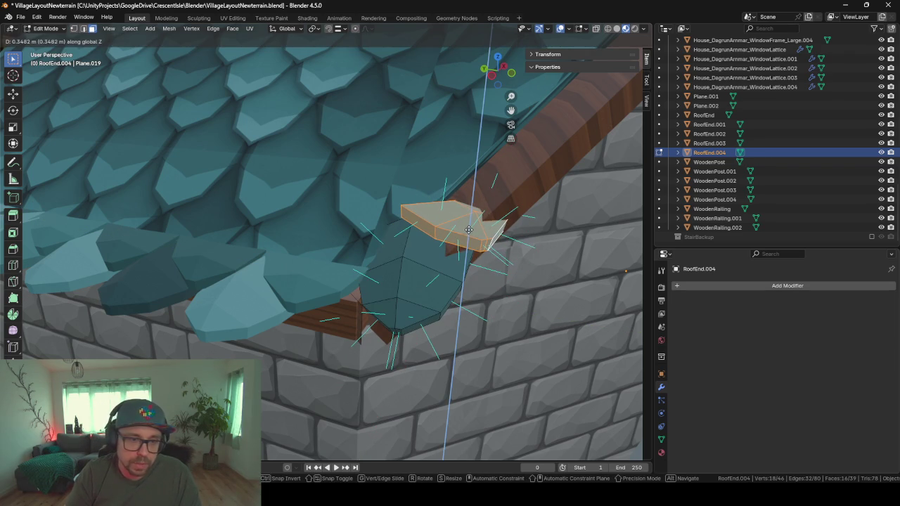
pyautogui.click(469, 230)
pyautogui.press('r')
pyautogui.press('x')
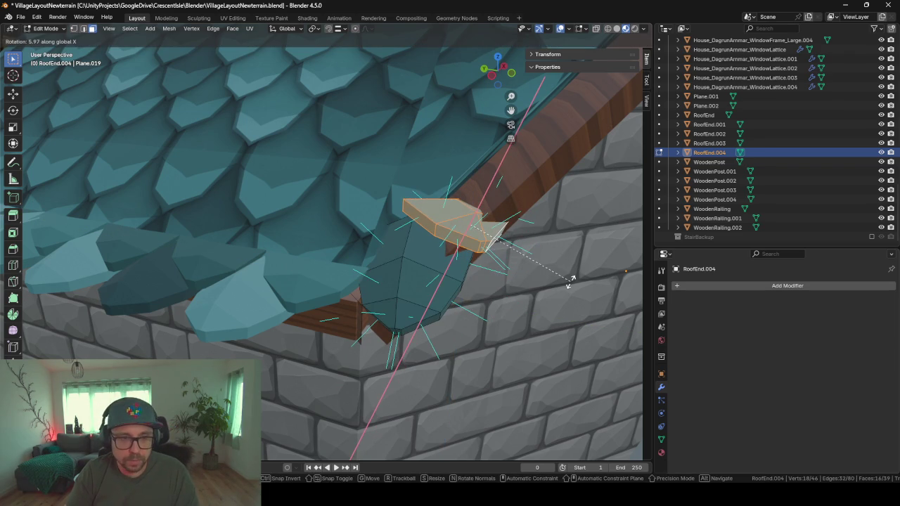
pyautogui.press('y')
pyautogui.press('z')
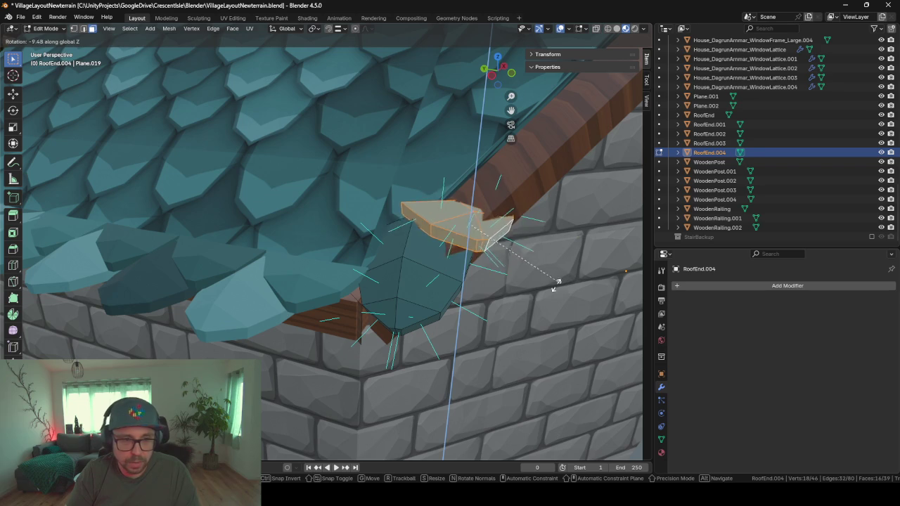
pyautogui.click(490, 295)
# Step: Tilt the small cap piece around Y along the slope and slide it to sit atop the cap
pyautogui.press('r')
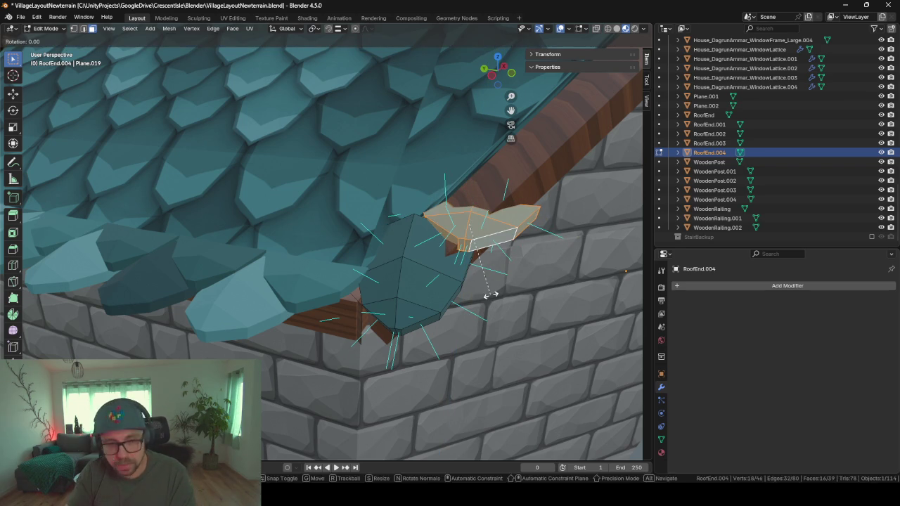
pyautogui.press('y')
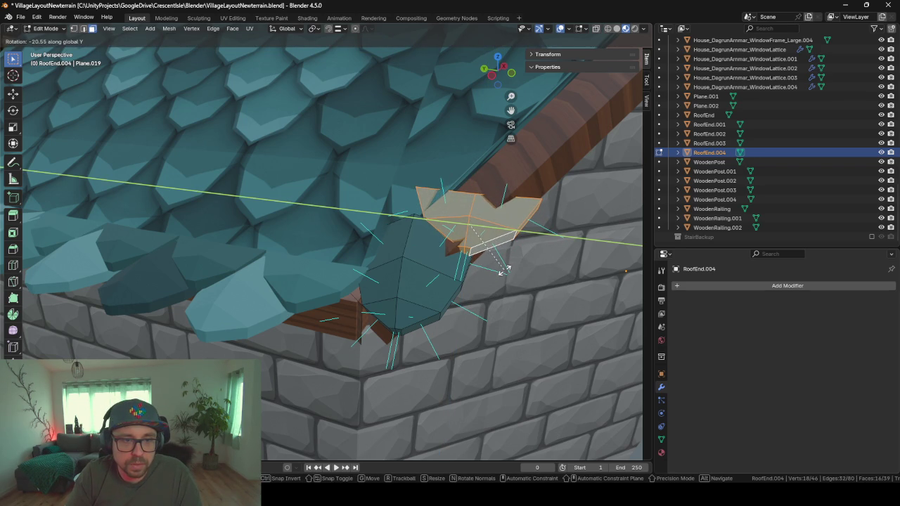
pyautogui.click(504, 269)
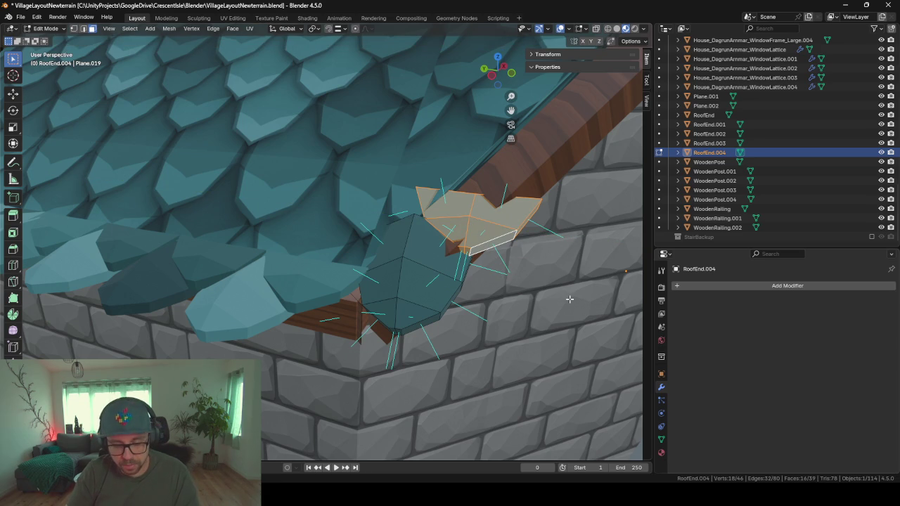
pyautogui.press('g')
pyautogui.hotkey('shift', 'z')
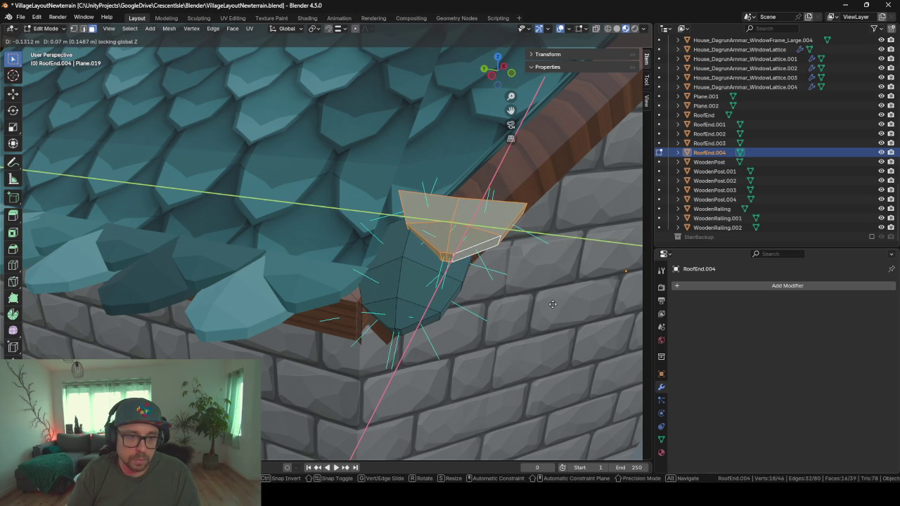
pyautogui.click(496, 285)
pyautogui.moveTo(496, 284); pyautogui.dragTo(523, 325, button='middle')
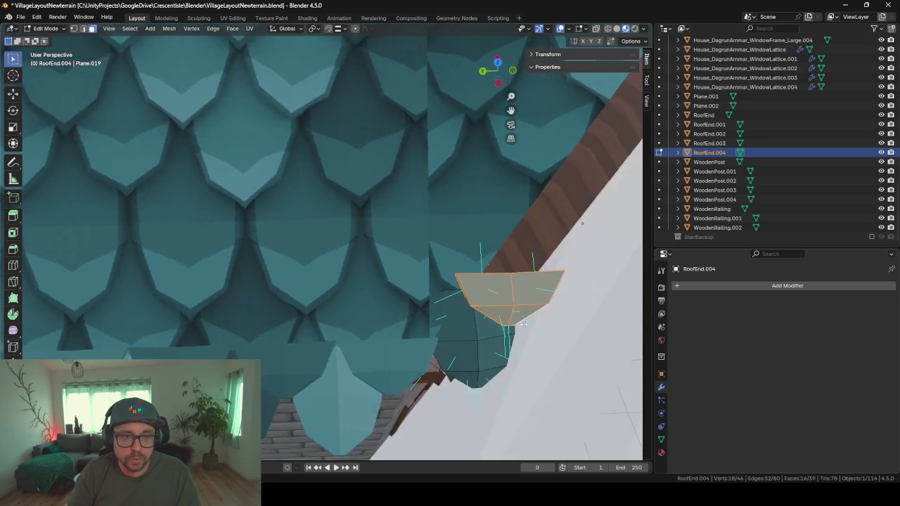
pyautogui.scroll(-4, 523, 324)
# Step: Back in Object Mode, add an Array modifier to RoofEnd.004
pyautogui.press('Tab')
pyautogui.moveTo(524, 331); pyautogui.dragTo(524, 356, button='middle')
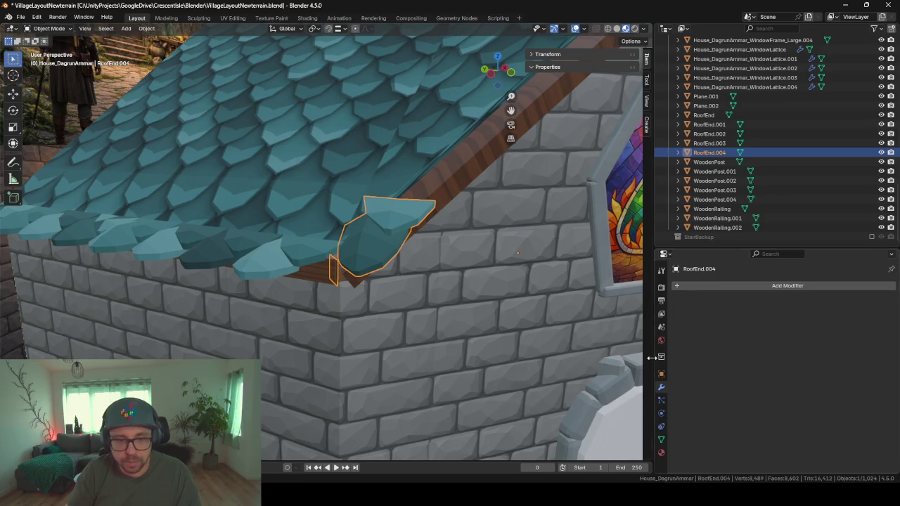
pyautogui.write('a')
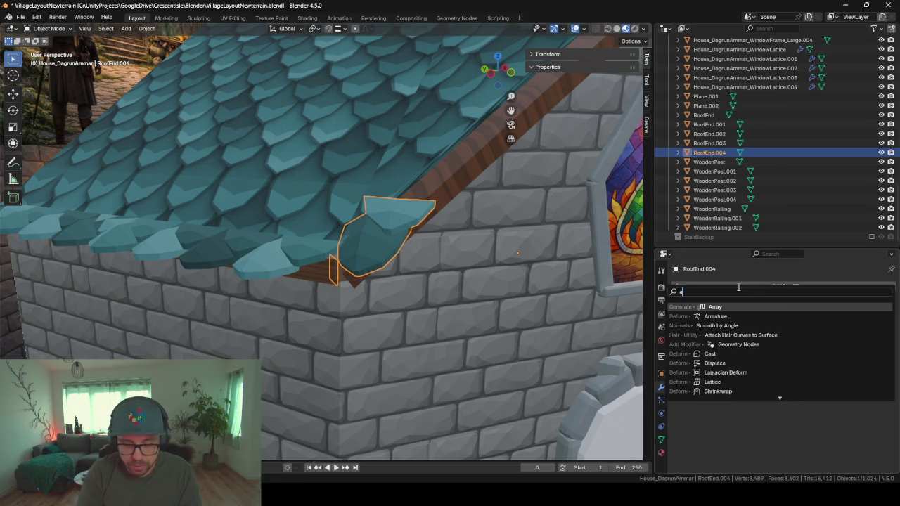
pyautogui.write('rray')
pyautogui.press('Return')
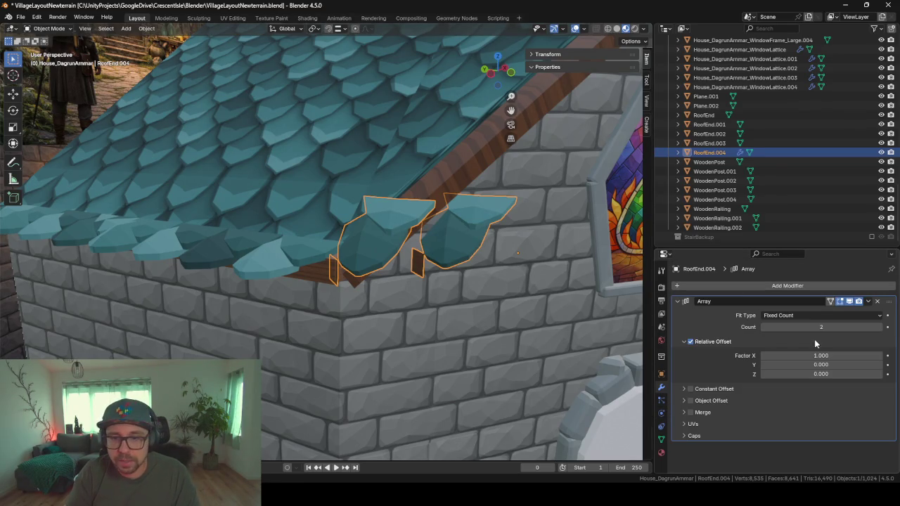
# Step: Set the array's relative offset Z to 0.5 and X to 0.4, then adjust the X spacing along the edge
pyautogui.click(815, 374)
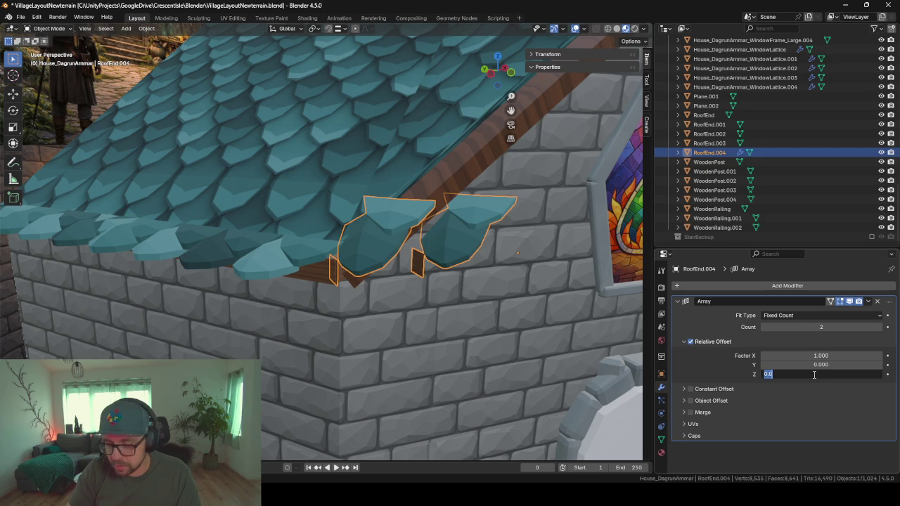
pyautogui.write('0.5')
pyautogui.press('Return')
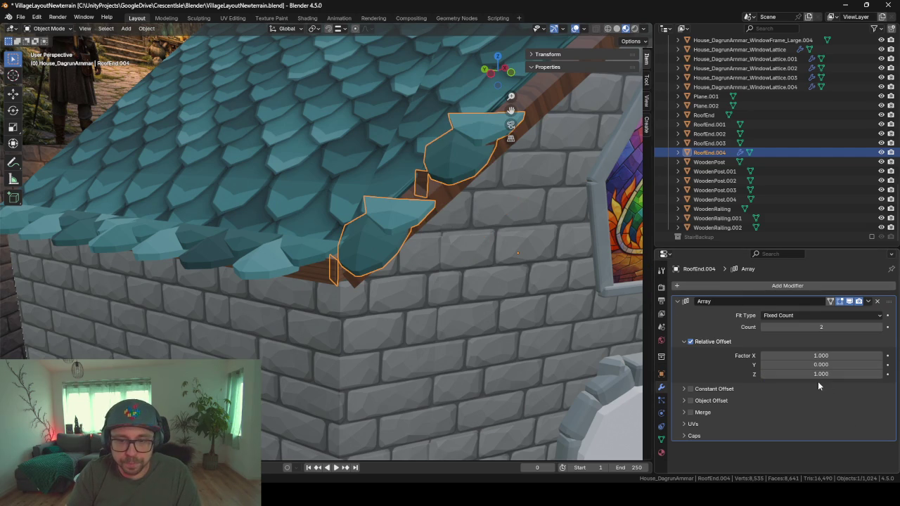
pyautogui.moveTo(818, 374); pyautogui.dragTo(802, 374)
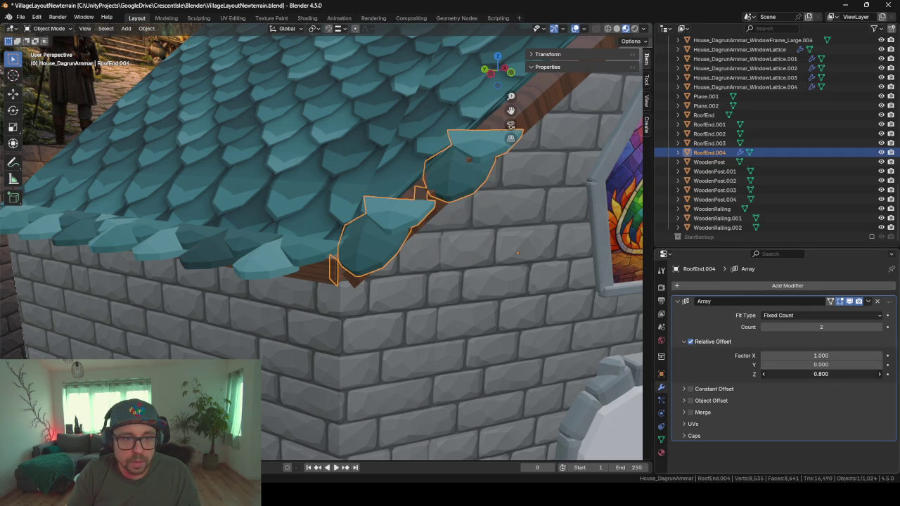
pyautogui.hotkey('ctrl', 'z')
pyautogui.click(821, 356)
pyautogui.write('0.4')
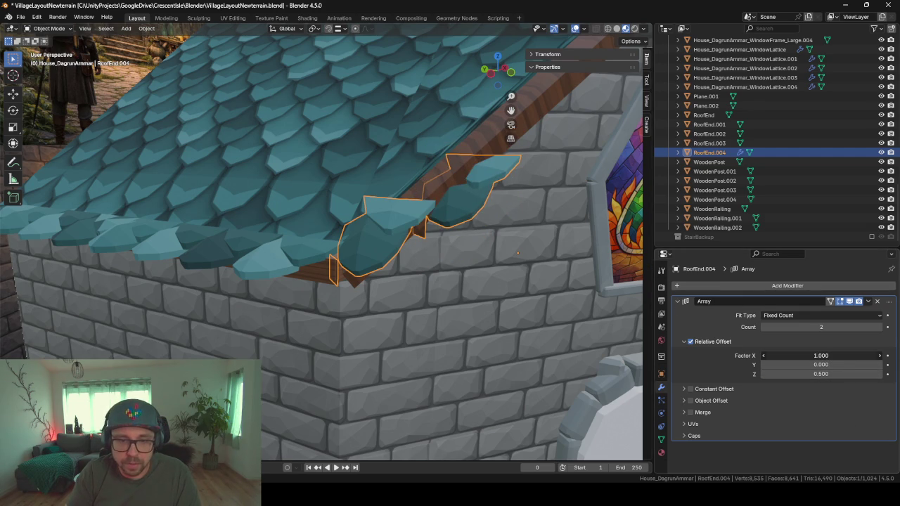
pyautogui.press('Return')
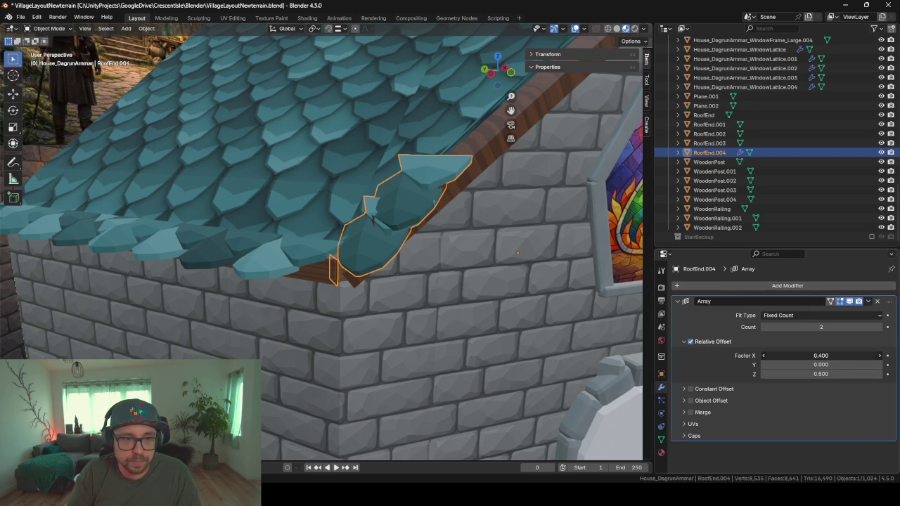
pyautogui.moveTo(821, 356)
pyautogui.mouseDown()
pyautogui.moveTo(851, 356)
pyautogui.moveTo(809, 356)
pyautogui.mouseUp()
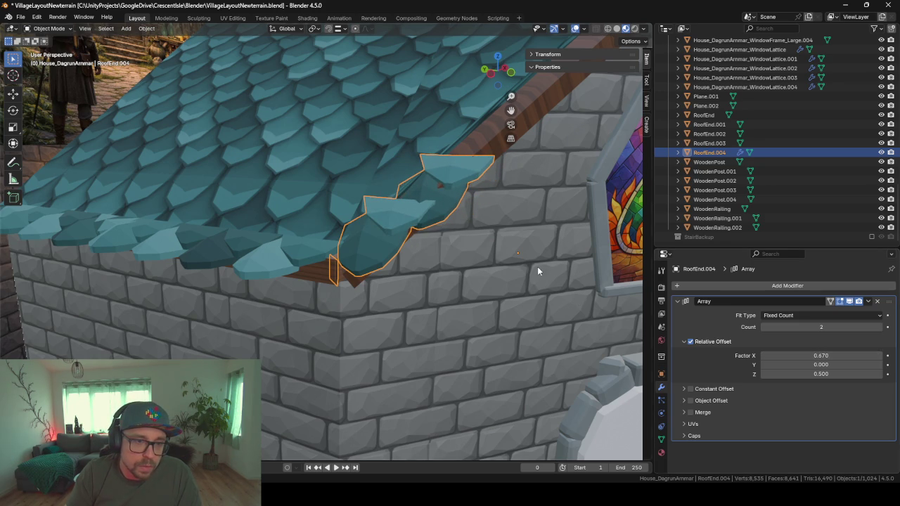
# Step: Drag the relative offset Z factor down to 0.470
pyautogui.scroll(3, 381, 225)
pyautogui.scroll(2, 422, 248)
pyautogui.scroll(-1, 412, 265)
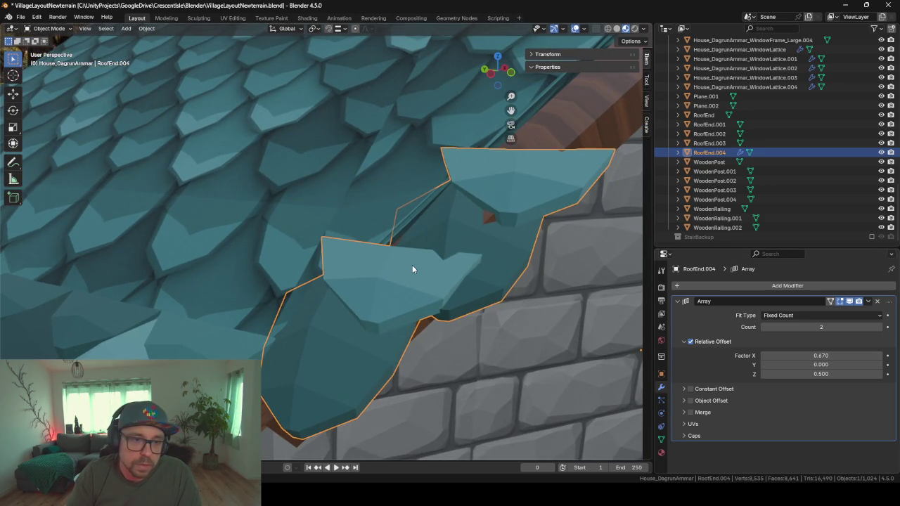
pyautogui.scroll(3, 412, 265)
pyautogui.scroll(-3, 413, 265)
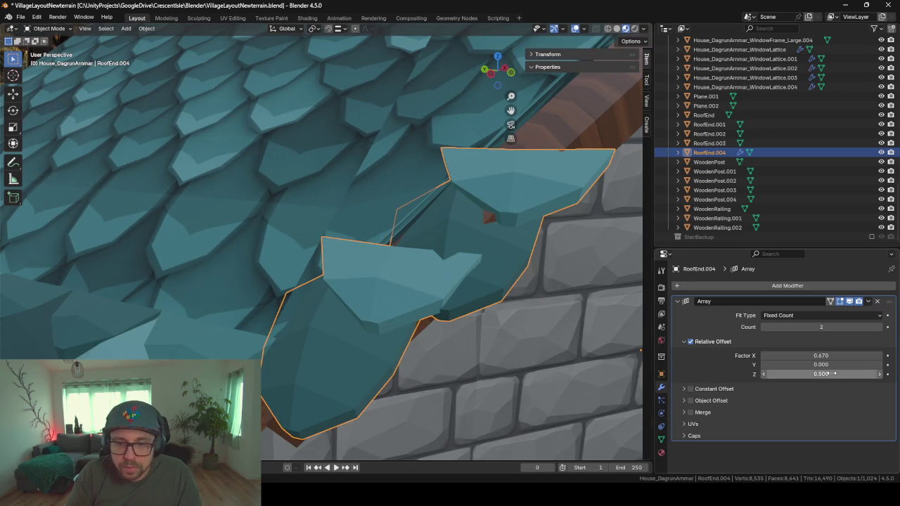
pyautogui.moveTo(821, 374)
pyautogui.mouseDown()
pyautogui.moveTo(809, 374)
pyautogui.moveTo(822, 374)
pyautogui.mouseUp()
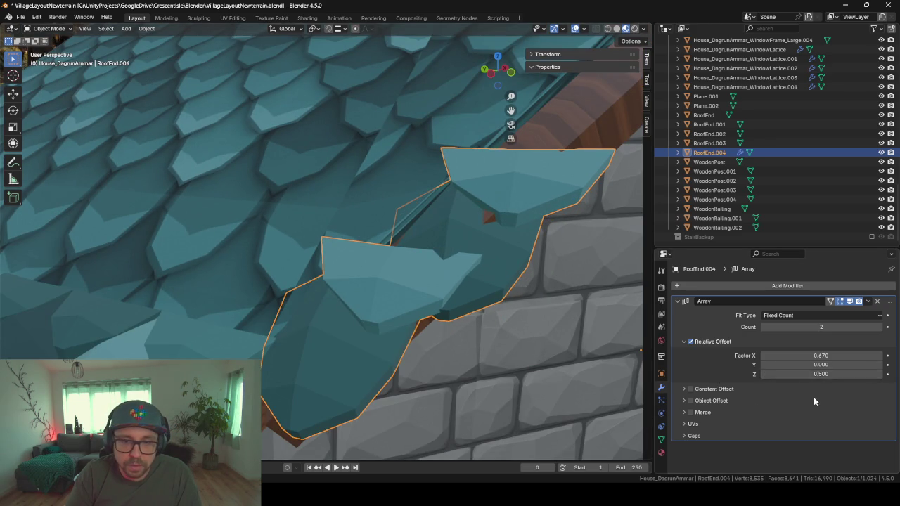
pyautogui.moveTo(821, 374); pyautogui.dragTo(813, 374)
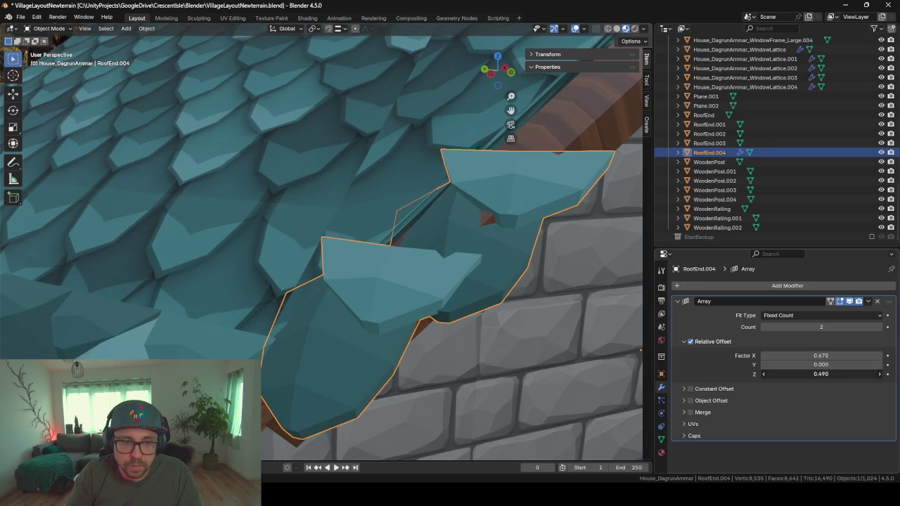
pyautogui.scroll(-5, 383, 270)
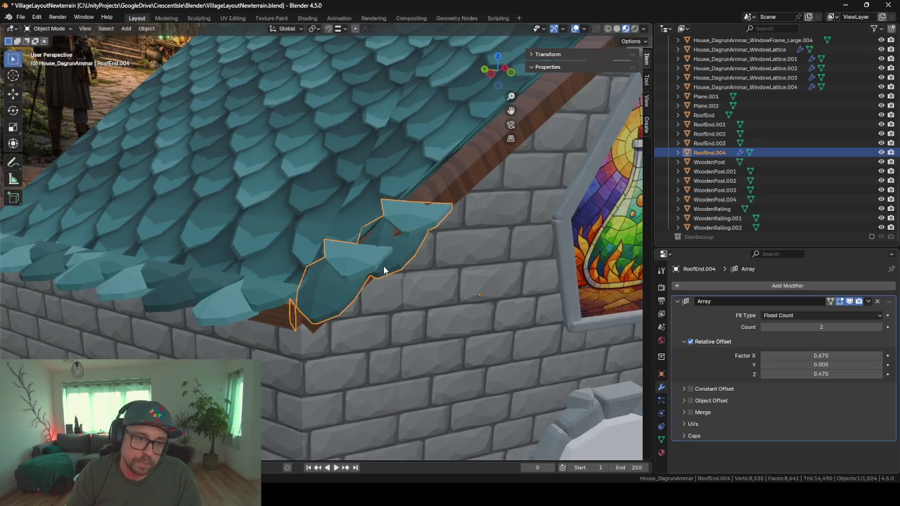
# Step: Delete the leftover wooden strip faces and stray vertices from the cap tile, then exit Edit Mode
pyautogui.press('Tab')
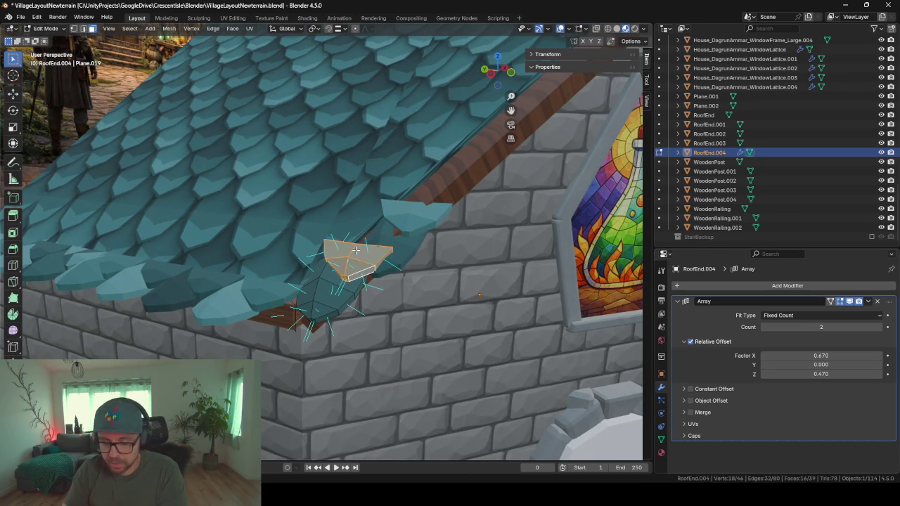
pyautogui.press('x')
pyautogui.click(336, 249)
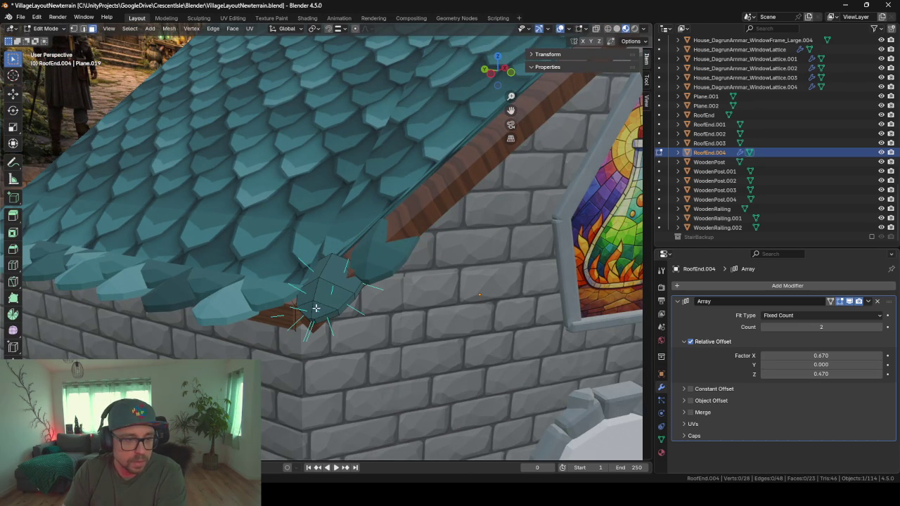
pyautogui.moveTo(292, 313)
pyautogui.mouseDown(button='middle')
pyautogui.moveTo(265, 311)
pyautogui.moveTo(321, 287)
pyautogui.mouseUp(button='middle')
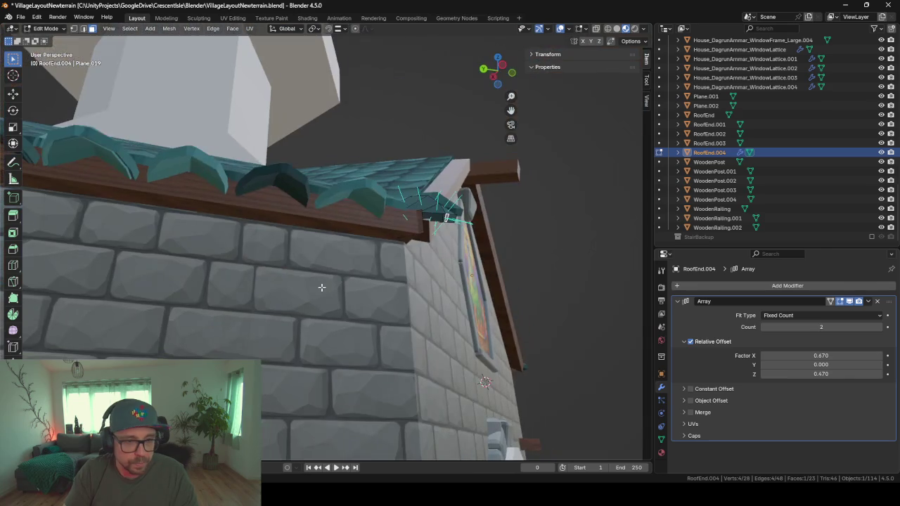
pyautogui.press('x')
pyautogui.click(415, 235)
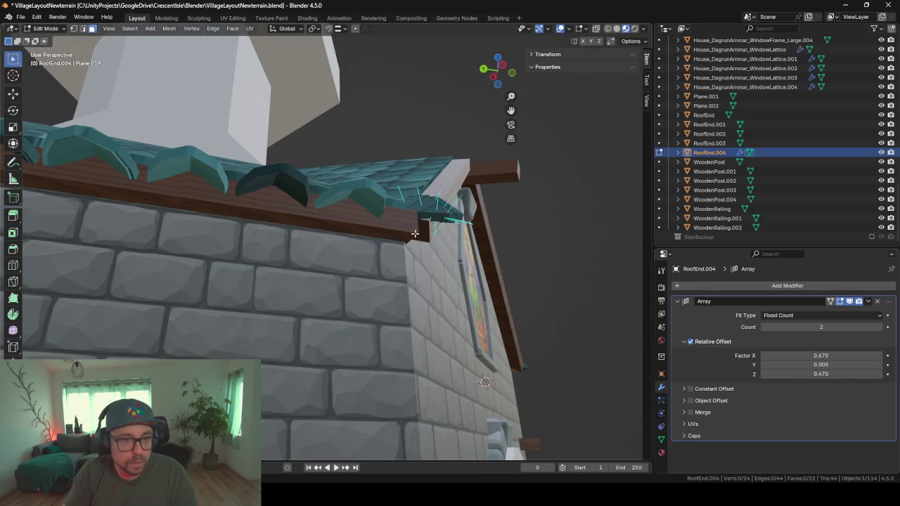
pyautogui.moveTo(415, 235); pyautogui.dragTo(384, 281, button='middle')
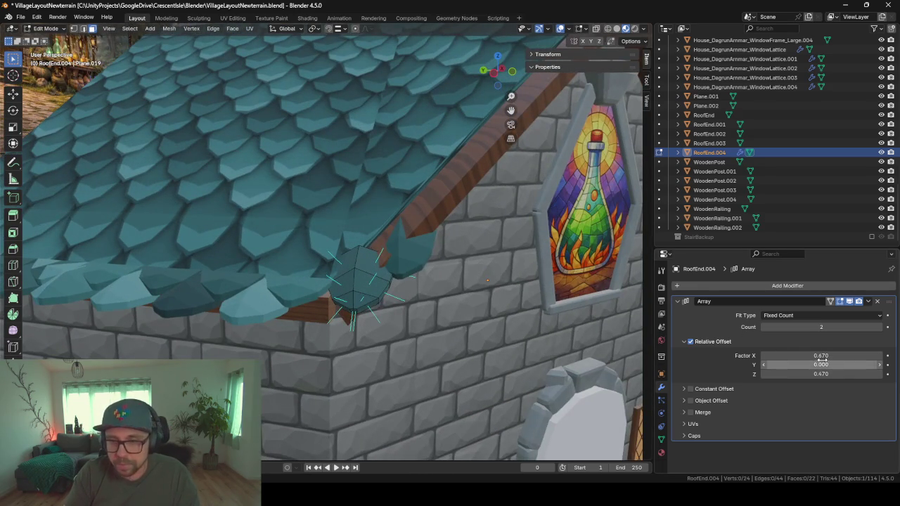
pyautogui.press('Tab')
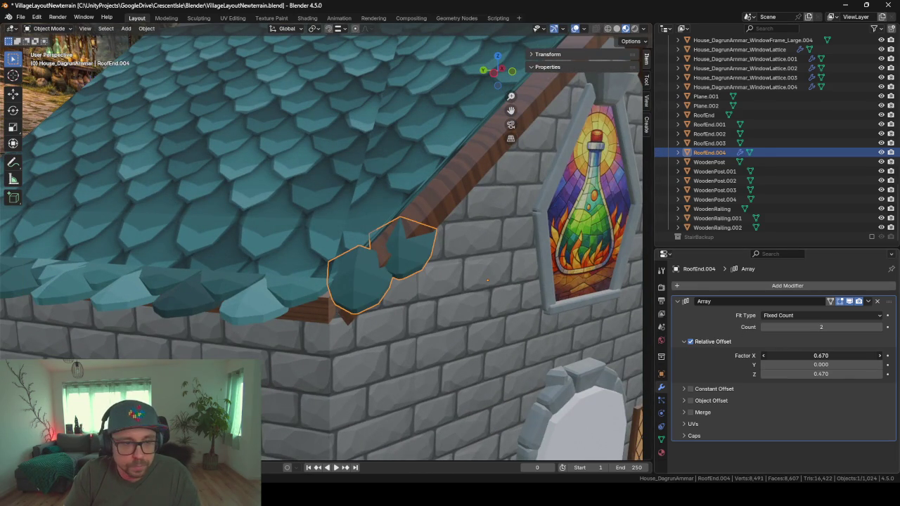
# Step: Set the array's relative offset to X 0.550 and Y 0
pyautogui.moveTo(821, 356); pyautogui.dragTo(808, 365)
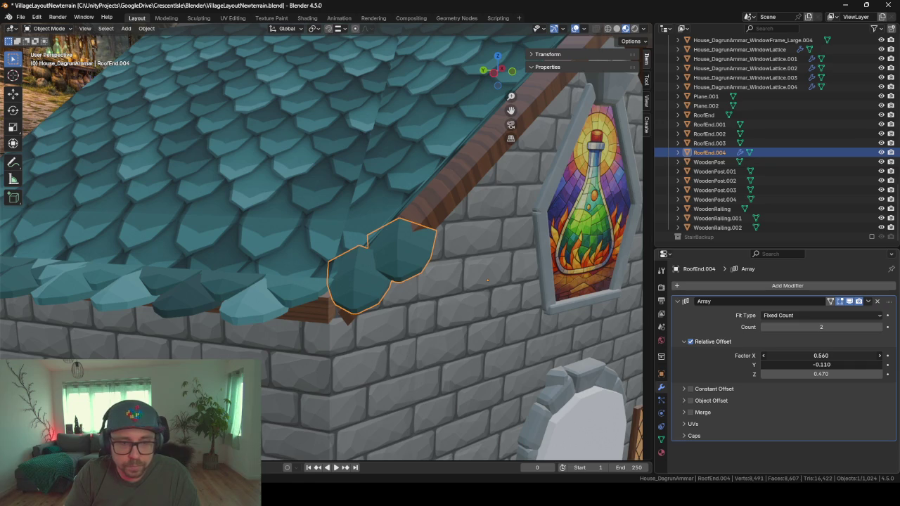
pyautogui.moveTo(809, 360); pyautogui.dragTo(818, 365)
pyautogui.click(817, 364)
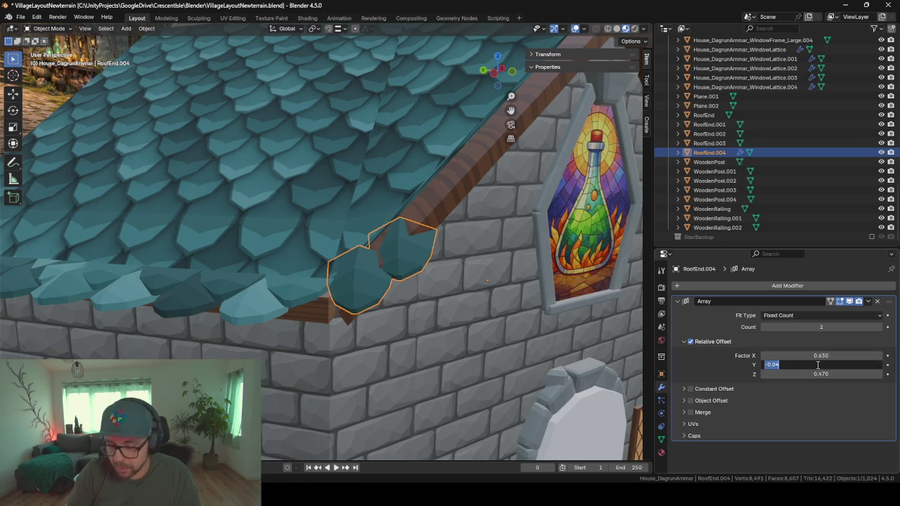
pyautogui.press('Return')
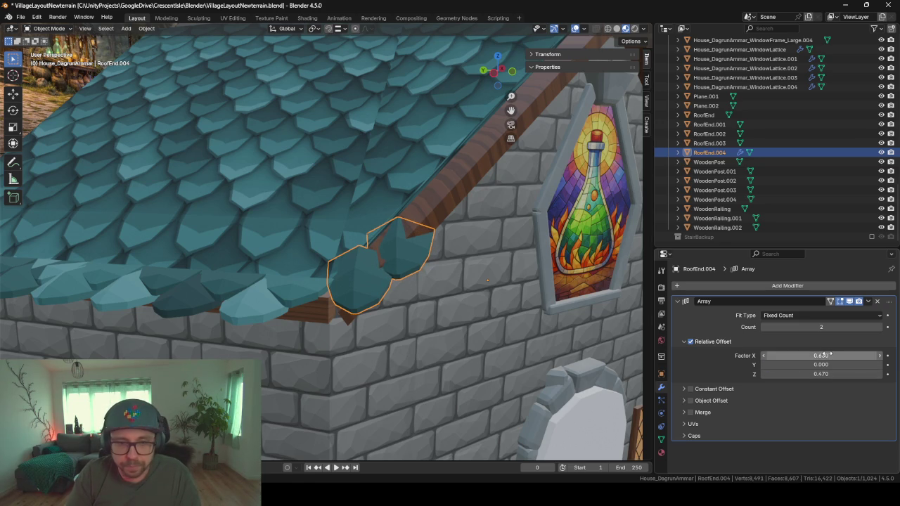
pyautogui.moveTo(821, 356)
pyautogui.mouseDown()
pyautogui.moveTo(802, 356)
pyautogui.moveTo(839, 374)
pyautogui.mouseUp()
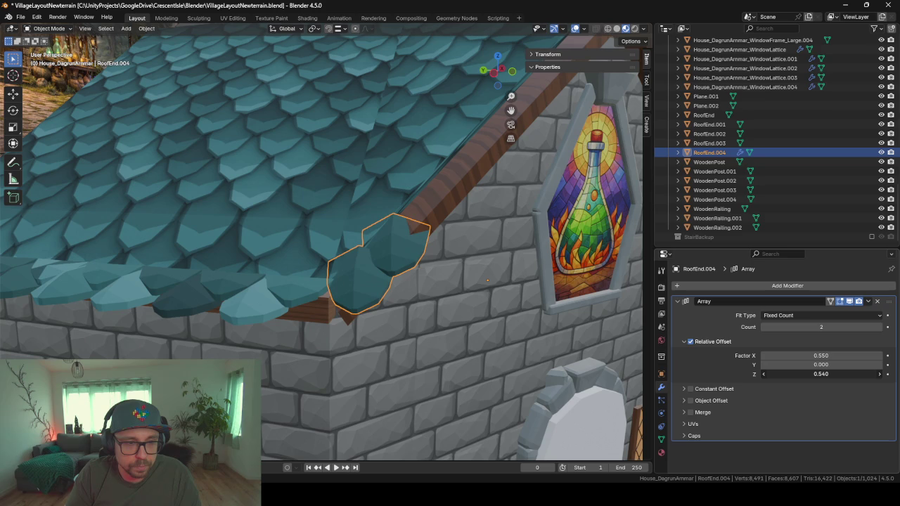
# Step: Raise the array count to 10 and increase the Z offset factor to 0.600
pyautogui.click(879, 328)
pyautogui.moveTo(879, 328); pyautogui.dragTo(891, 327)
pyautogui.moveTo(619, 245); pyautogui.dragTo(448, 255, button='middle')
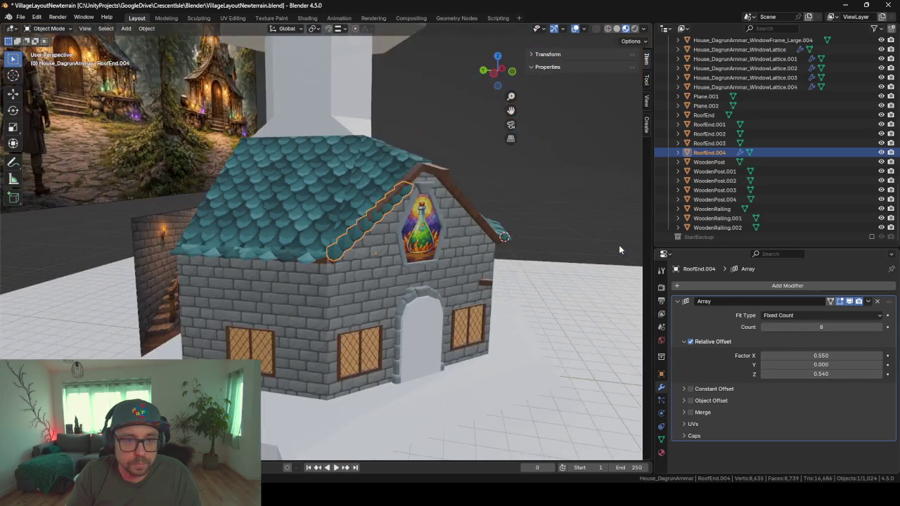
pyautogui.scroll(2, 447, 254)
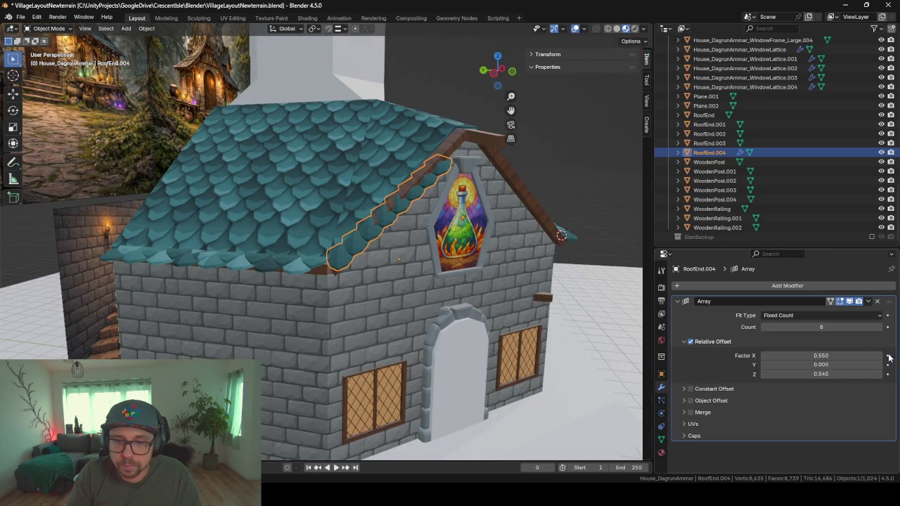
pyautogui.click(879, 328)
pyautogui.click(880, 328)
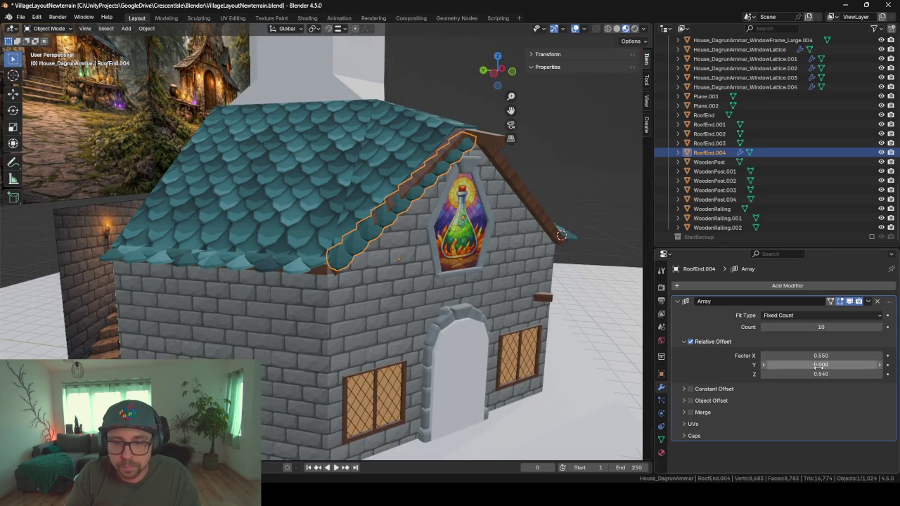
pyautogui.moveTo(815, 374); pyautogui.dragTo(837, 373)
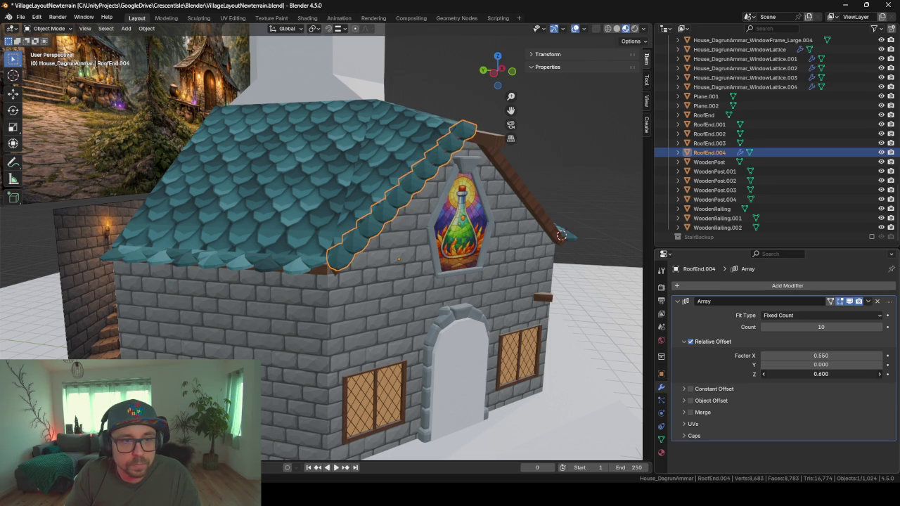
# Step: Lower the array count to 9 so the tile row ends at the gable top
pyautogui.scroll(2, 496, 277)
pyautogui.scroll(3, 495, 277)
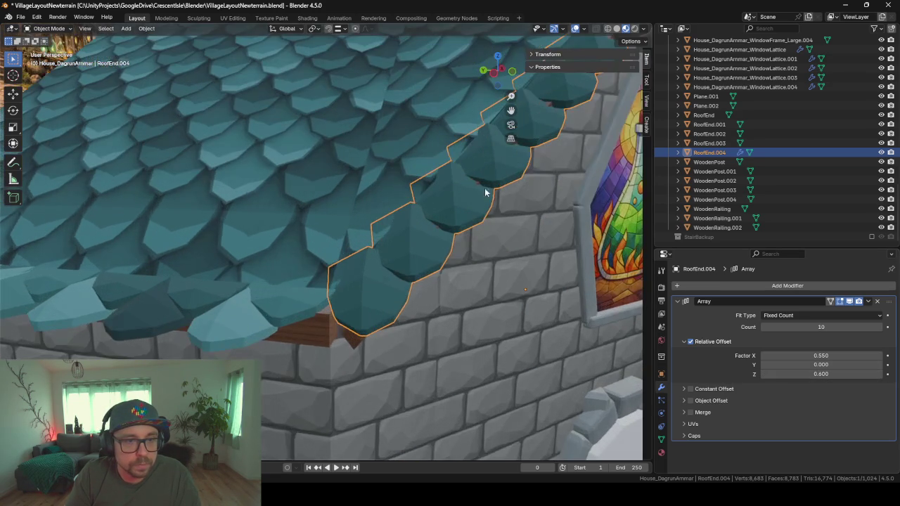
pyautogui.moveTo(496, 277)
pyautogui.mouseDown(button='middle')
pyautogui.moveTo(364, 258)
pyautogui.moveTo(393, 268)
pyautogui.mouseUp(button='middle')
pyautogui.moveTo(469, 254)
pyautogui.mouseDown(button='middle')
pyautogui.moveTo(441, 254)
pyautogui.moveTo(422, 266)
pyautogui.mouseUp(button='middle')
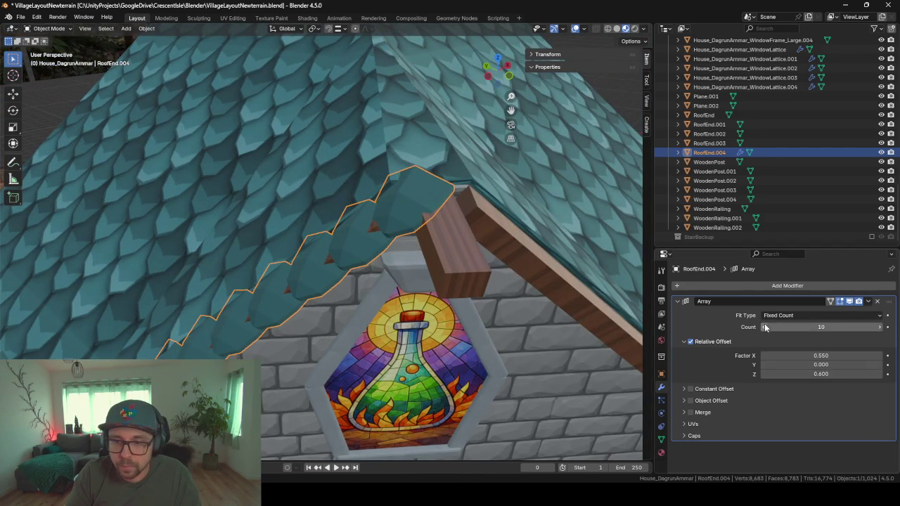
pyautogui.click(765, 326)
pyautogui.moveTo(368, 230)
pyautogui.mouseDown(button='middle')
pyautogui.moveTo(408, 202)
pyautogui.moveTo(498, 170)
pyautogui.moveTo(440, 184)
pyautogui.moveTo(408, 228)
pyautogui.moveTo(397, 200)
pyautogui.moveTo(324, 167)
pyautogui.moveTo(273, 187)
pyautogui.moveTo(259, 180)
pyautogui.moveTo(362, 243)
pyautogui.moveTo(325, 230)
pyautogui.moveTo(365, 246)
pyautogui.moveTo(299, 246)
pyautogui.mouseUp(button='middle')
pyautogui.scroll(-3, 408, 201)
# Step: Select _HouseDagrunArmmar_Roof.002, frame it in the view, and look under the eave
pyautogui.click(300, 246)
pyautogui.press('KP_Decimal')
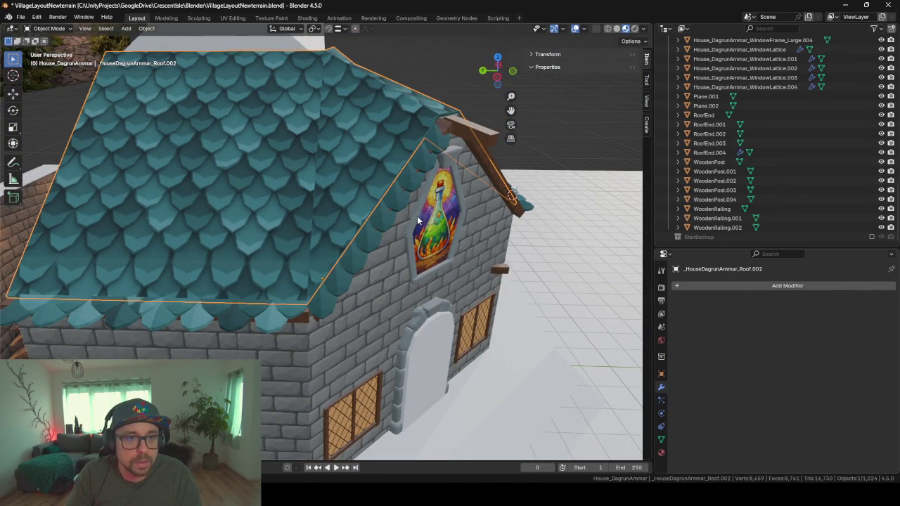
pyautogui.moveTo(417, 216)
pyautogui.mouseDown(button='middle')
pyautogui.moveTo(374, 252)
pyautogui.moveTo(413, 286)
pyautogui.moveTo(451, 209)
pyautogui.moveTo(399, 227)
pyautogui.mouseUp(button='middle')
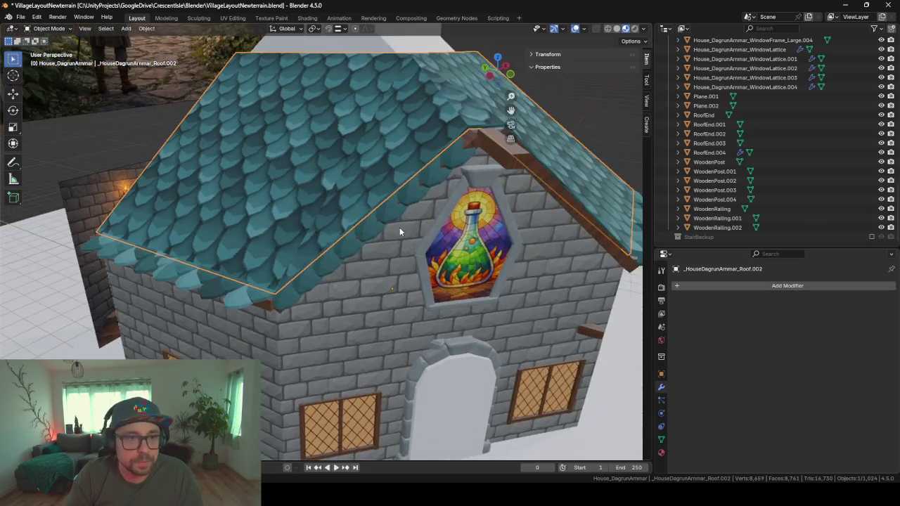
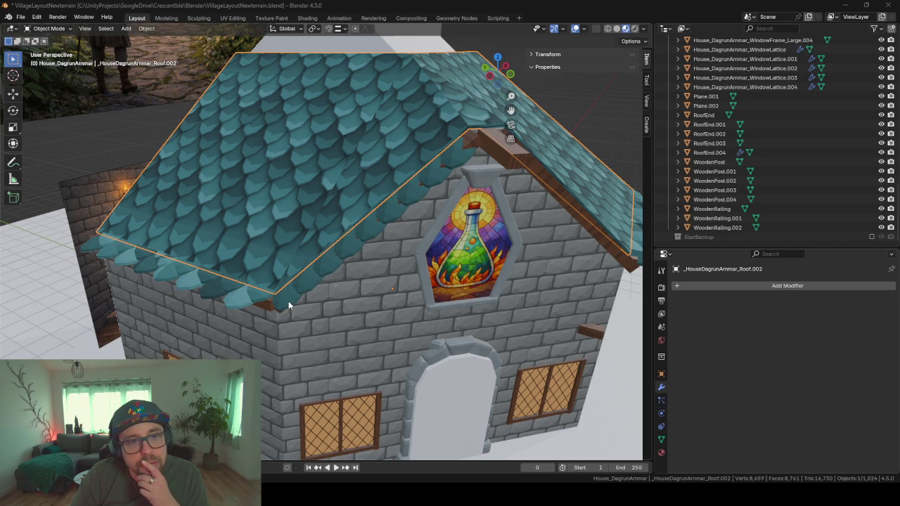
# Step: Select the roof trim along the gable edge and zoom in on it
pyautogui.click(475, 140)
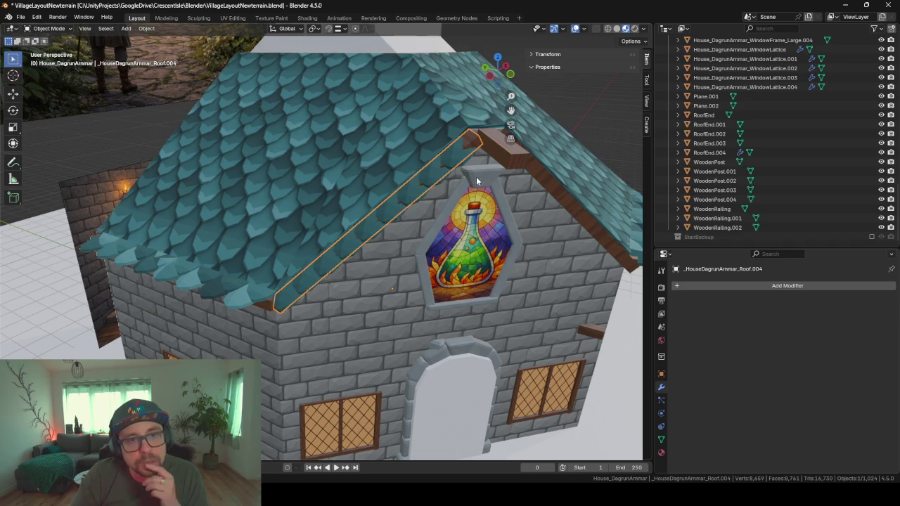
pyautogui.moveTo(475, 139)
pyautogui.mouseDown(button='middle')
pyautogui.moveTo(443, 167)
pyautogui.moveTo(421, 144)
pyautogui.moveTo(481, 177)
pyautogui.moveTo(399, 200)
pyautogui.mouseUp(button='middle')
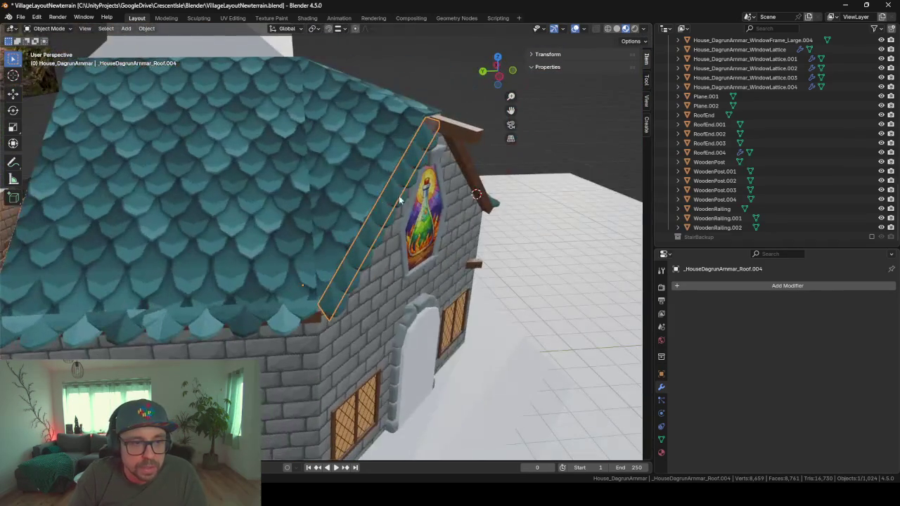
pyautogui.scroll(2, 360, 287)
pyautogui.scroll(2, 360, 287)
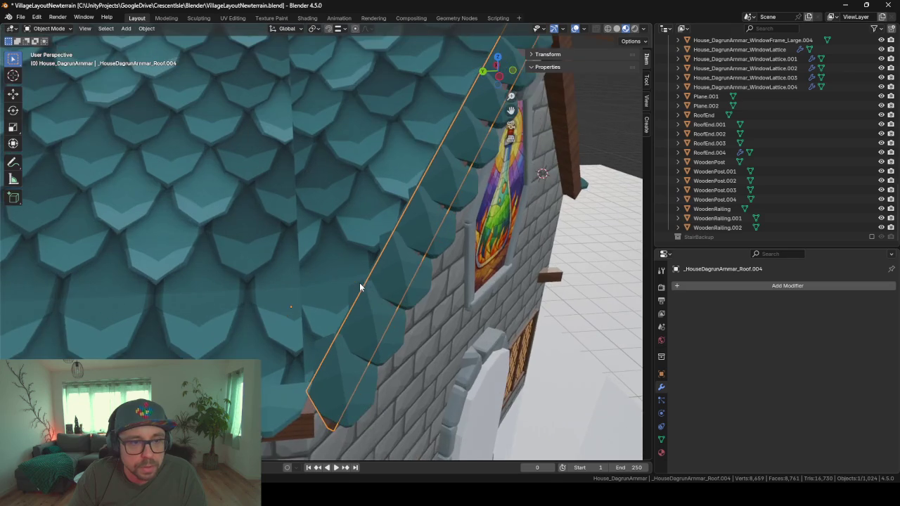
pyautogui.moveTo(368, 323)
pyautogui.mouseDown(button='middle')
pyautogui.moveTo(416, 323)
pyautogui.moveTo(362, 321)
pyautogui.moveTo(371, 284)
pyautogui.mouseUp(button='middle')
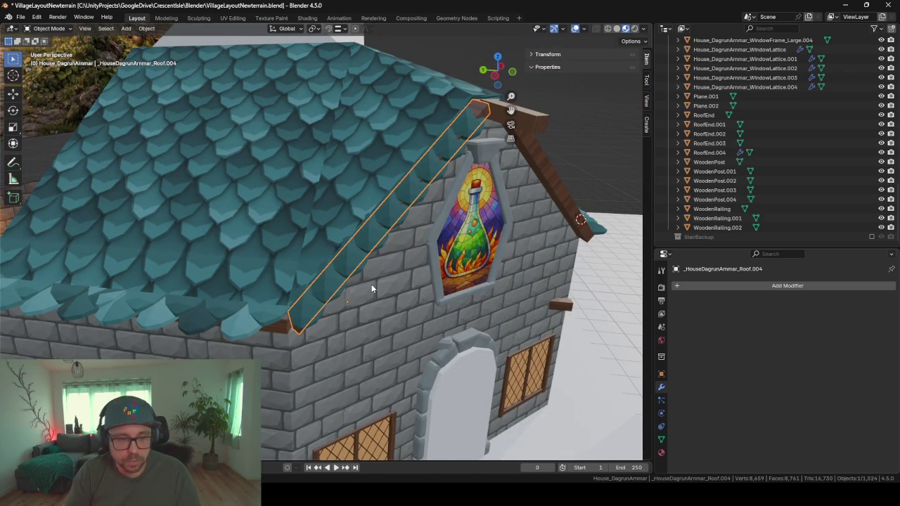
# Step: Discard a stray duplicate of the roof trim and duplicate scale strip RoofEnd.004 instead
pyautogui.hotkey('shift', 'd')
pyautogui.press('z')
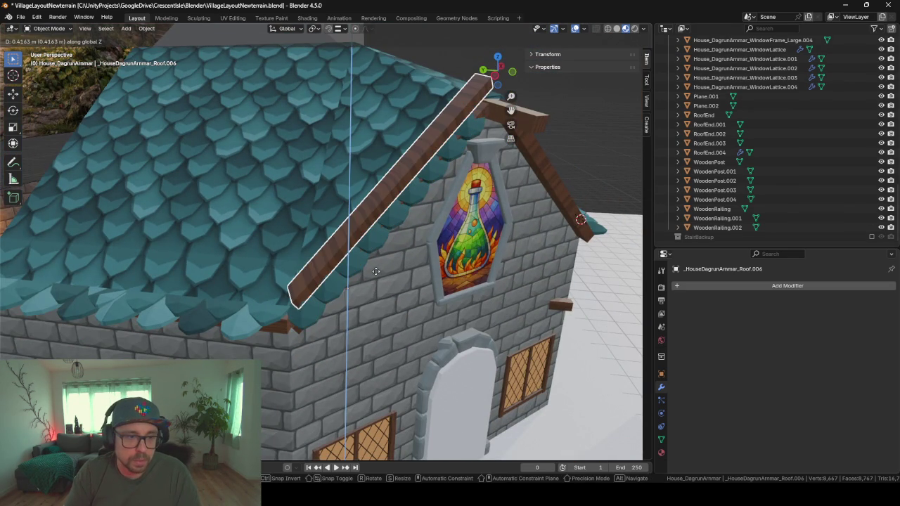
pyautogui.rightClick(375, 271)
pyautogui.press('Delete')
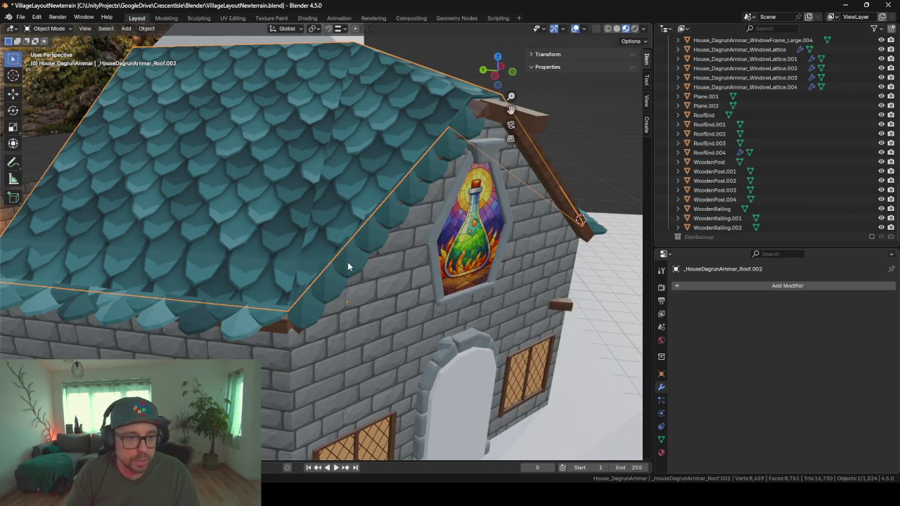
pyautogui.click(348, 262)
pyautogui.hotkey('shift', 'd')
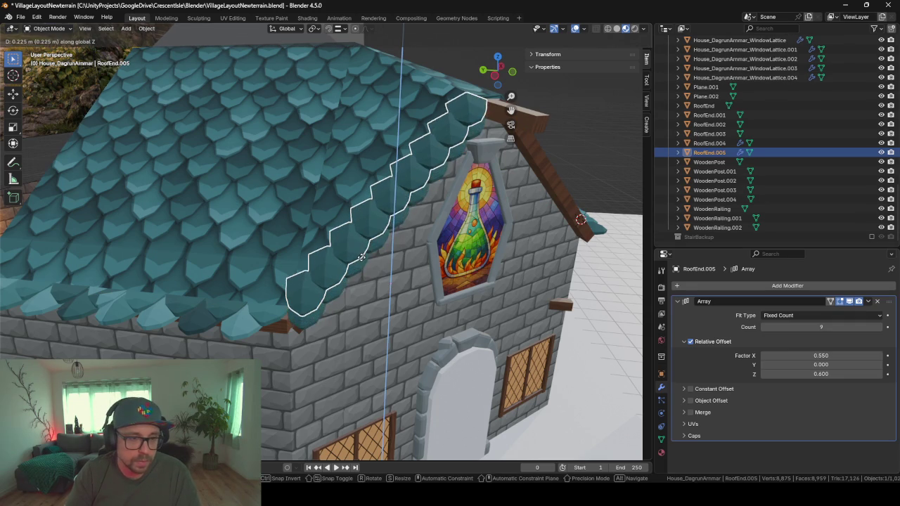
# Step: Slide the RoofEnd.005 copy along the gable edge, then raise it slightly on Z
pyautogui.click(317, 265)
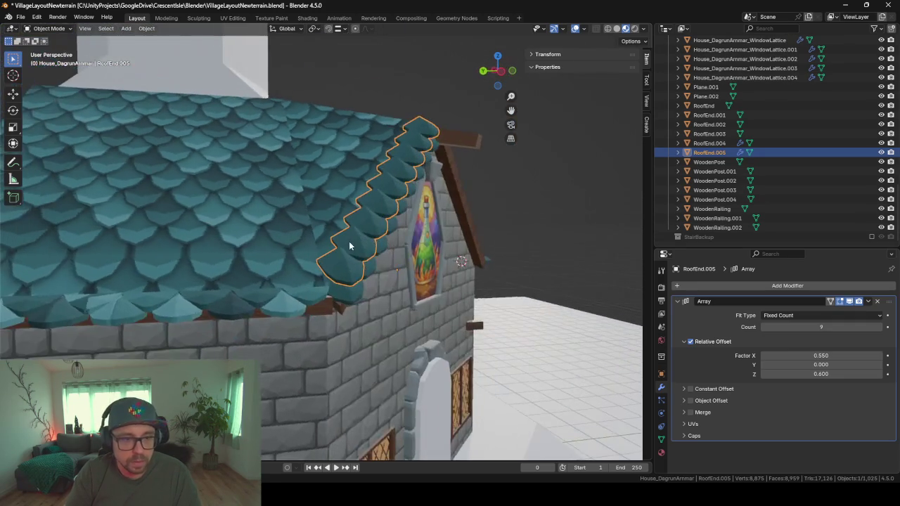
pyautogui.moveTo(316, 266); pyautogui.dragTo(394, 282, button='middle')
pyautogui.press('g')
pyautogui.hotkey('shift', 'z')
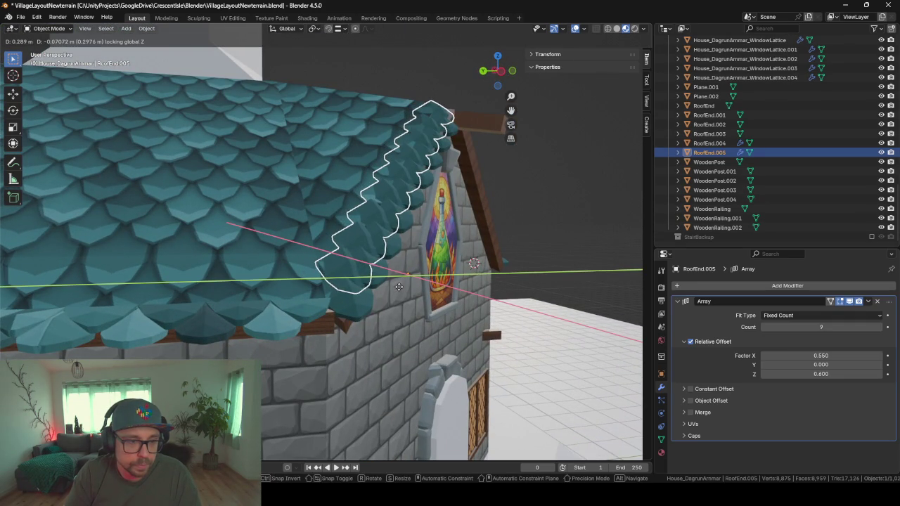
pyautogui.click(403, 289)
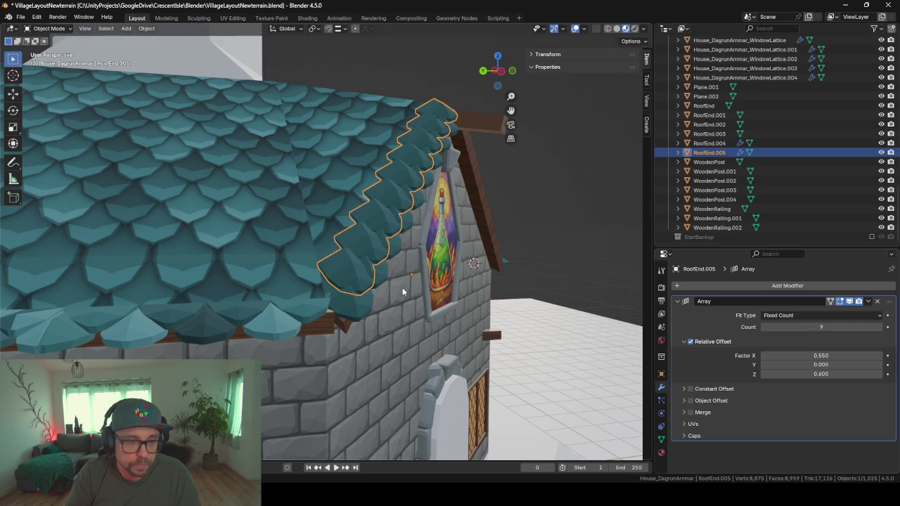
pyautogui.press('g')
pyautogui.press('z')
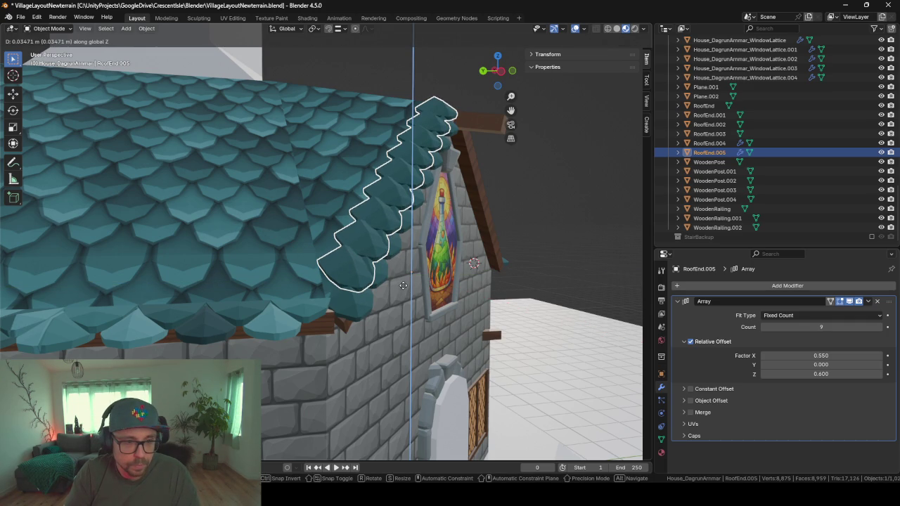
pyautogui.click(403, 285)
# Step: Inspect the strip's mesh in Edit Mode from the side, then select the main shingle roof
pyautogui.moveTo(403, 286)
pyautogui.mouseDown(button='middle')
pyautogui.moveTo(364, 274)
pyautogui.moveTo(364, 256)
pyautogui.moveTo(390, 299)
pyautogui.moveTo(409, 309)
pyautogui.mouseUp(button='middle')
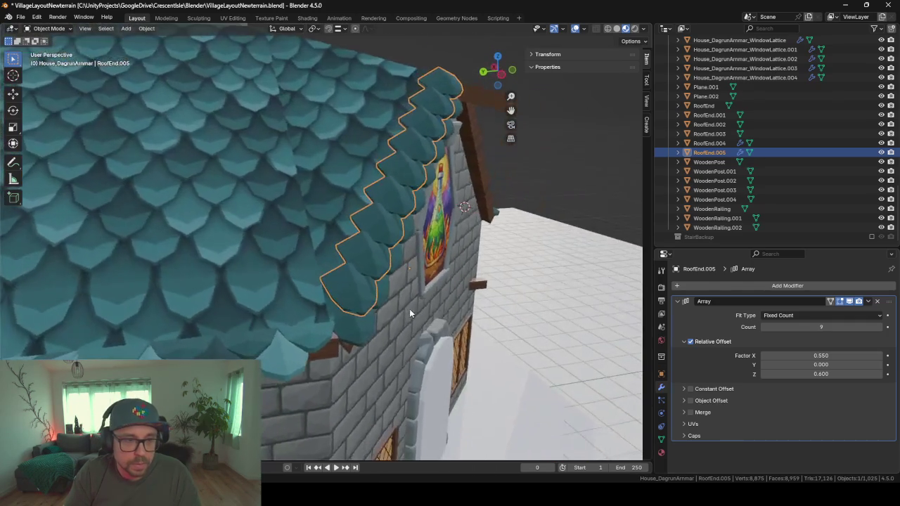
pyautogui.scroll(2, 439, 324)
pyautogui.scroll(2, 464, 336)
pyautogui.moveTo(475, 342)
pyautogui.mouseDown(button='middle')
pyautogui.moveTo(444, 296)
pyautogui.moveTo(442, 324)
pyautogui.moveTo(442, 282)
pyautogui.mouseUp(button='middle')
pyautogui.press('Tab')
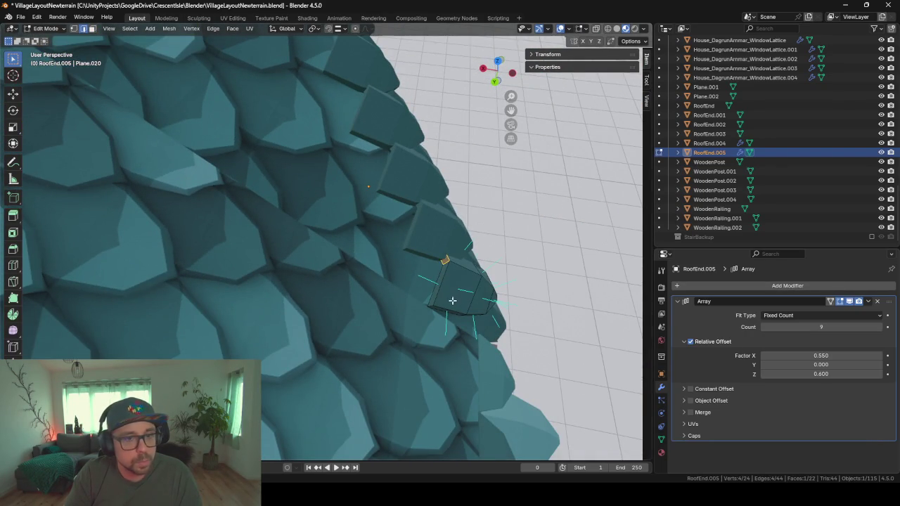
pyautogui.moveTo(452, 301)
pyautogui.mouseDown(button='middle')
pyautogui.moveTo(406, 217)
pyautogui.moveTo(361, 181)
pyautogui.moveTo(246, 152)
pyautogui.moveTo(243, 133)
pyautogui.mouseUp(button='middle')
pyautogui.press('Tab')
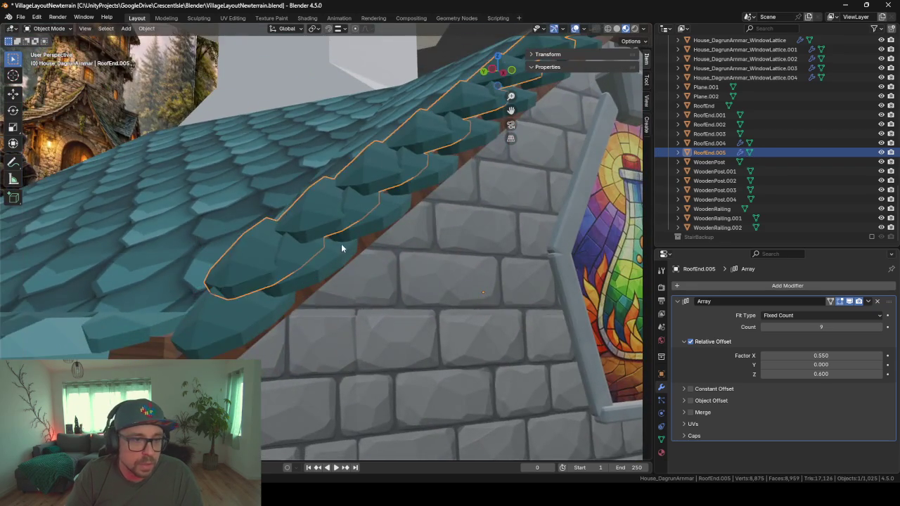
pyautogui.moveTo(341, 244); pyautogui.dragTo(263, 190, button='middle')
pyautogui.click(262, 190)
# Step: Turn the gable wall into view and select scale strip RoofEnd.004
pyautogui.scroll(-3, 263, 190)
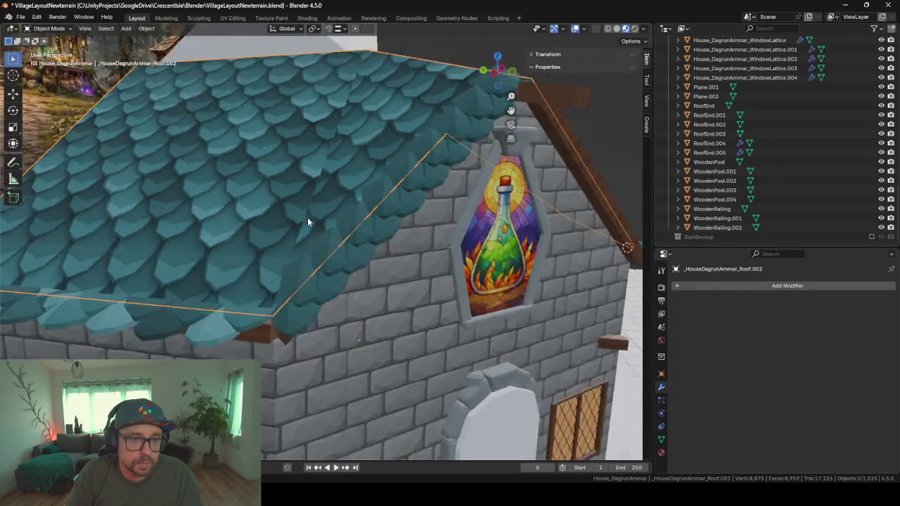
pyautogui.scroll(-3, 307, 217)
pyautogui.scroll(-2, 324, 166)
pyautogui.scroll(-1, 370, 225)
pyautogui.scroll(2, 387, 250)
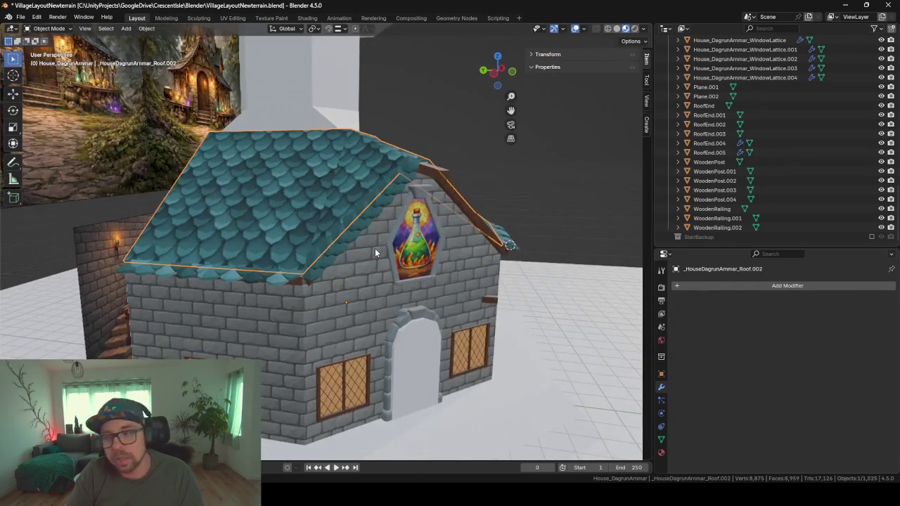
pyautogui.scroll(2, 255, 322)
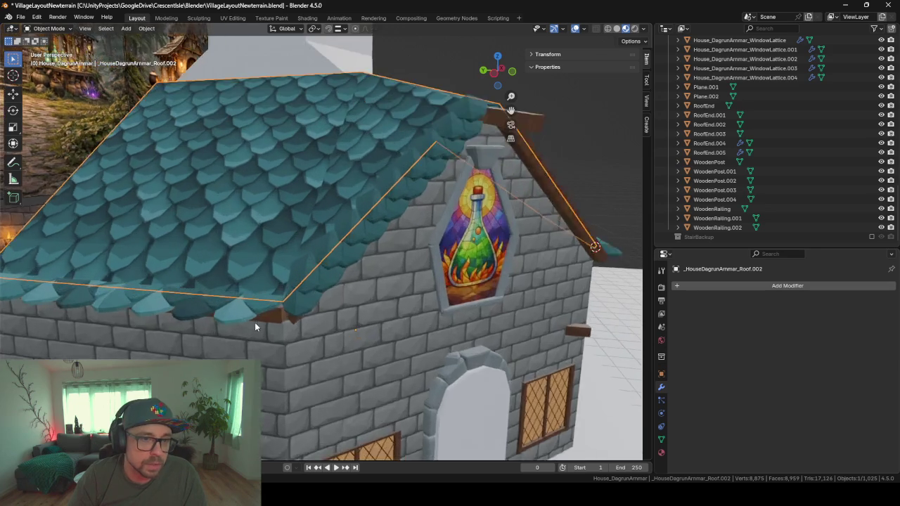
pyautogui.scroll(2, 277, 327)
pyautogui.moveTo(277, 327)
pyautogui.mouseDown(button='middle')
pyautogui.moveTo(352, 330)
pyautogui.moveTo(227, 316)
pyautogui.moveTo(275, 315)
pyautogui.moveTo(280, 327)
pyautogui.mouseUp(button='middle')
pyautogui.scroll(-2, 280, 325)
pyautogui.moveTo(452, 245); pyautogui.dragTo(373, 263, button='middle')
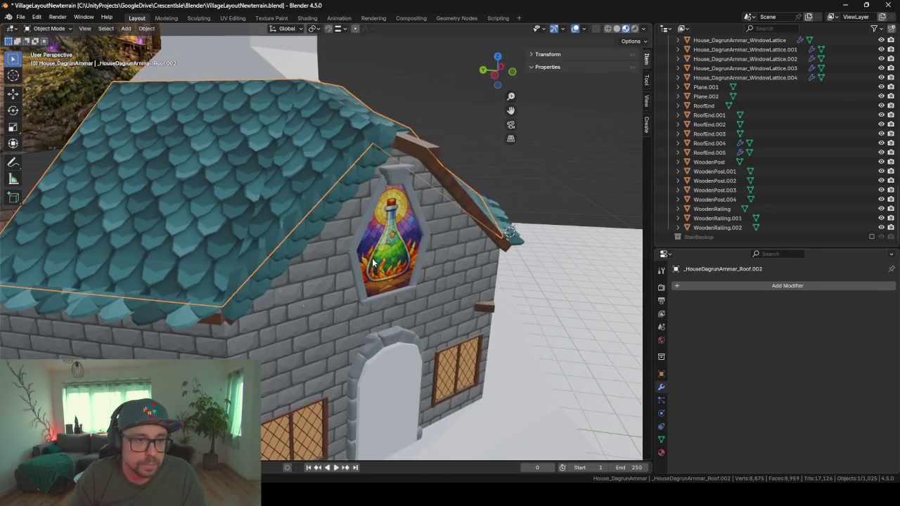
pyautogui.click(234, 305)
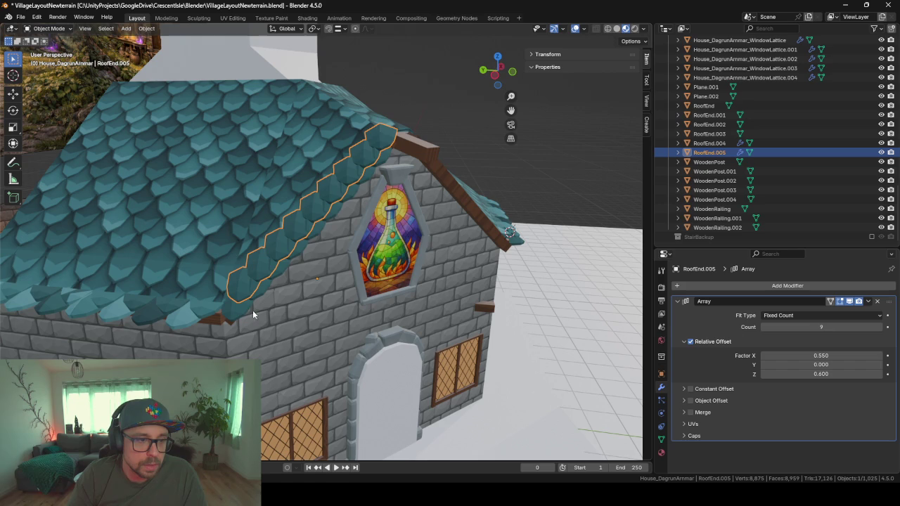
pyautogui.click(237, 308)
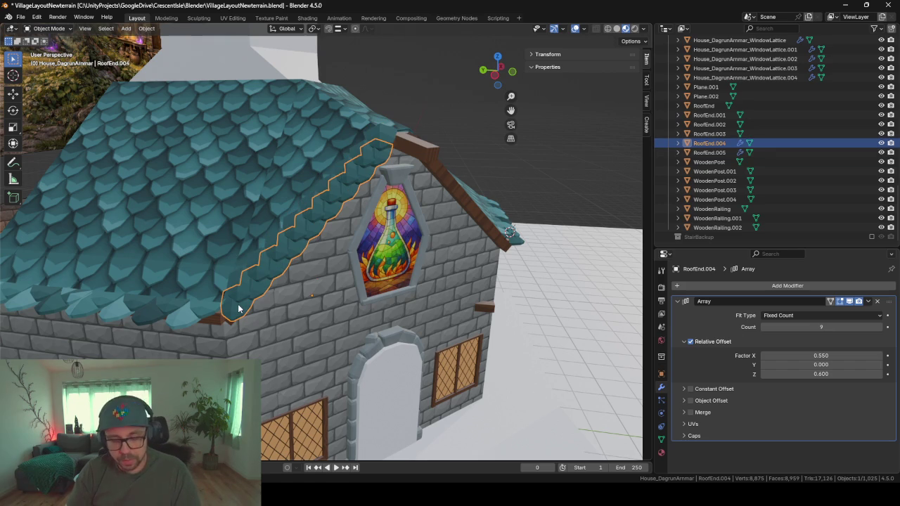
# Step: Duplicate the strip as RoofEnd.006 and mirror it with a -1 scale
pyautogui.hotkey('shift', 'd')
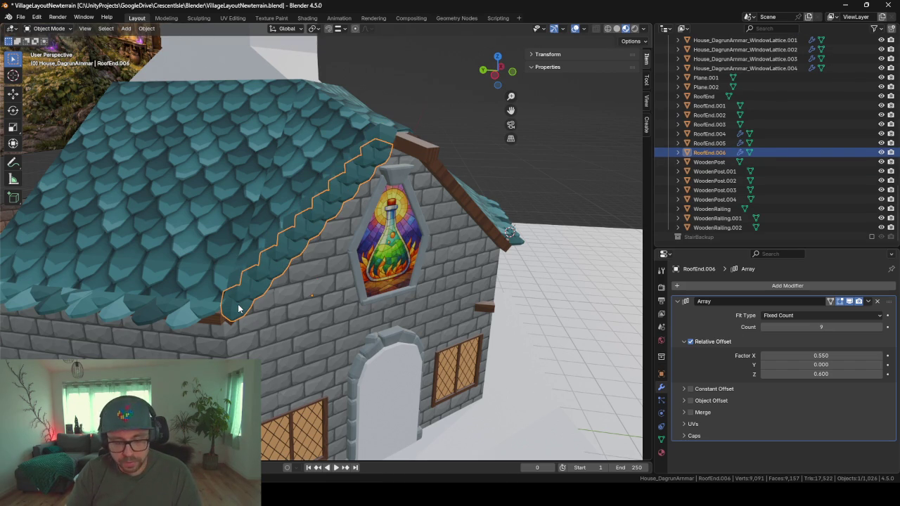
pyautogui.press('s')
pyautogui.write('x')
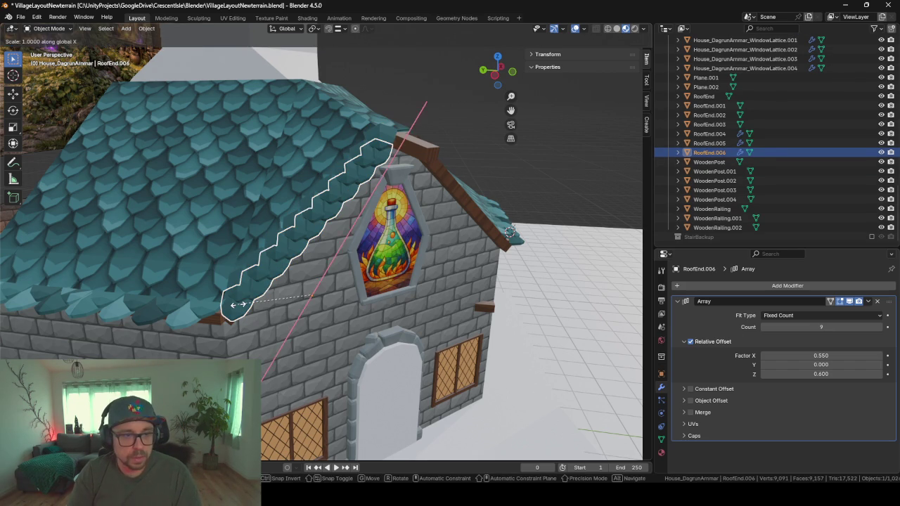
pyautogui.write('x')
pyautogui.write('-1')
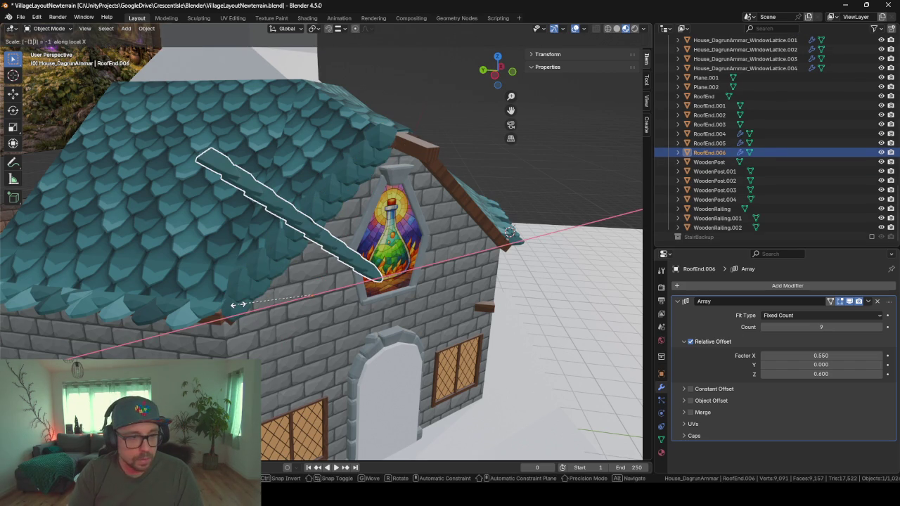
pyautogui.press('Return')
# Step: Slide the mirrored strip along its local X onto the opposite gable slope
pyautogui.moveTo(238, 304)
pyautogui.mouseDown(button='middle')
pyautogui.moveTo(391, 258)
pyautogui.moveTo(538, 267)
pyautogui.mouseUp(button='middle')
pyautogui.press('g')
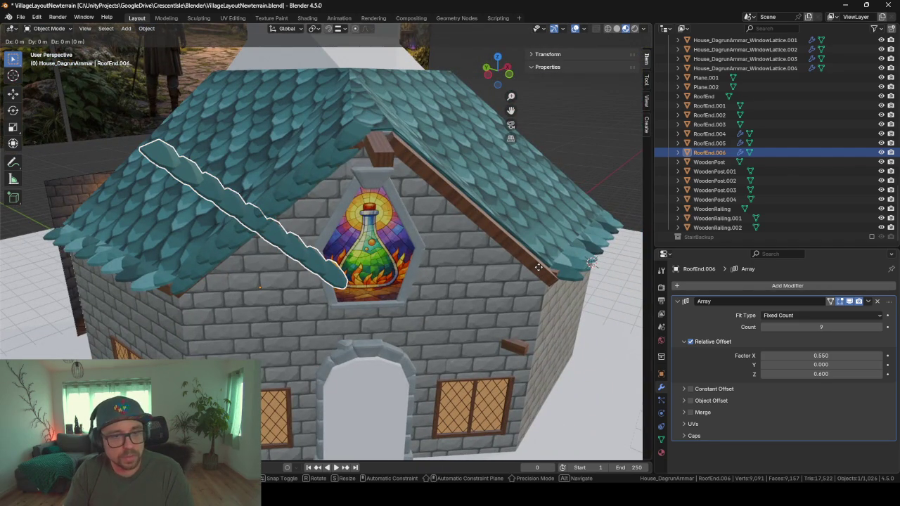
pyautogui.press('y')
pyautogui.press('y')
pyautogui.press('x')
pyautogui.press('x')
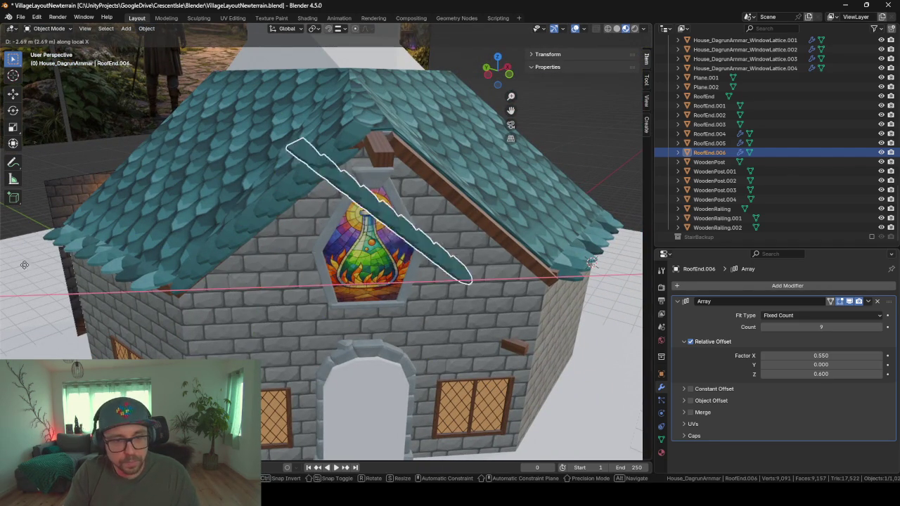
pyautogui.click(108, 262)
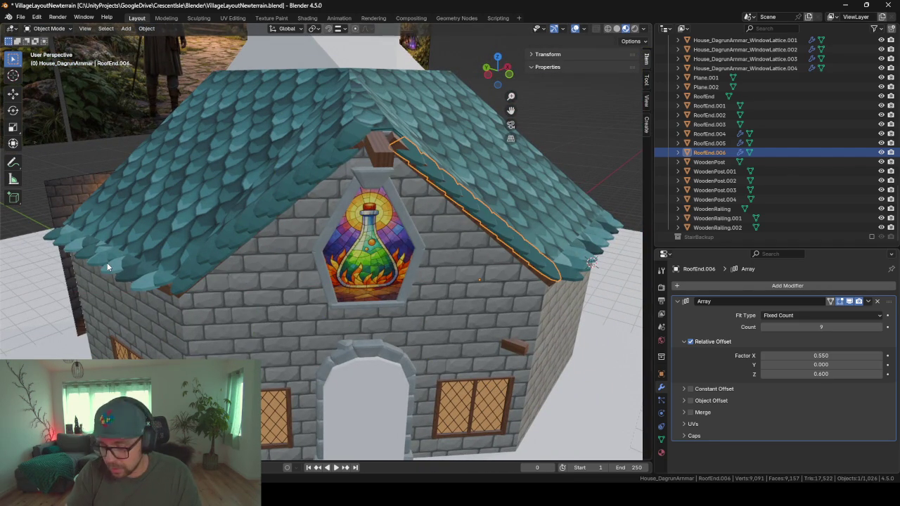
pyautogui.scroll(5, 106, 262)
pyautogui.moveTo(107, 263)
pyautogui.mouseDown(button='middle')
pyautogui.moveTo(205, 201)
pyautogui.moveTo(304, 243)
pyautogui.moveTo(240, 240)
pyautogui.moveTo(223, 224)
pyautogui.moveTo(325, 211)
pyautogui.moveTo(327, 182)
pyautogui.moveTo(321, 253)
pyautogui.moveTo(266, 235)
pyautogui.mouseUp(button='middle')
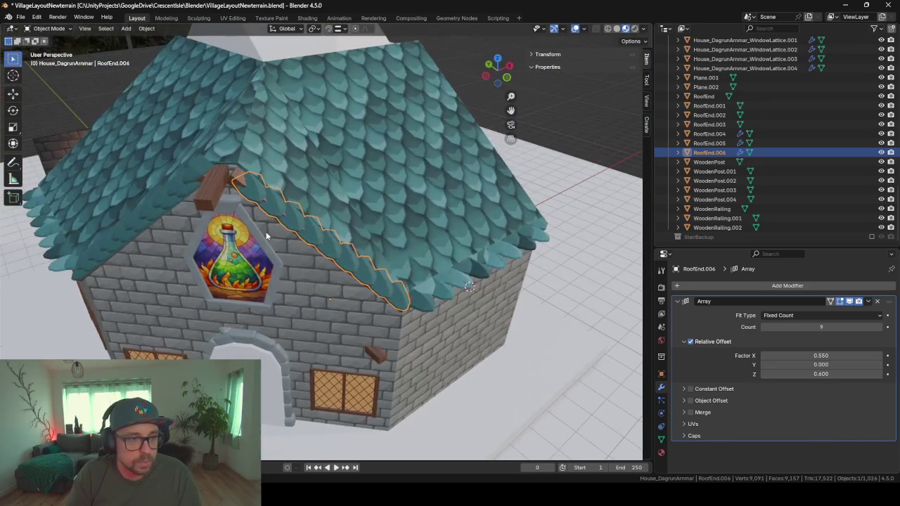
pyautogui.click(186, 184)
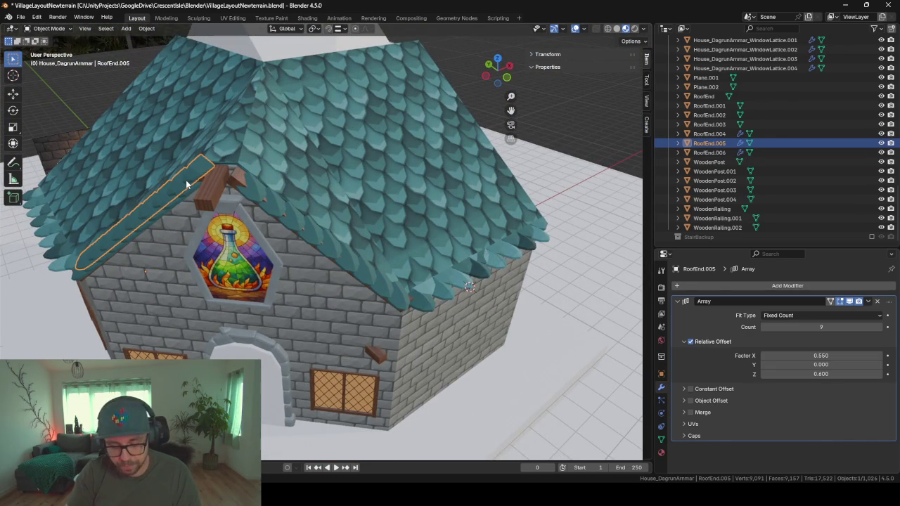
# Step: Duplicate the left gable strip, mirror it on X with scale -1, and slide it to the right edge
pyautogui.hotkey('shift', 'd')
pyautogui.rightClick(186, 184)
pyautogui.press('s')
pyautogui.press('x')
pyautogui.press('-')
pyautogui.press('1')
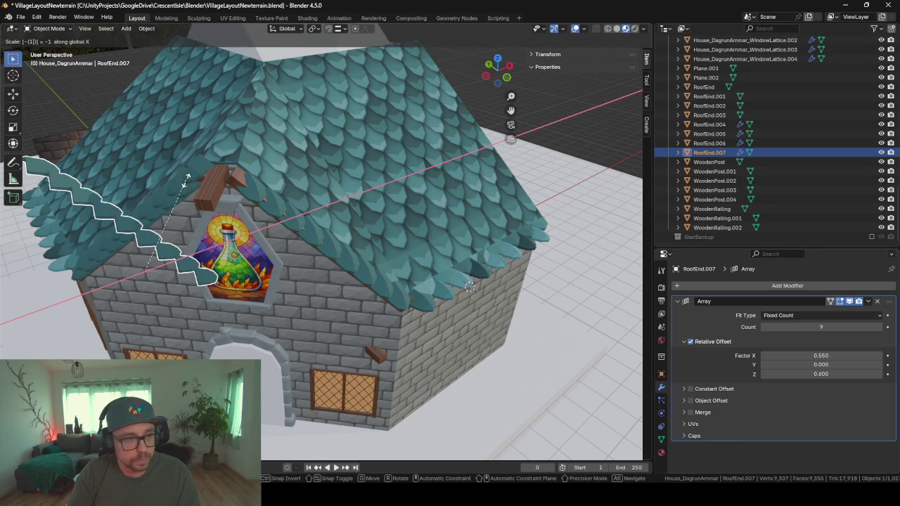
pyautogui.click(186, 180)
pyautogui.press('g')
pyautogui.press('x')
pyautogui.press('x')
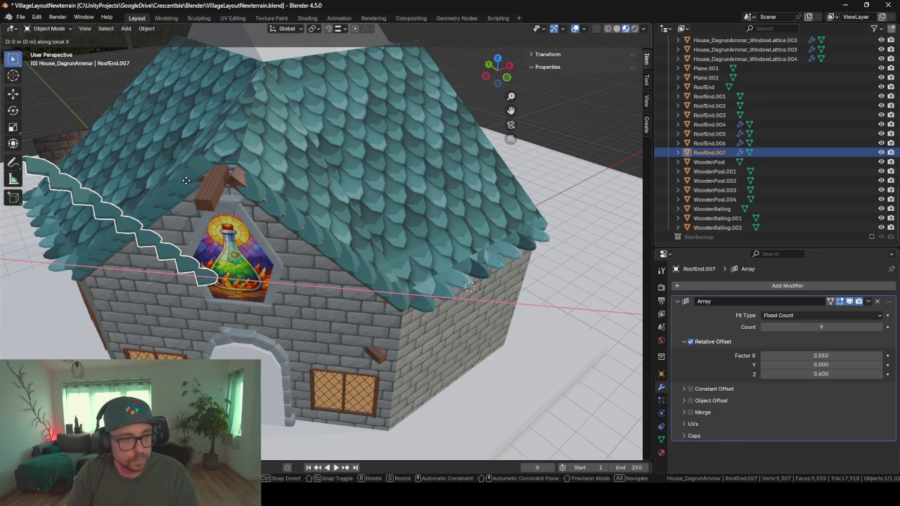
pyautogui.click(374, 206)
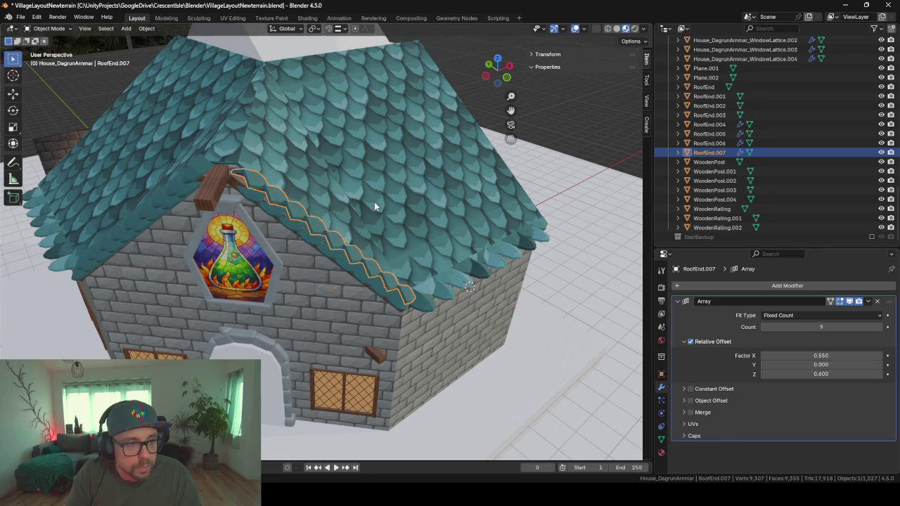
# Step: Flip RoofEnd.007 along its local Y with scale -1 and fit it on the stained-glass gable slope
pyautogui.moveTo(374, 206)
pyautogui.mouseDown(button='middle')
pyautogui.moveTo(316, 237)
pyautogui.moveTo(248, 233)
pyautogui.mouseUp(button='middle')
pyautogui.press('s')
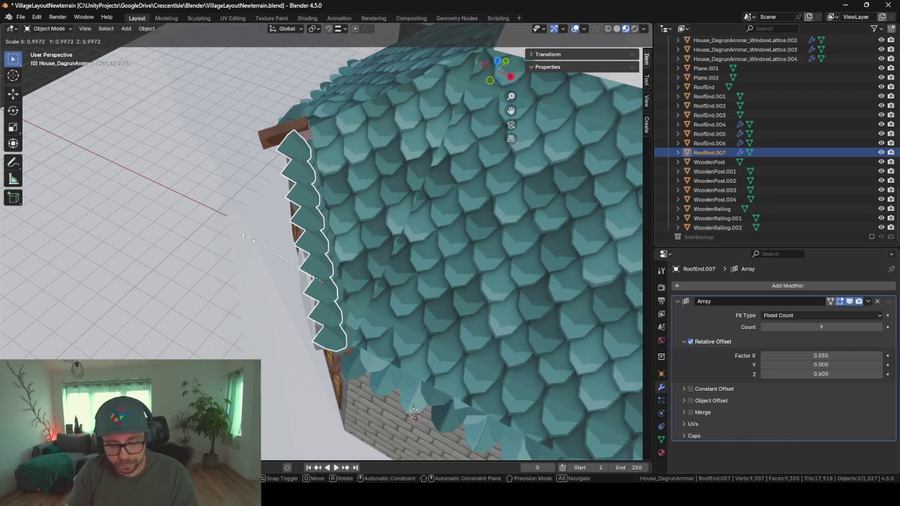
pyautogui.press('y')
pyautogui.write('y')
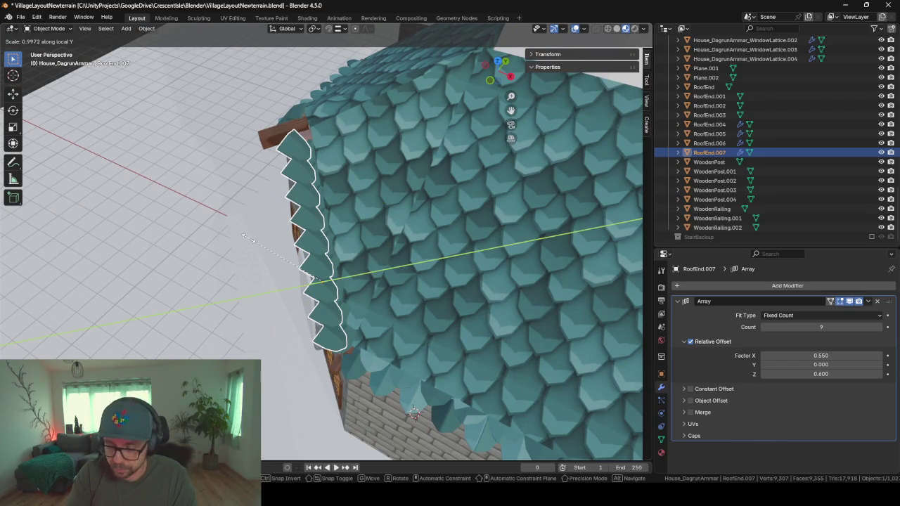
pyautogui.write('-1')
pyautogui.press('Return')
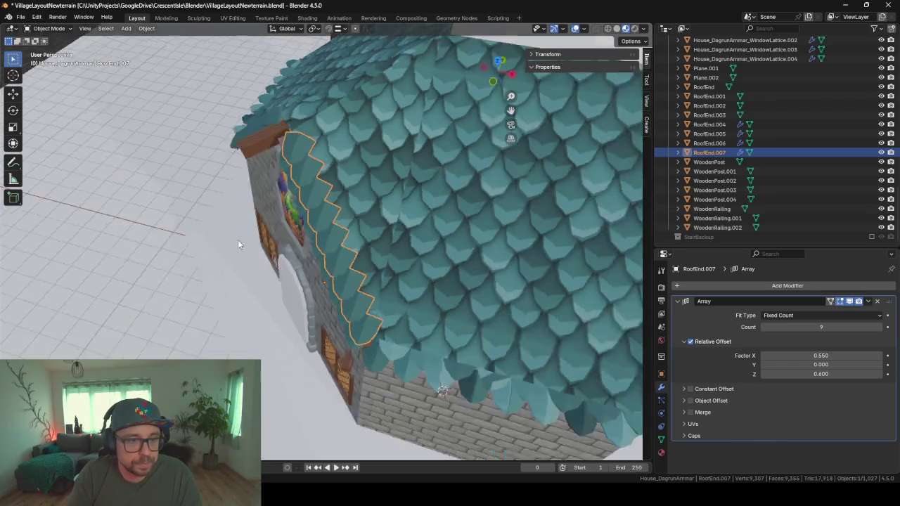
pyautogui.moveTo(249, 238)
pyautogui.mouseDown(button='middle')
pyautogui.moveTo(334, 218)
pyautogui.moveTo(129, 206)
pyautogui.moveTo(171, 210)
pyautogui.mouseUp(button='middle')
pyautogui.press('g')
pyautogui.hotkey('shift', 'x')
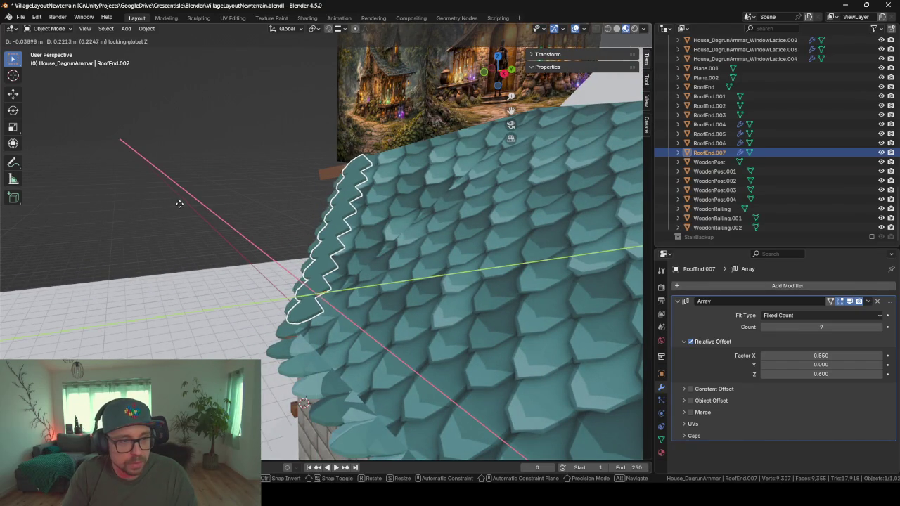
pyautogui.click(176, 204)
pyautogui.moveTo(172, 203)
pyautogui.mouseDown(button='middle')
pyautogui.moveTo(251, 218)
pyautogui.moveTo(289, 172)
pyautogui.moveTo(392, 219)
pyautogui.moveTo(97, 327)
pyautogui.moveTo(135, 307)
pyautogui.moveTo(234, 293)
pyautogui.moveTo(199, 296)
pyautogui.moveTo(223, 200)
pyautogui.moveTo(319, 244)
pyautogui.moveTo(318, 197)
pyautogui.mouseUp(button='middle')
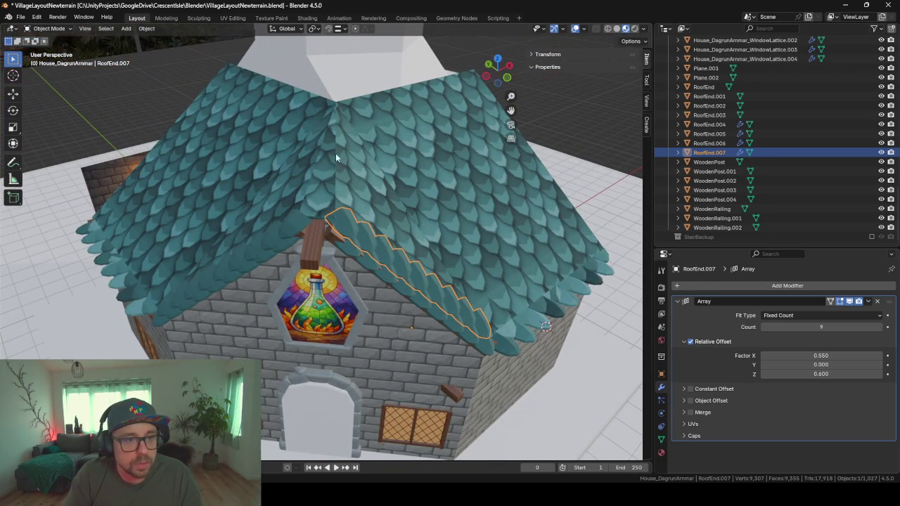
# Step: Copy one shingle from the roof-end trim and separate it into its own object
pyautogui.click(289, 225)
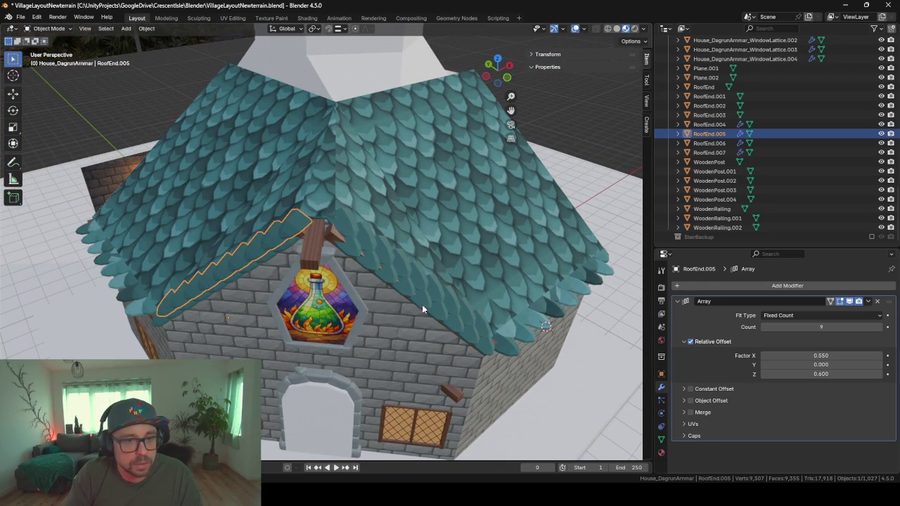
pyautogui.click(500, 345)
pyautogui.press('Tab')
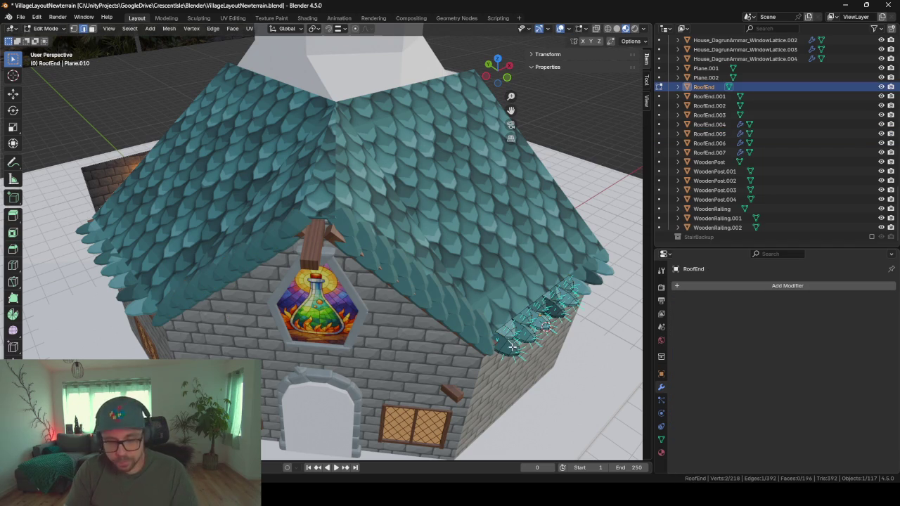
pyautogui.press('l')
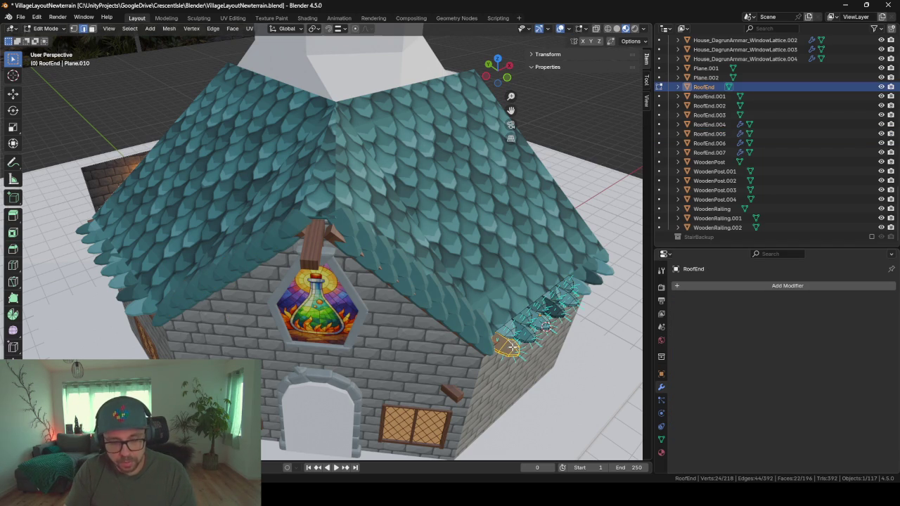
pyautogui.hotkey('shift', 'd')
pyautogui.rightClick(512, 347)
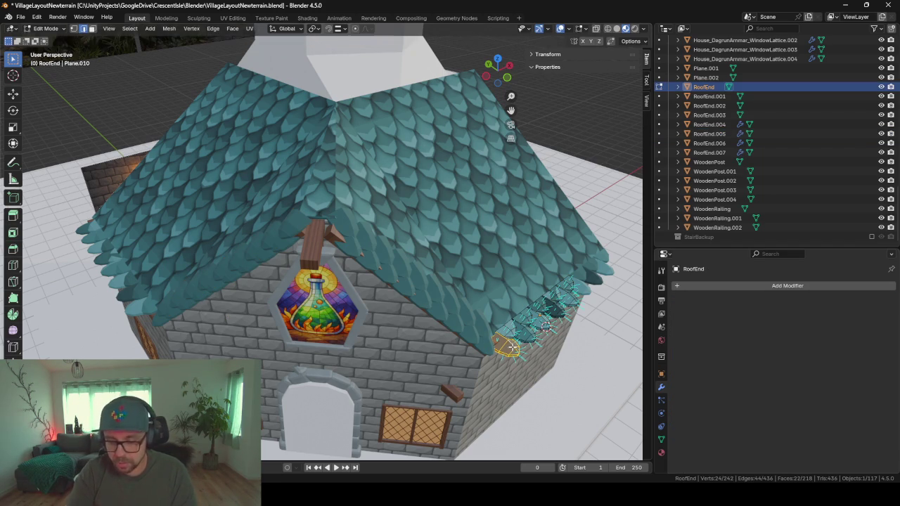
pyautogui.press('p')
pyautogui.click(512, 346)
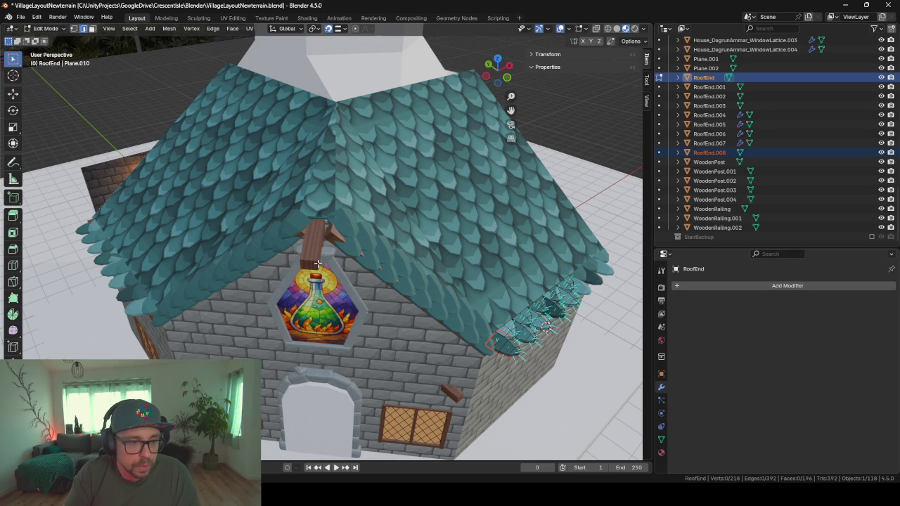
pyautogui.press('Tab')
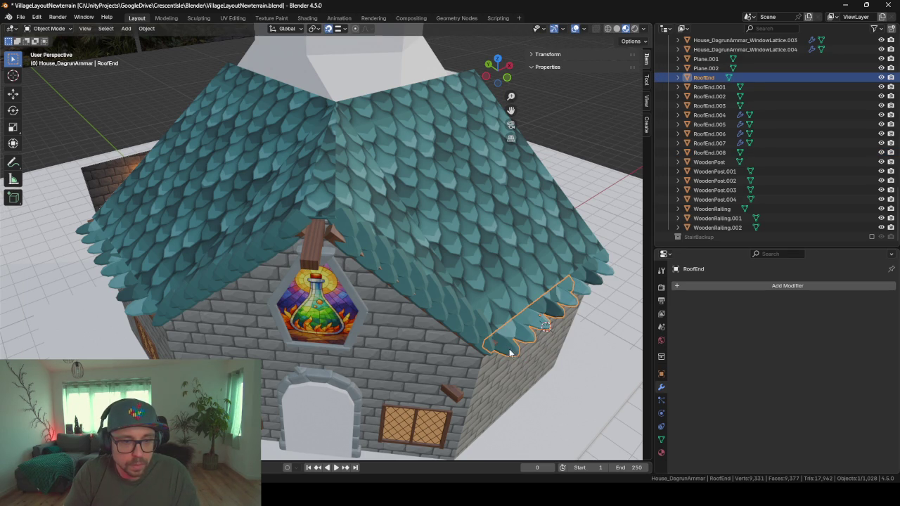
# Step: Select the separated shingle RoofEnd.008 among the overlapping trim pieces
pyautogui.click(512, 352)
pyautogui.click(512, 352)
pyautogui.click(511, 352)
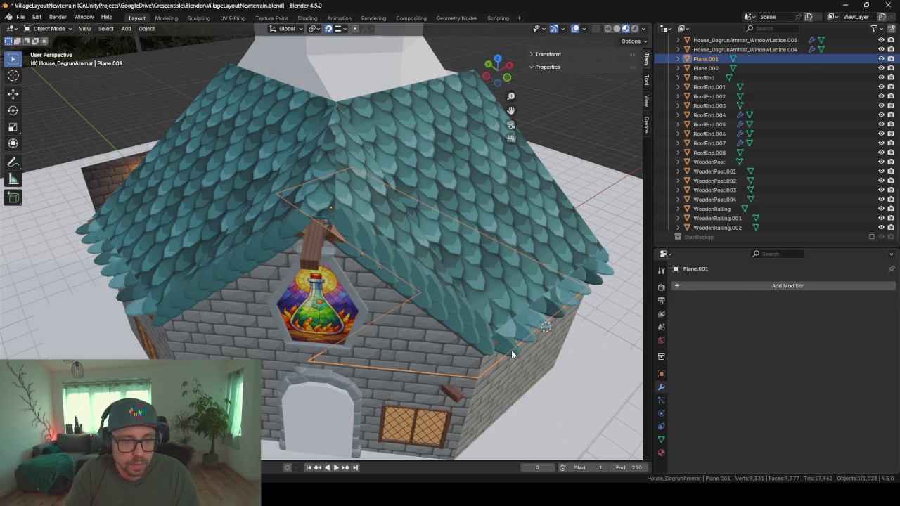
pyautogui.click(512, 352)
pyautogui.click(511, 350)
pyautogui.click(511, 350)
pyautogui.click(511, 350)
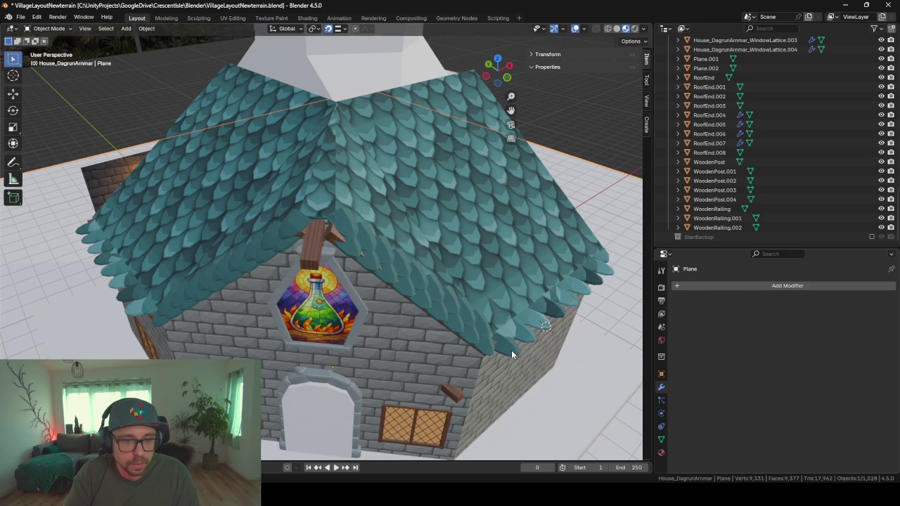
pyautogui.click(511, 350)
pyautogui.click(510, 347)
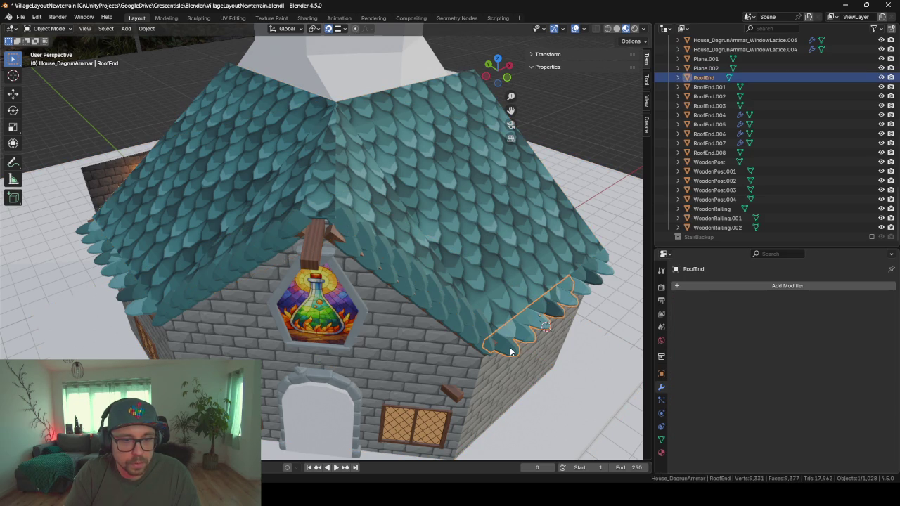
pyautogui.click(510, 349)
# Step: Move RoofEnd.008 to the gable peak and rotate it -45° on Z
pyautogui.press('g')
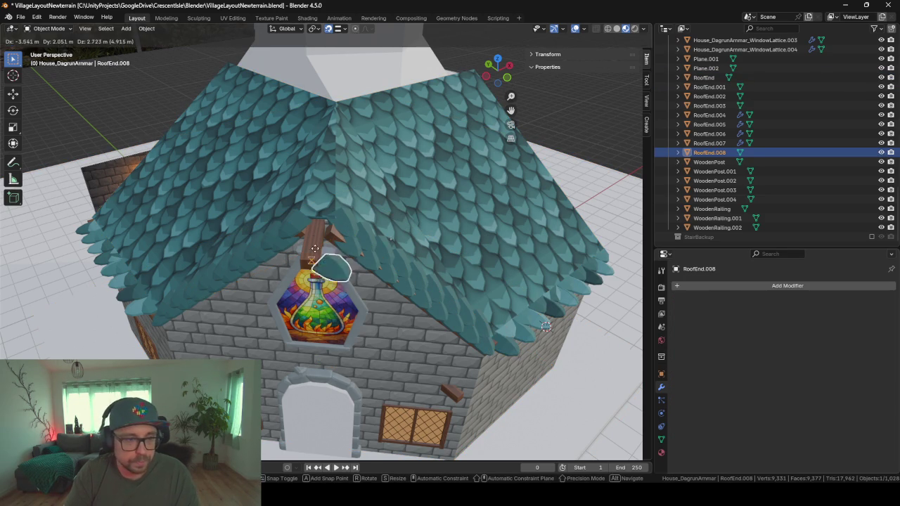
pyautogui.click(370, 264)
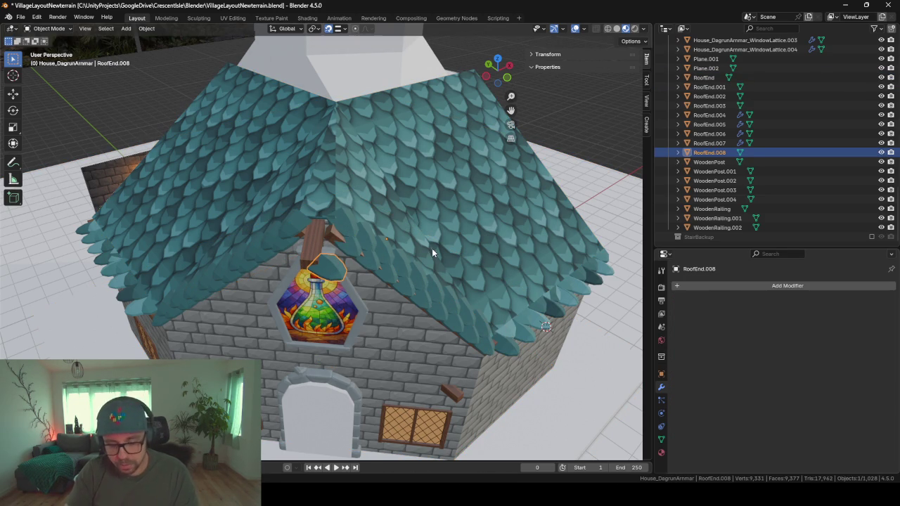
pyautogui.write('rz-45')
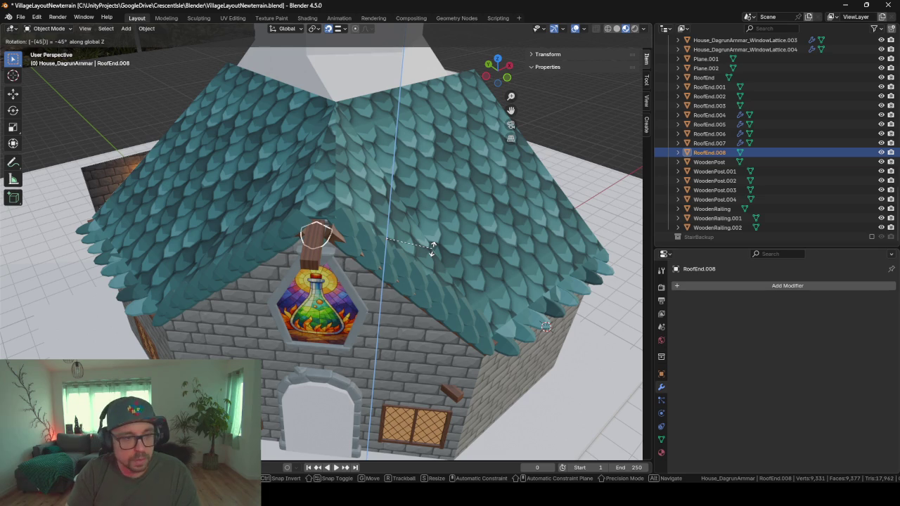
pyautogui.press('Return')
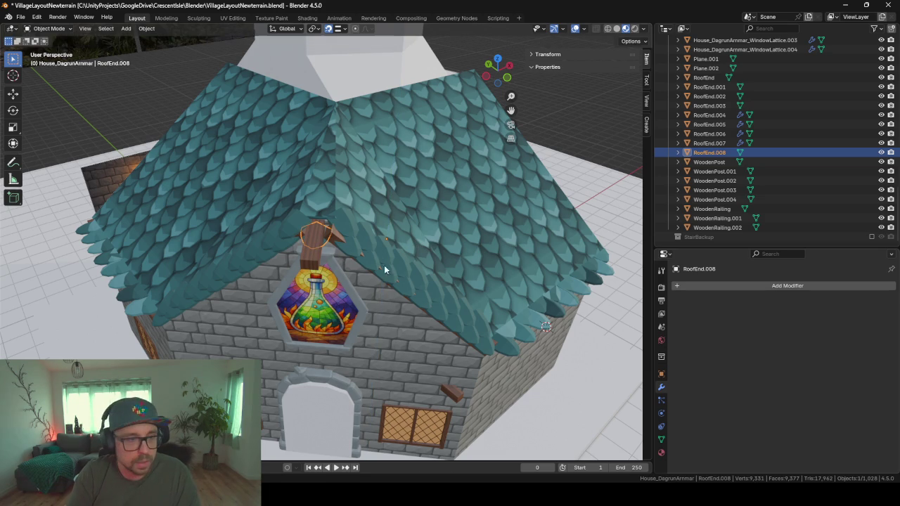
# Step: Set the peak shingle's origin to its geometry and adjust its height on Z
pyautogui.rightClick(314, 229)
pyautogui.moveTo(253, 269)
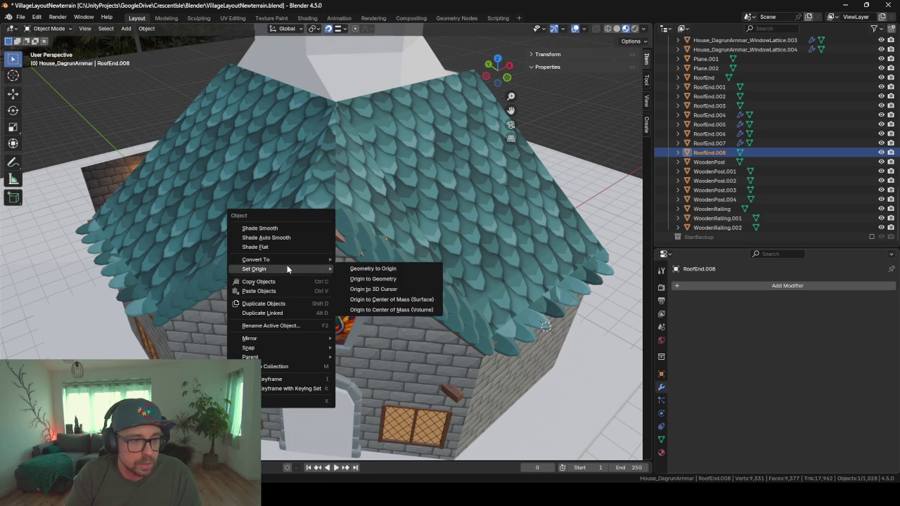
pyautogui.click(375, 282)
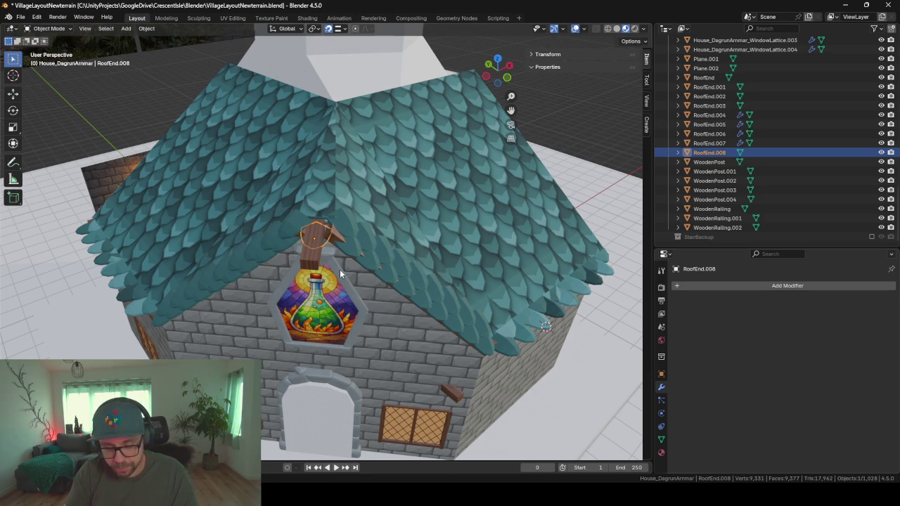
pyautogui.press('g')
pyautogui.press('z')
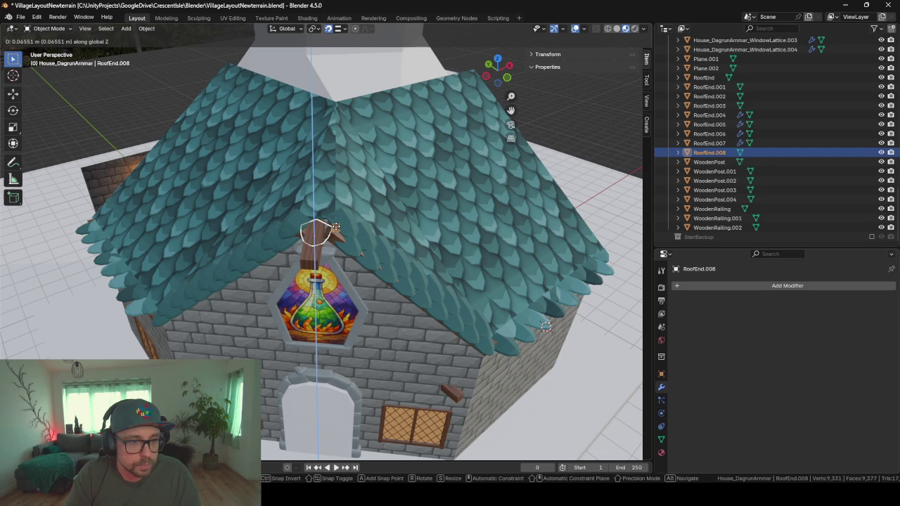
pyautogui.click(343, 243)
# Step: Frame the shingle and lower it further onto the wooden beam
pyautogui.press('KP_Decimal')
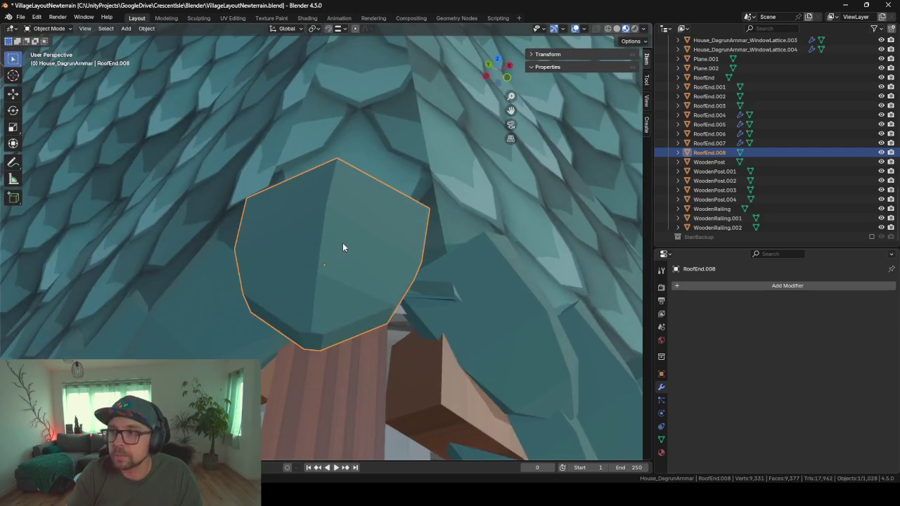
pyautogui.scroll(-5, 327, 215)
pyautogui.moveTo(326, 214); pyautogui.dragTo(340, 246, button='middle')
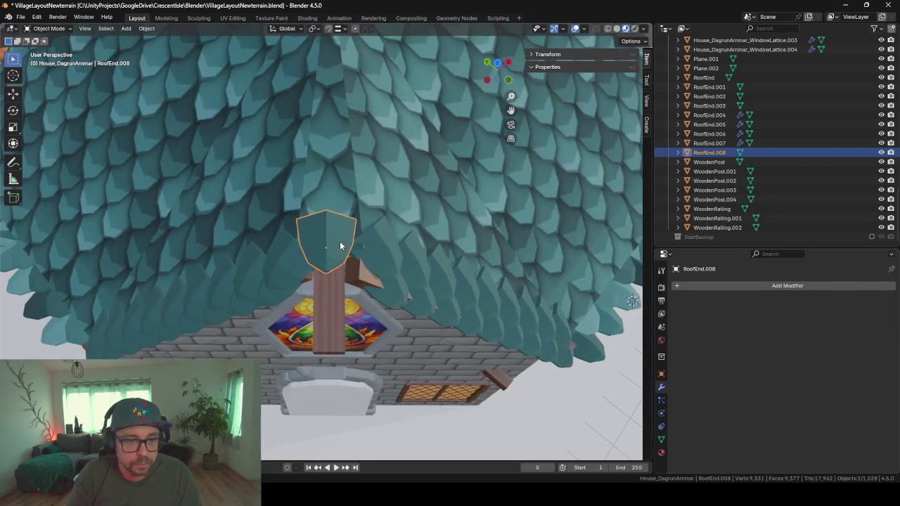
pyautogui.press('g')
pyautogui.press('z')
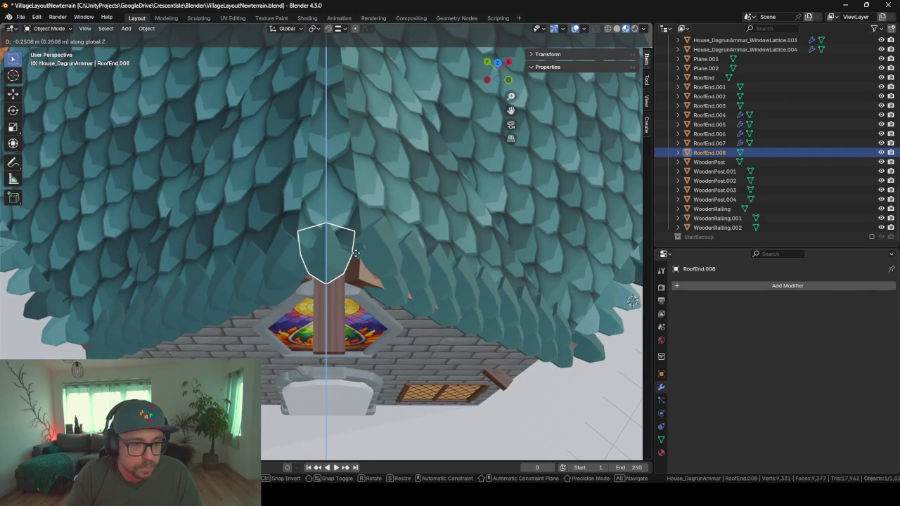
pyautogui.hotkey('shift', 'z')
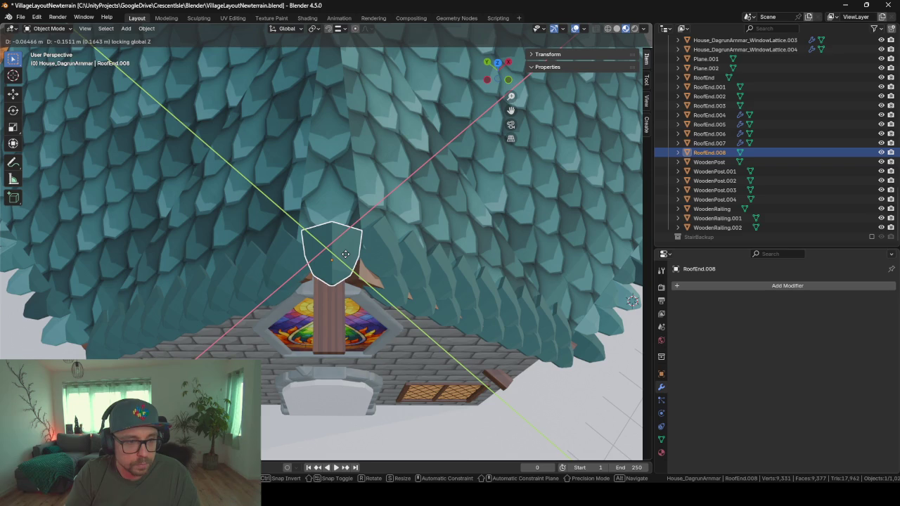
pyautogui.press('z')
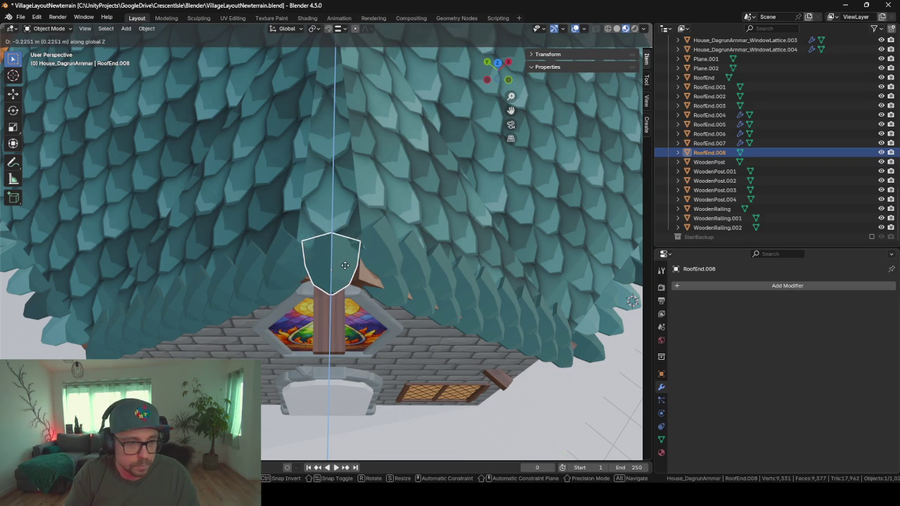
pyautogui.click(347, 264)
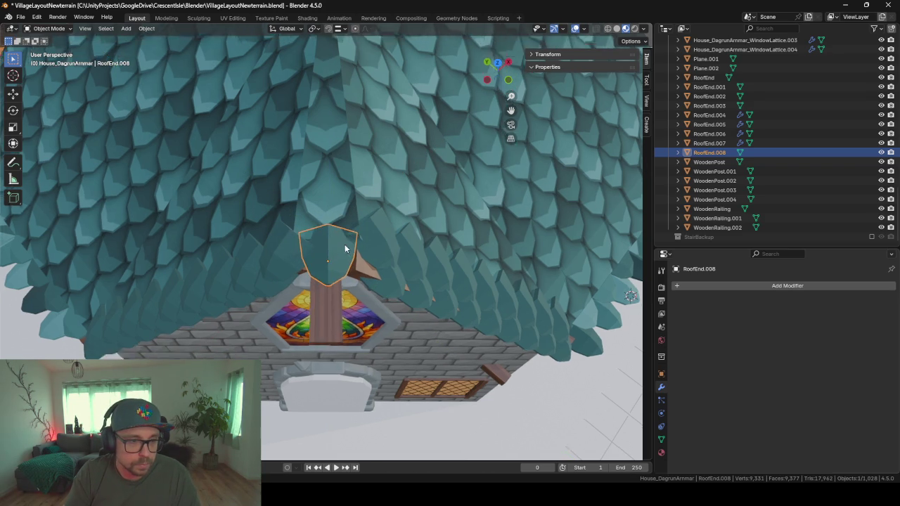
# Step: Nudge the shingle along its local X to center it over the beam
pyautogui.moveTo(346, 264)
pyautogui.mouseDown(button='middle')
pyautogui.moveTo(312, 176)
pyautogui.moveTo(389, 194)
pyautogui.moveTo(367, 228)
pyautogui.moveTo(306, 218)
pyautogui.moveTo(334, 253)
pyautogui.mouseUp(button='middle')
pyautogui.press('g')
pyautogui.press('y')
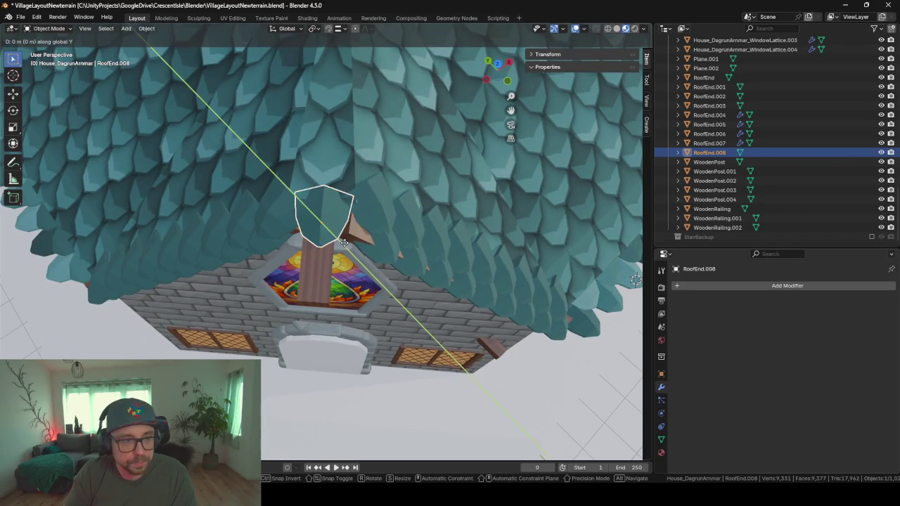
pyautogui.press('y')
pyautogui.press('x')
pyautogui.press('x')
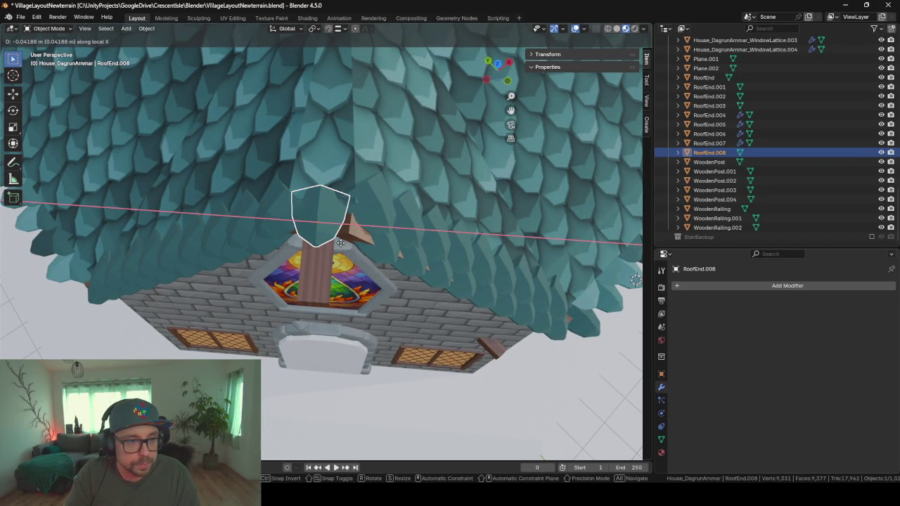
pyautogui.click(342, 246)
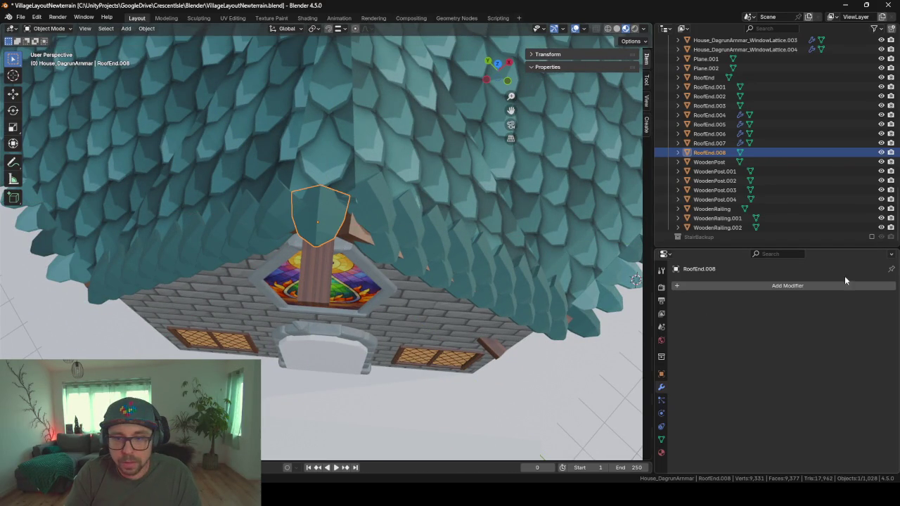
# Step: Add an Array modifier to RoofEnd.008 with relative offset X 0, Y 1, Z 1
pyautogui.click(801, 283)
pyautogui.write('arr')
pyautogui.press('Return')
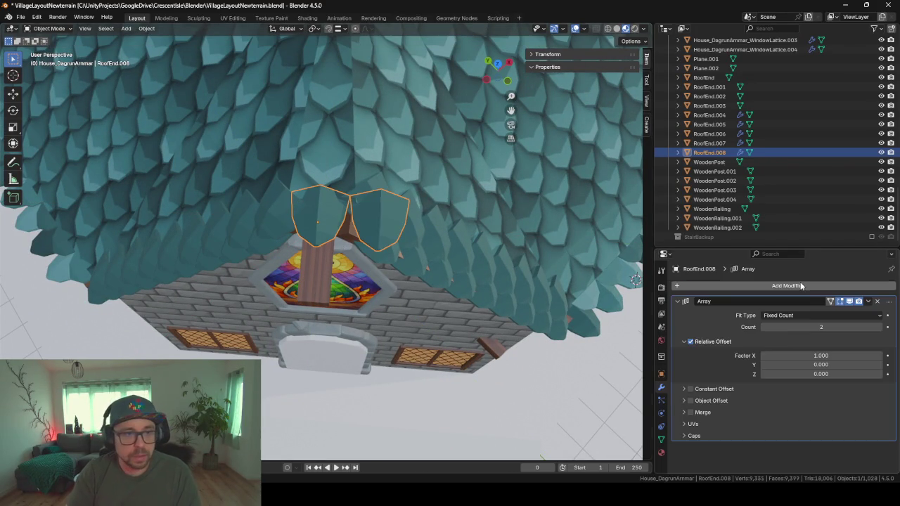
pyautogui.click(827, 354)
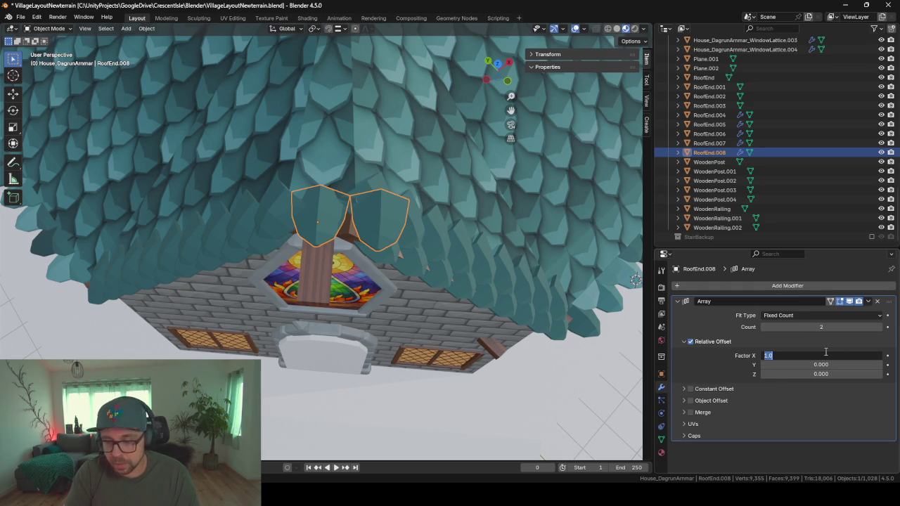
pyautogui.write('0')
pyautogui.press('Return')
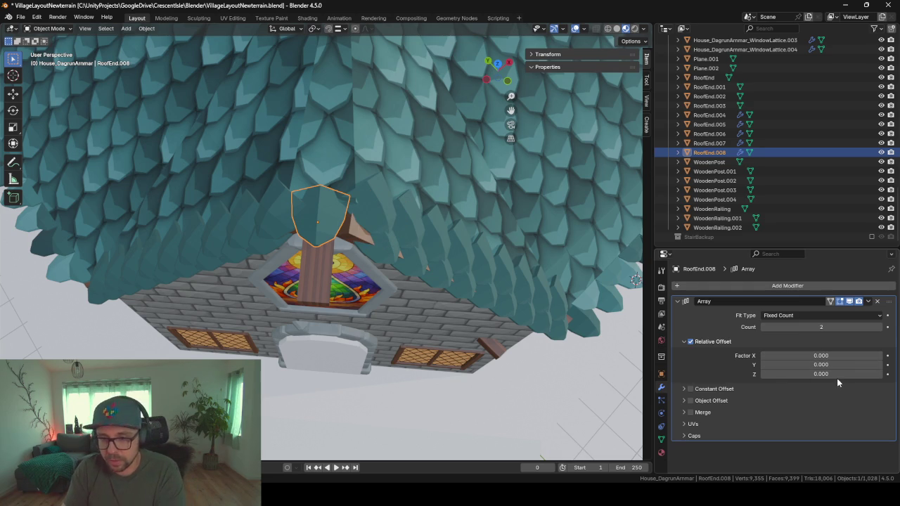
pyautogui.click(837, 376)
pyautogui.write('1.000')
pyautogui.press('Return')
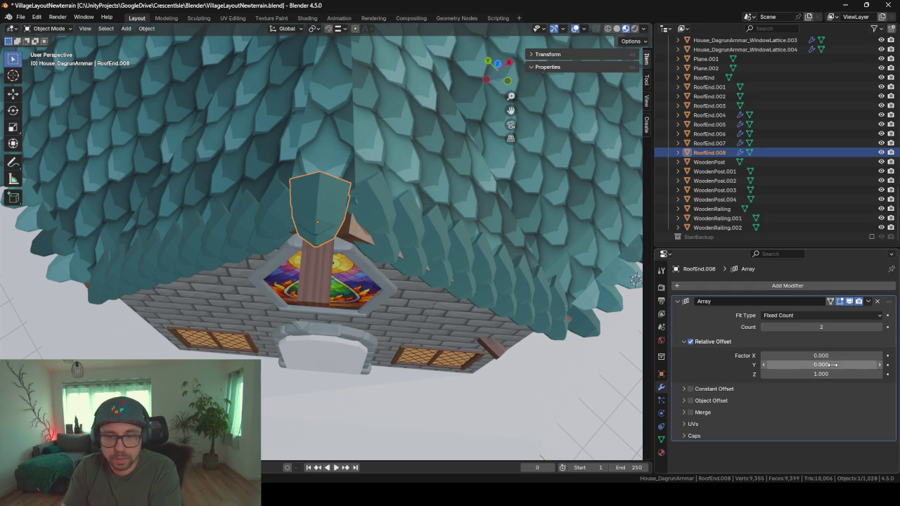
pyautogui.click(832, 365)
pyautogui.write('1')
pyautogui.press('Return')
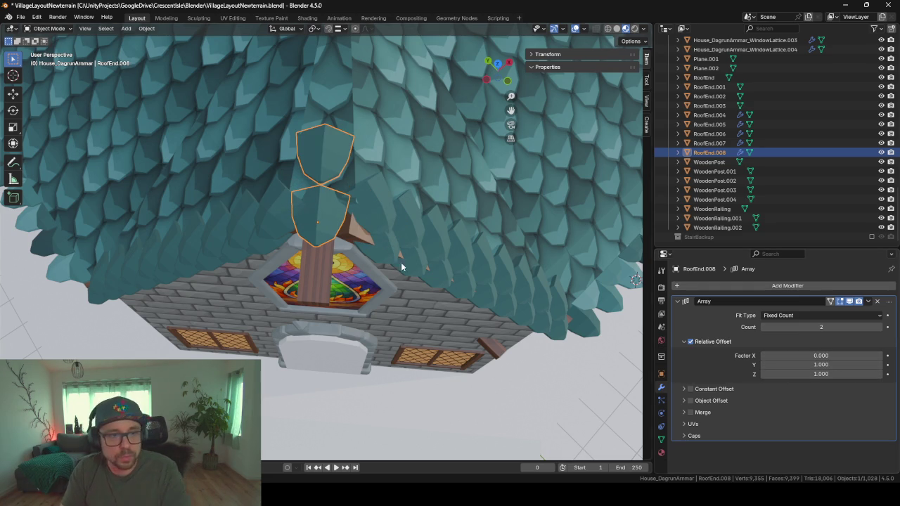
# Step: Tighten the array spacing to Y 0.39, Z 0.68 and raise the count to 14
pyautogui.moveTo(401, 262)
pyautogui.mouseDown(button='middle')
pyautogui.moveTo(427, 217)
pyautogui.moveTo(463, 204)
pyautogui.moveTo(459, 258)
pyautogui.mouseUp(button='middle')
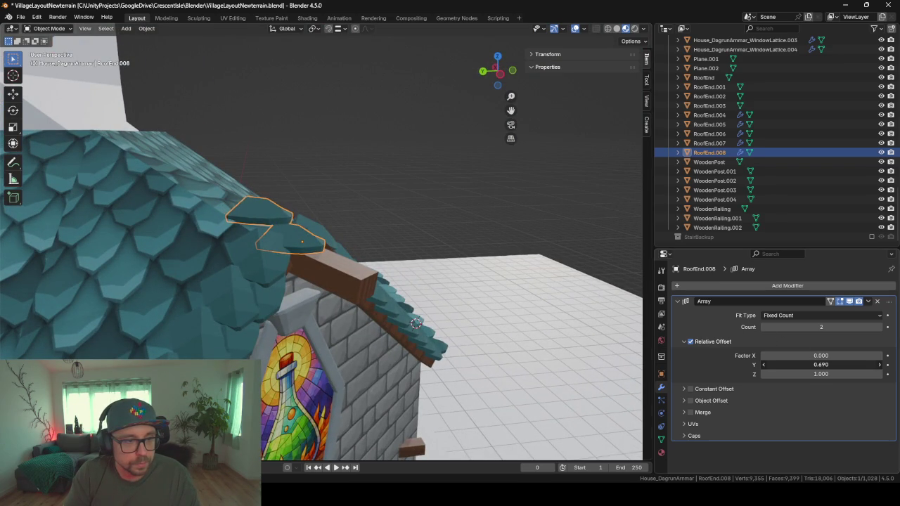
pyautogui.moveTo(822, 374); pyautogui.dragTo(795, 374)
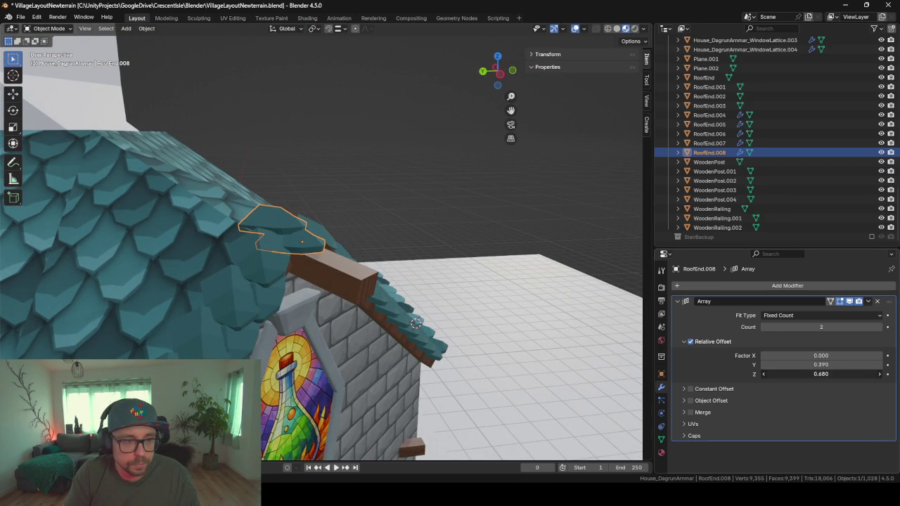
pyautogui.moveTo(412, 240); pyautogui.dragTo(348, 296, button='middle')
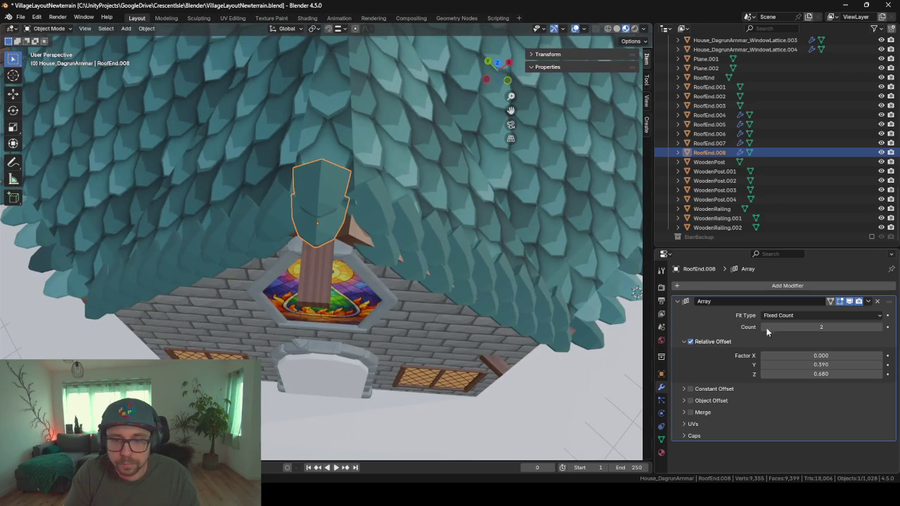
pyautogui.click(879, 328)
pyautogui.click(879, 329)
pyautogui.click(879, 329)
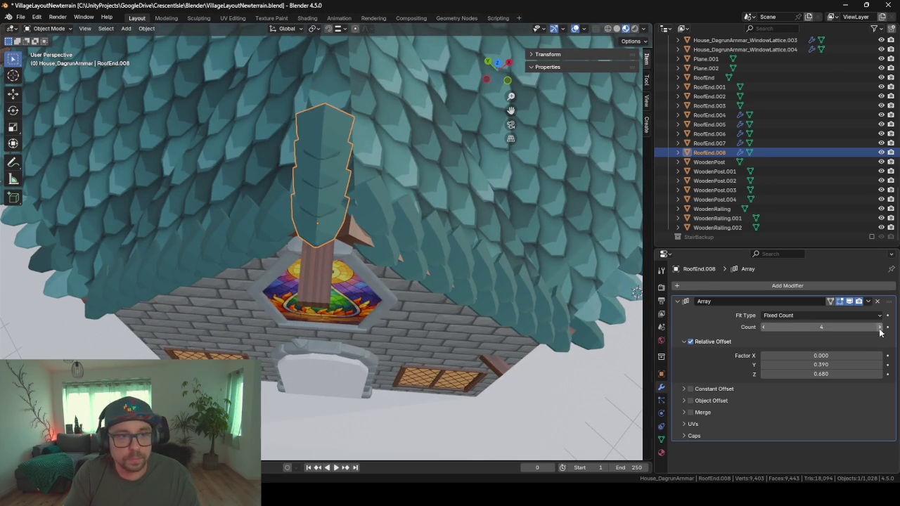
pyautogui.click(879, 329)
pyautogui.click(879, 329)
pyautogui.moveTo(619, 176)
pyautogui.mouseDown(button='middle')
pyautogui.moveTo(515, 116)
pyautogui.moveTo(359, 205)
pyautogui.moveTo(296, 191)
pyautogui.moveTo(441, 130)
pyautogui.moveTo(478, 141)
pyautogui.mouseUp(button='middle')
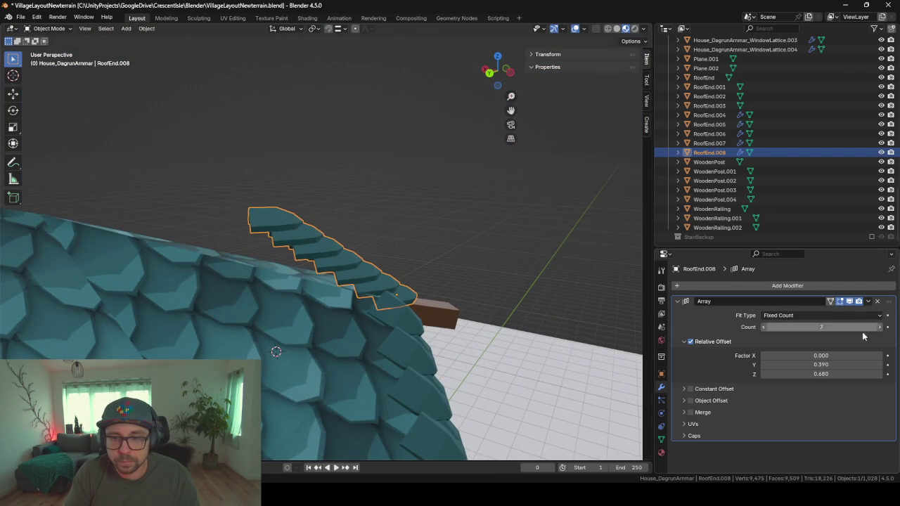
pyautogui.click(885, 331)
pyautogui.click(885, 331)
pyautogui.click(885, 330)
pyautogui.click(884, 331)
pyautogui.click(885, 330)
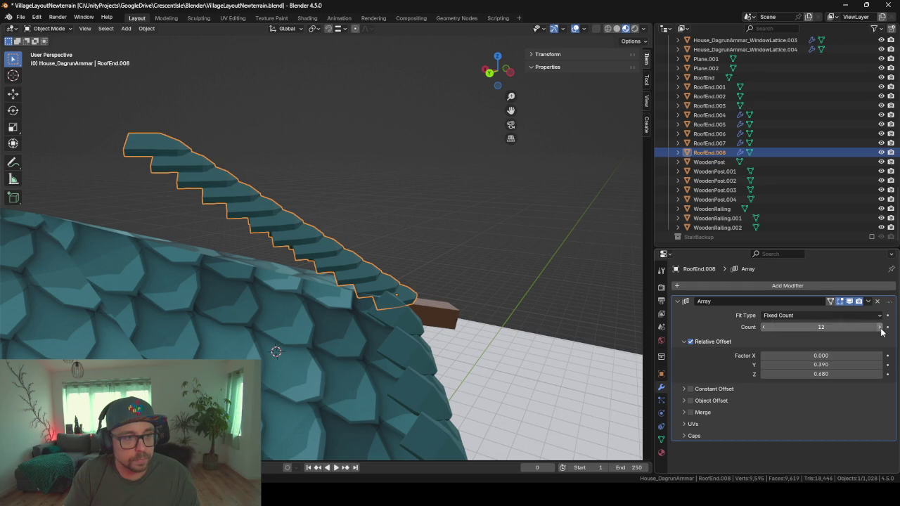
pyautogui.click(884, 331)
pyautogui.moveTo(496, 199); pyautogui.dragTo(462, 197, button='middle')
# Step: Tilt the whole ridge shingle mesh around its local X axis in Edit Mode
pyautogui.press('Tab')
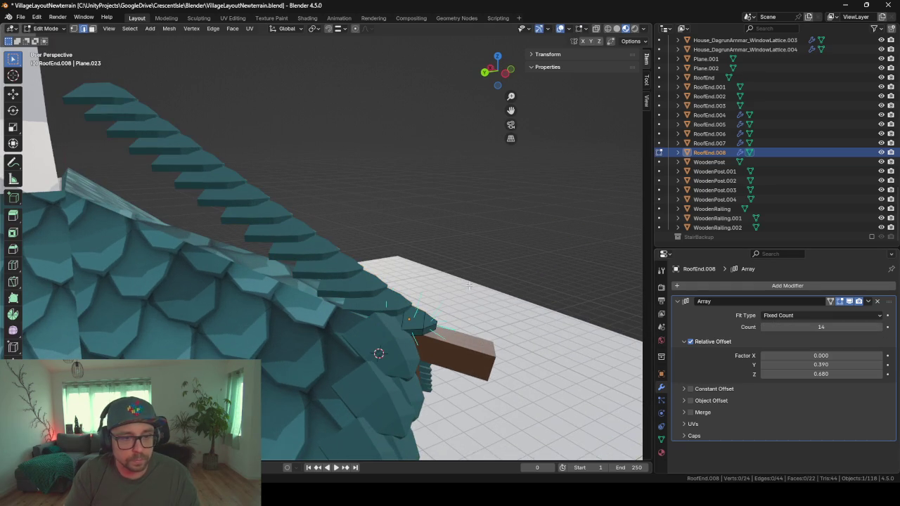
pyautogui.press('a')
pyautogui.press('r')
pyautogui.press('x')
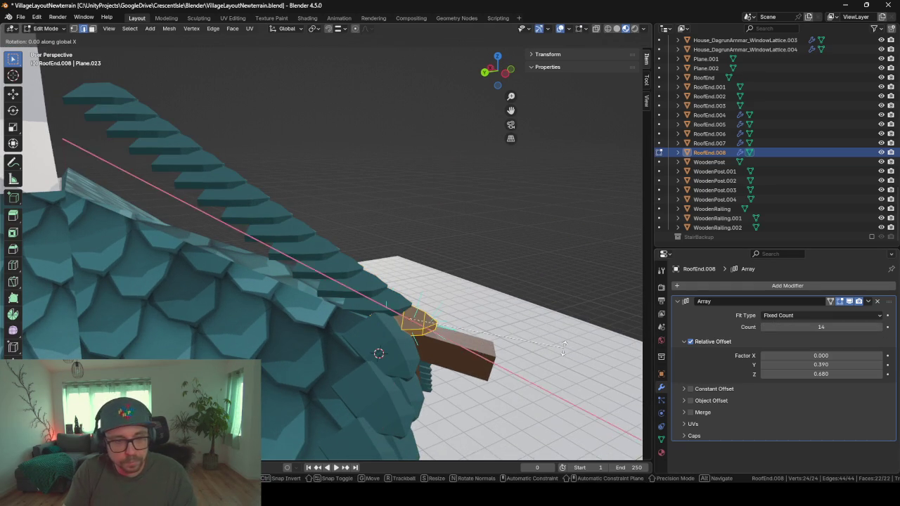
pyautogui.press('x')
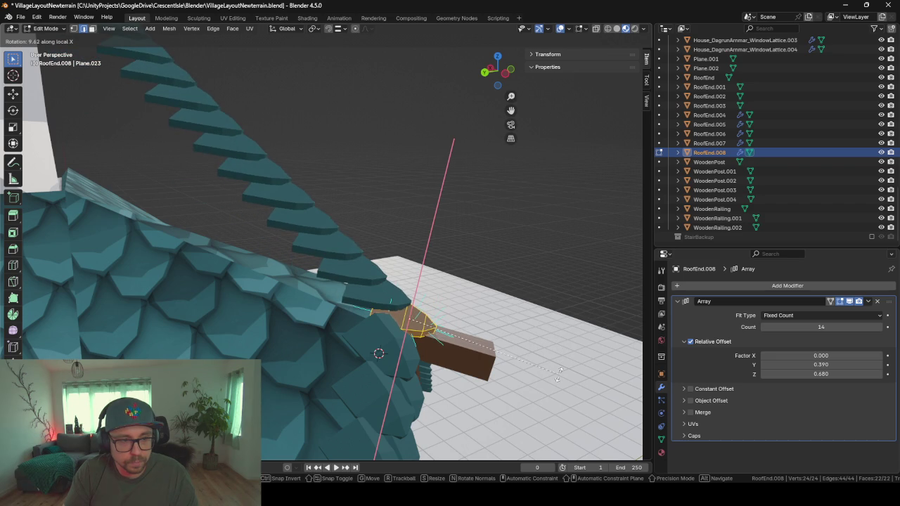
pyautogui.click(556, 323)
# Step: Set the Array Relative Offset Z to 0.300 so the copies lie along the ridge
pyautogui.moveTo(824, 374); pyautogui.dragTo(773, 374)
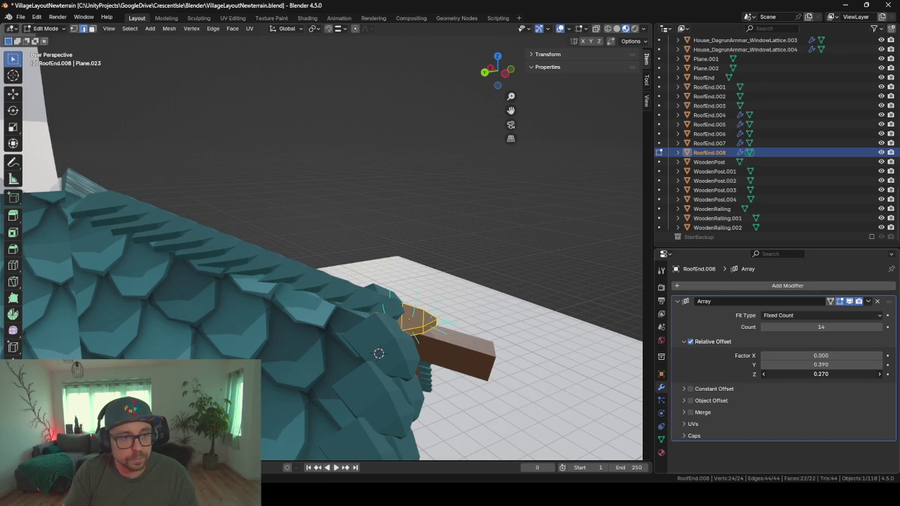
pyautogui.moveTo(495, 313)
pyautogui.mouseDown(button='middle')
pyautogui.moveTo(473, 317)
pyautogui.moveTo(432, 293)
pyautogui.moveTo(345, 295)
pyautogui.moveTo(325, 280)
pyautogui.moveTo(380, 288)
pyautogui.moveTo(344, 283)
pyautogui.moveTo(294, 296)
pyautogui.moveTo(273, 322)
pyautogui.mouseUp(button='middle')
pyautogui.press('Tab')
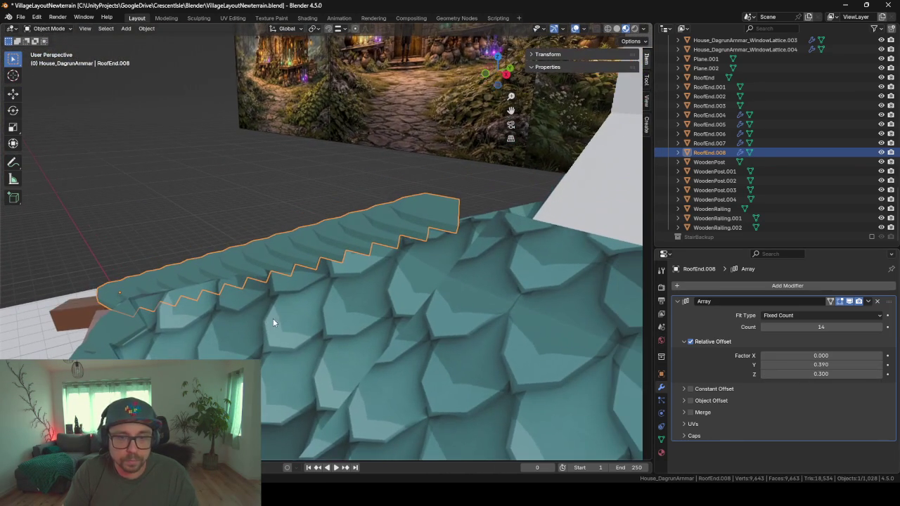
# Step: Set the ridge cap Array to 12 copies with Y offset 0.55 and Z offset 0.35
pyautogui.click(879, 328)
pyautogui.click(880, 327)
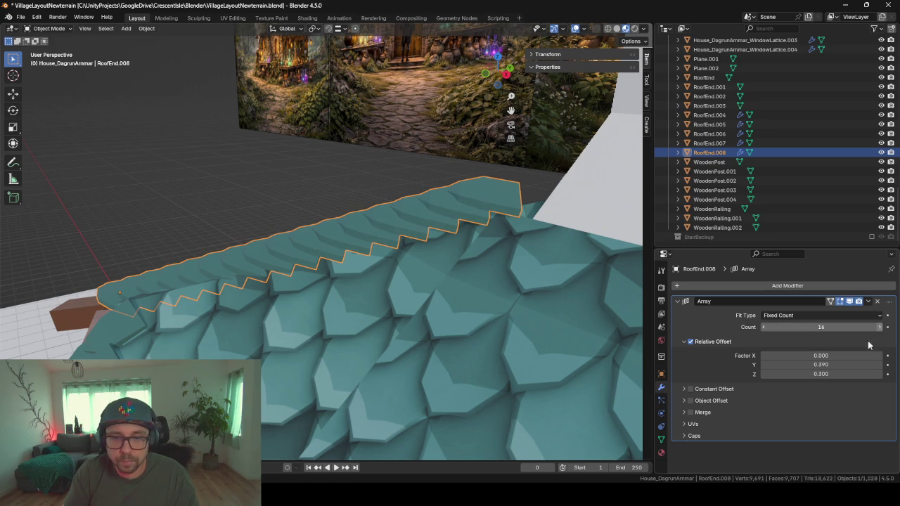
pyautogui.moveTo(844, 374); pyautogui.dragTo(808, 374)
pyautogui.moveTo(402, 353); pyautogui.dragTo(510, 345, button='middle')
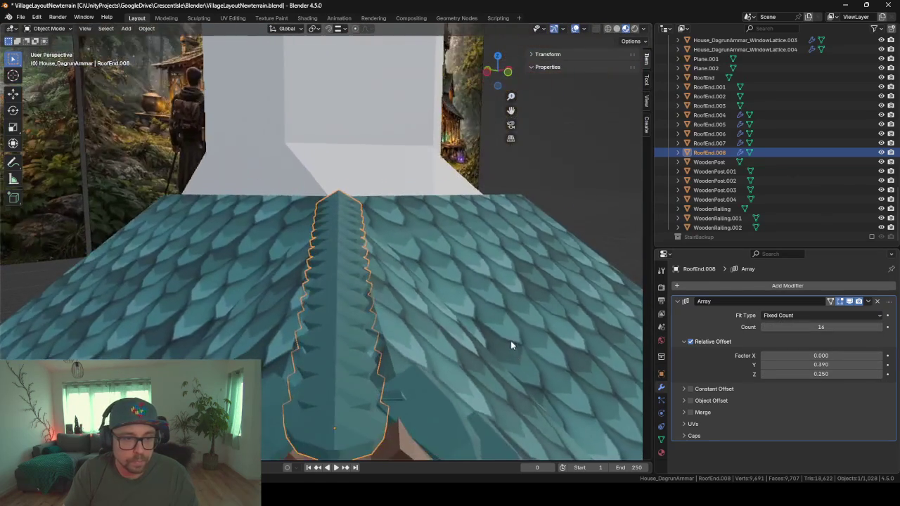
pyautogui.moveTo(404, 338)
pyautogui.mouseDown(button='middle')
pyautogui.moveTo(387, 320)
pyautogui.moveTo(420, 340)
pyautogui.moveTo(379, 332)
pyautogui.moveTo(412, 362)
pyautogui.mouseUp(button='middle')
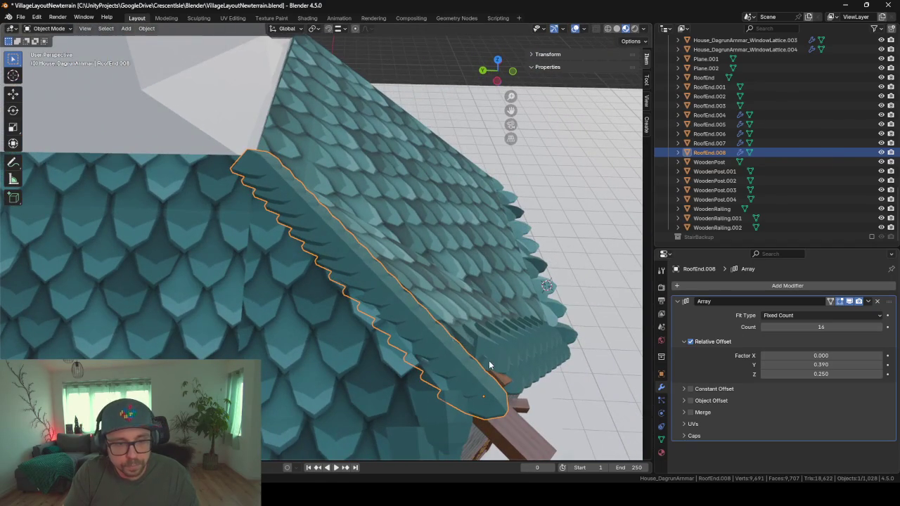
pyautogui.moveTo(816, 365)
pyautogui.mouseDown()
pyautogui.moveTo(839, 365)
pyautogui.moveTo(827, 374)
pyautogui.moveTo(844, 374)
pyautogui.moveTo(832, 374)
pyautogui.mouseUp()
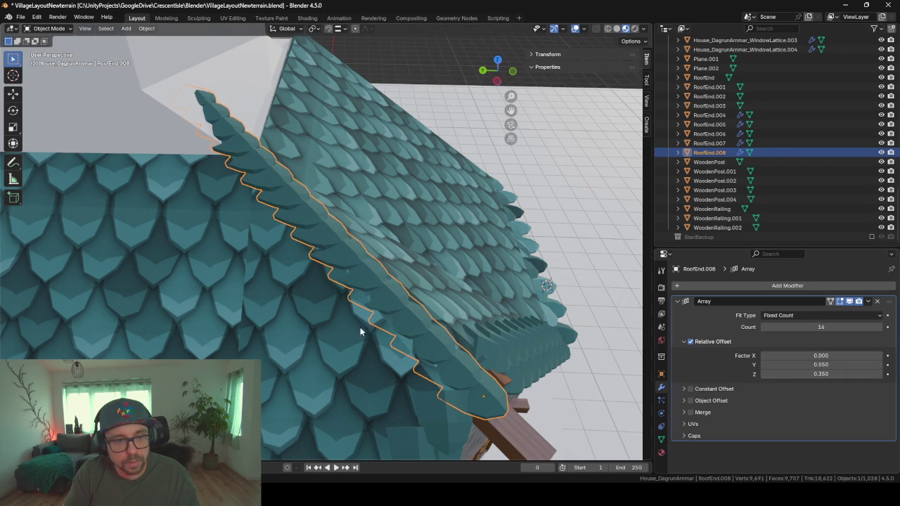
pyautogui.moveTo(448, 335)
pyautogui.mouseDown(button='middle')
pyautogui.moveTo(388, 279)
pyautogui.moveTo(326, 283)
pyautogui.mouseUp(button='middle')
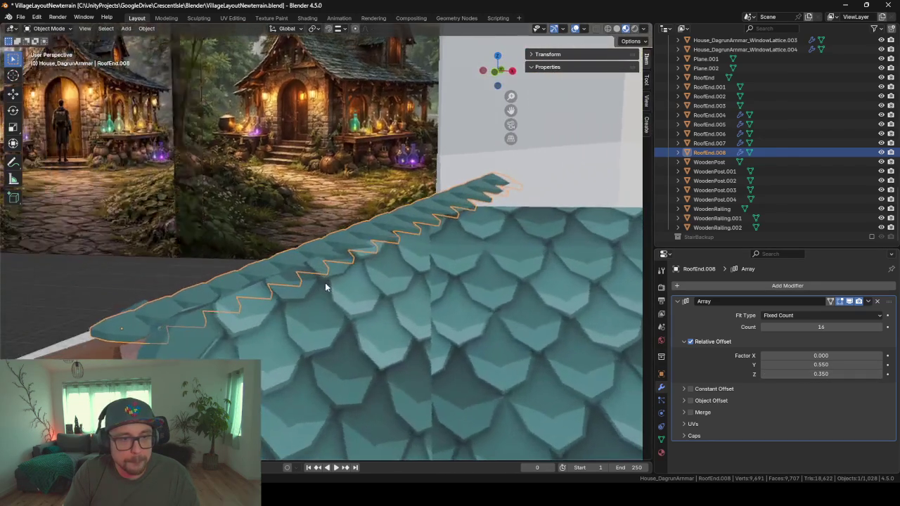
pyautogui.click(764, 327)
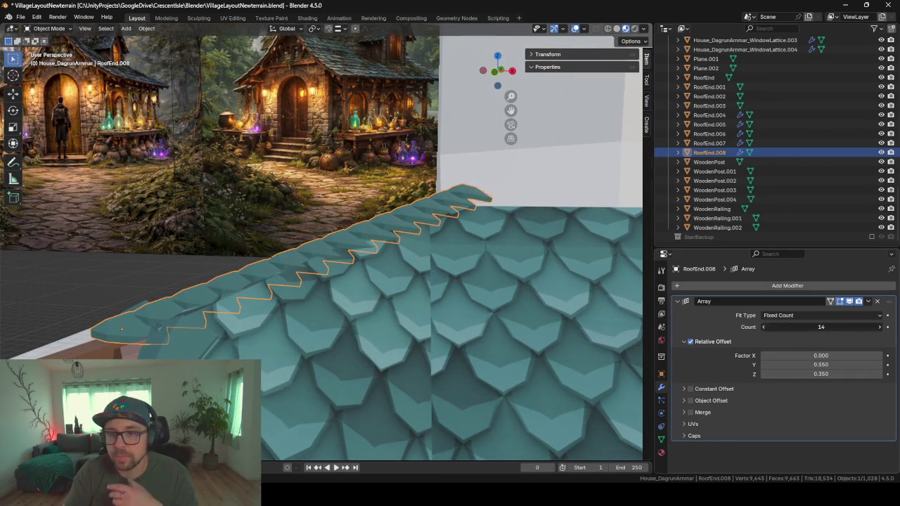
pyautogui.click(765, 327)
pyautogui.click(765, 327)
pyautogui.click(764, 327)
pyautogui.moveTo(407, 288)
pyautogui.mouseDown(button='middle')
pyautogui.moveTo(361, 277)
pyautogui.moveTo(313, 281)
pyautogui.moveTo(342, 288)
pyautogui.moveTo(451, 263)
pyautogui.moveTo(187, 307)
pyautogui.moveTo(258, 333)
pyautogui.moveTo(192, 349)
pyautogui.moveTo(166, 339)
pyautogui.mouseUp(button='middle')
# Step: Switch mesh editing from the ridge piece to the main roof mesh
pyautogui.click(187, 307)
pyautogui.moveTo(394, 358)
pyautogui.mouseDown(button='middle')
pyautogui.moveTo(248, 239)
pyautogui.moveTo(245, 258)
pyautogui.moveTo(260, 256)
pyautogui.moveTo(256, 277)
pyautogui.moveTo(405, 288)
pyautogui.mouseUp(button='middle')
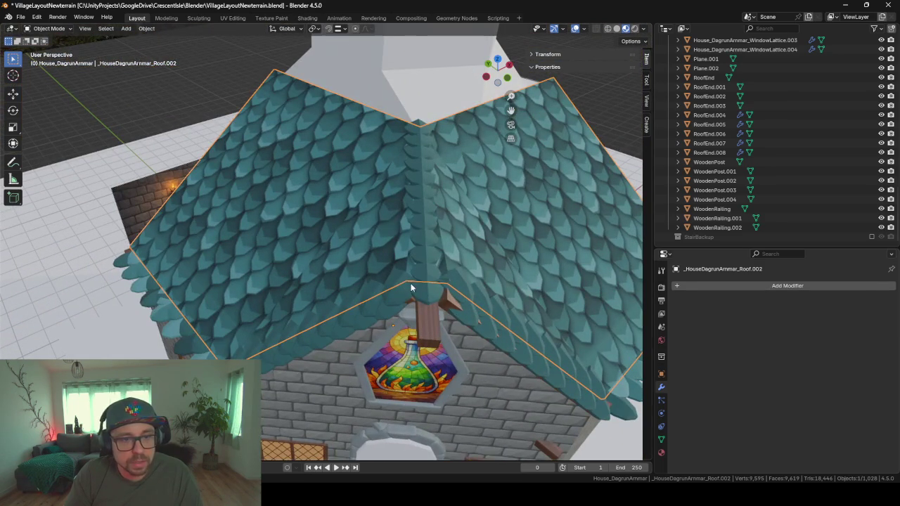
pyautogui.click(413, 288)
pyautogui.moveTo(402, 189); pyautogui.dragTo(412, 274, button='middle')
pyautogui.press('Tab')
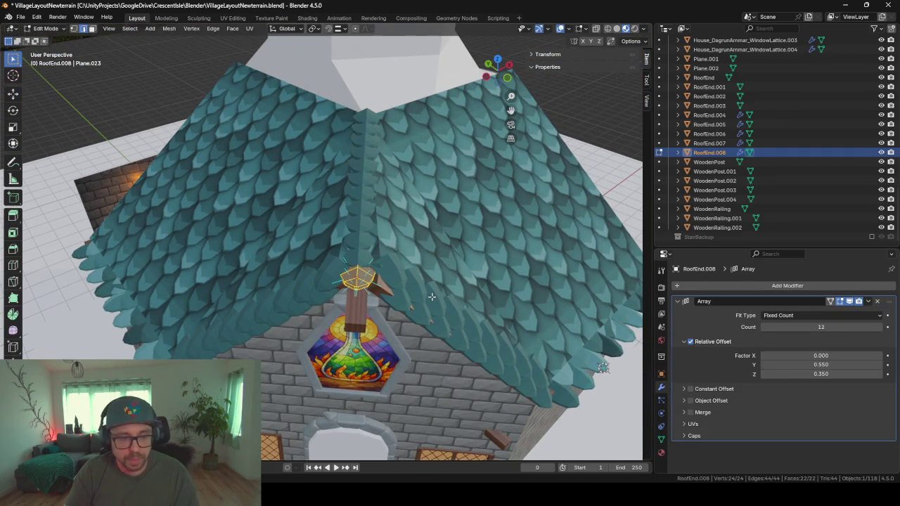
pyautogui.press('s')
pyautogui.press('x')
pyautogui.press('x')
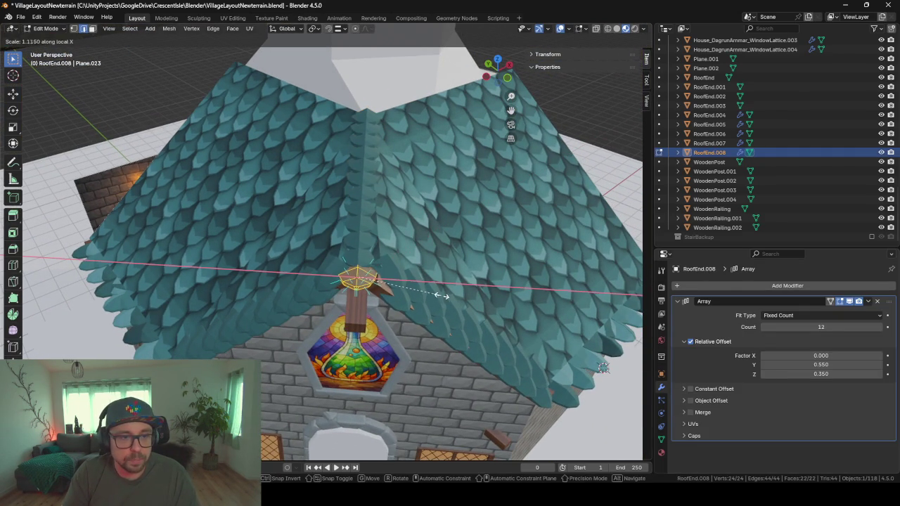
pyautogui.press('Escape')
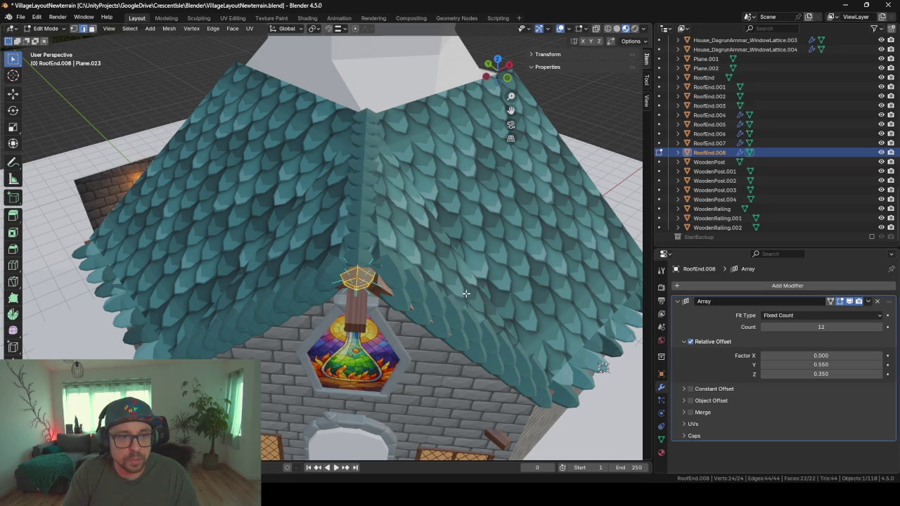
pyautogui.moveTo(368, 283); pyautogui.dragTo(379, 239, button='middle')
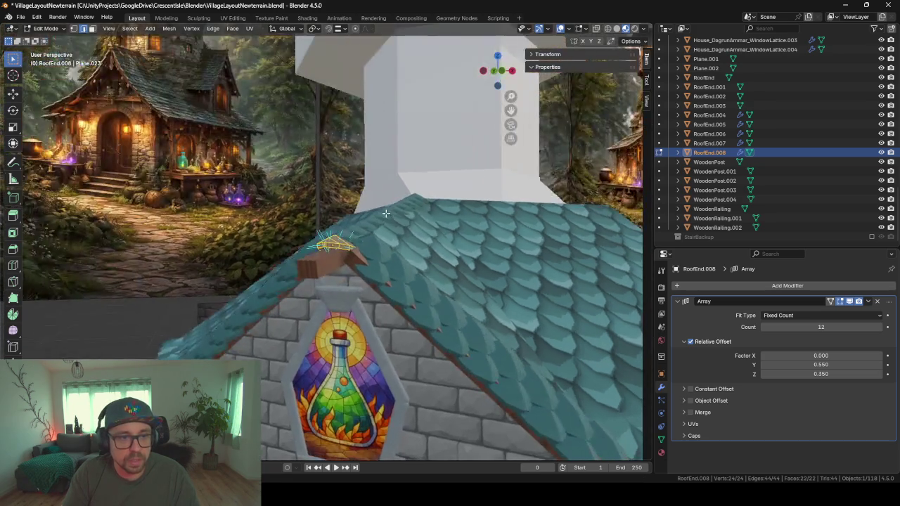
pyautogui.hotkey('alt', 'q')
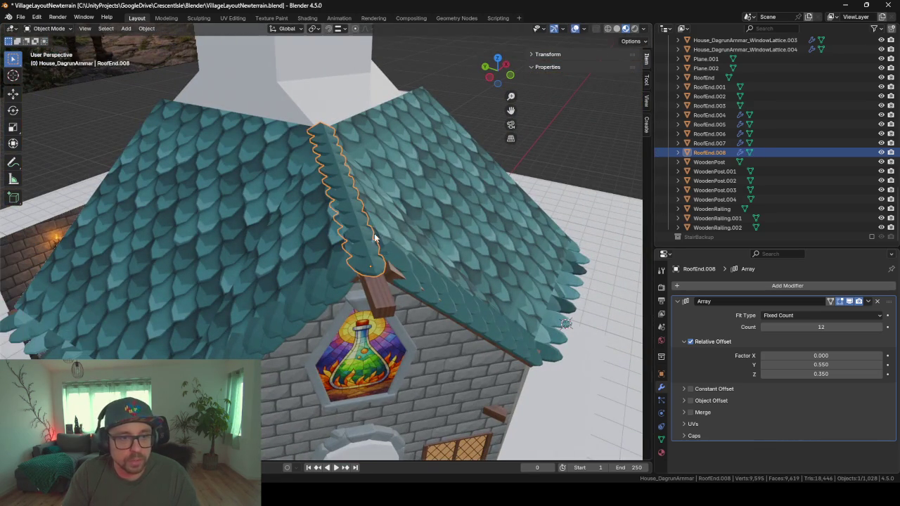
pyautogui.scroll(2, 383, 263)
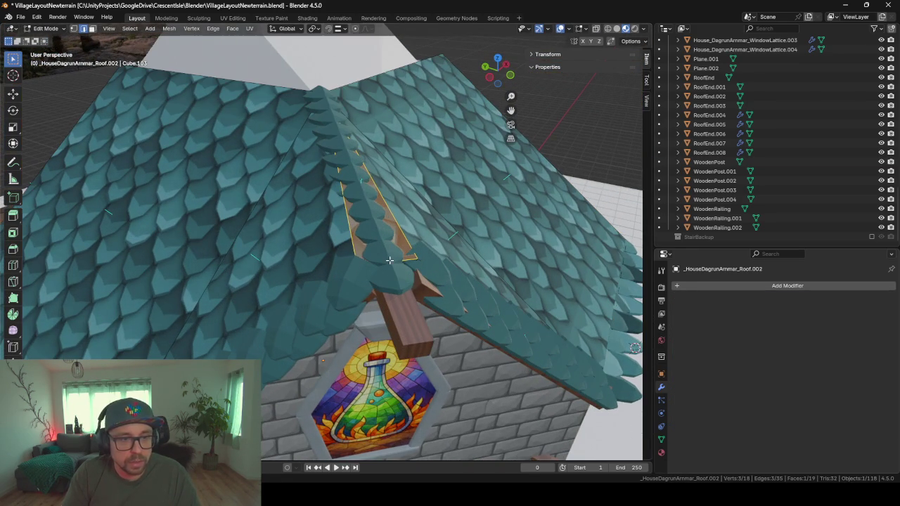
# Step: Scale the roof's short ridge edge to 0.6888 in the XY plane with Shift+Z, then exit Edit Mode
pyautogui.click(391, 260)
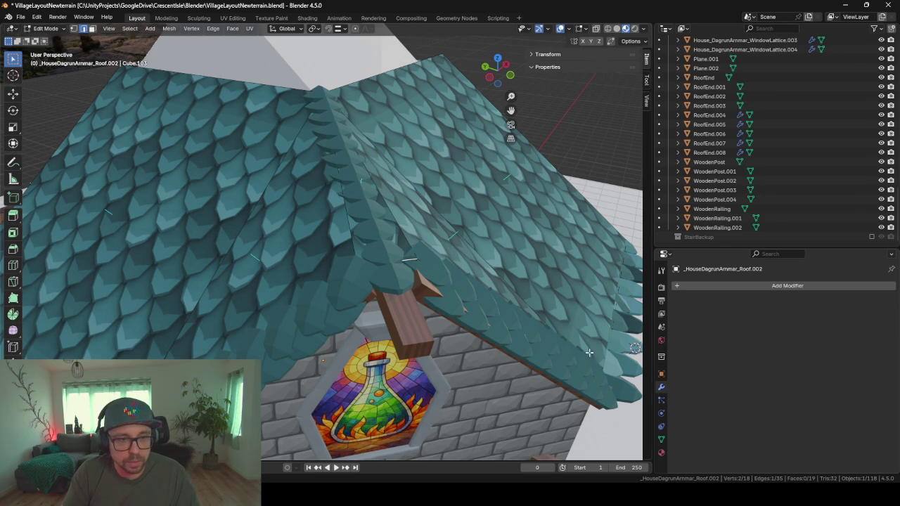
pyautogui.press('s')
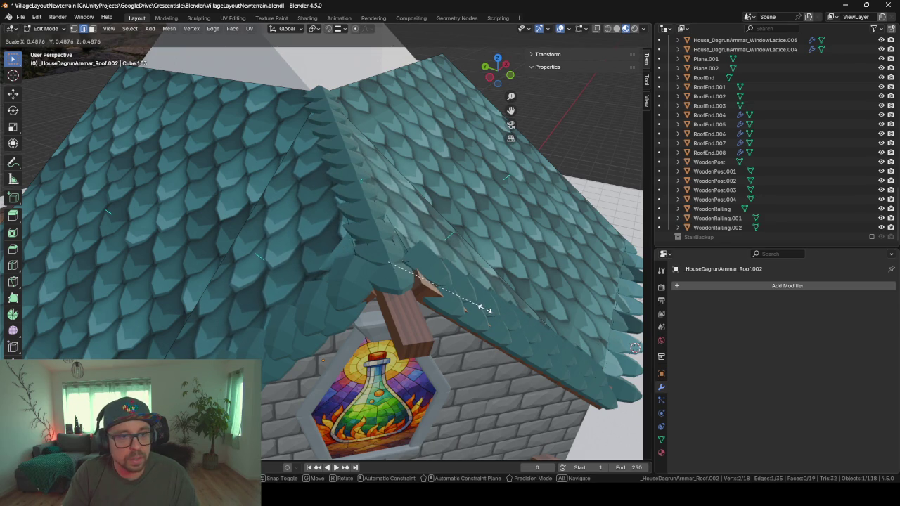
pyautogui.click(450, 288)
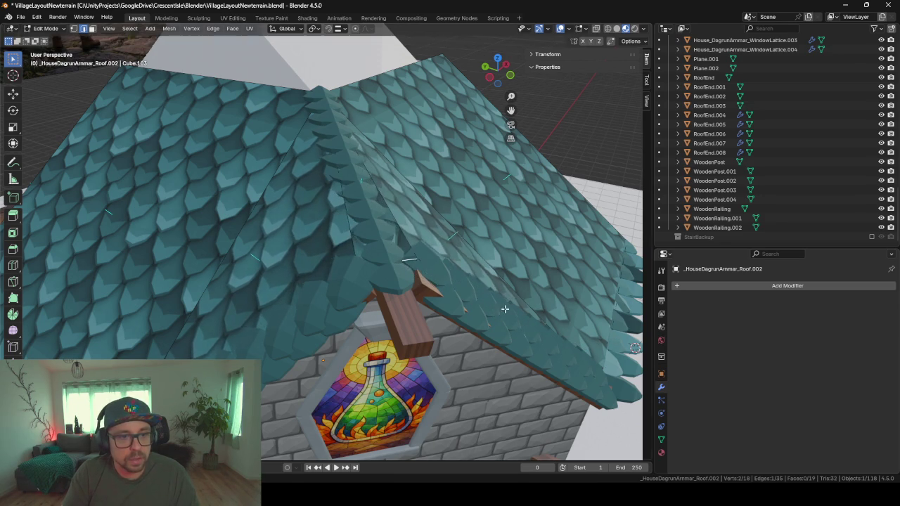
pyautogui.moveTo(450, 289); pyautogui.dragTo(418, 271, button='middle')
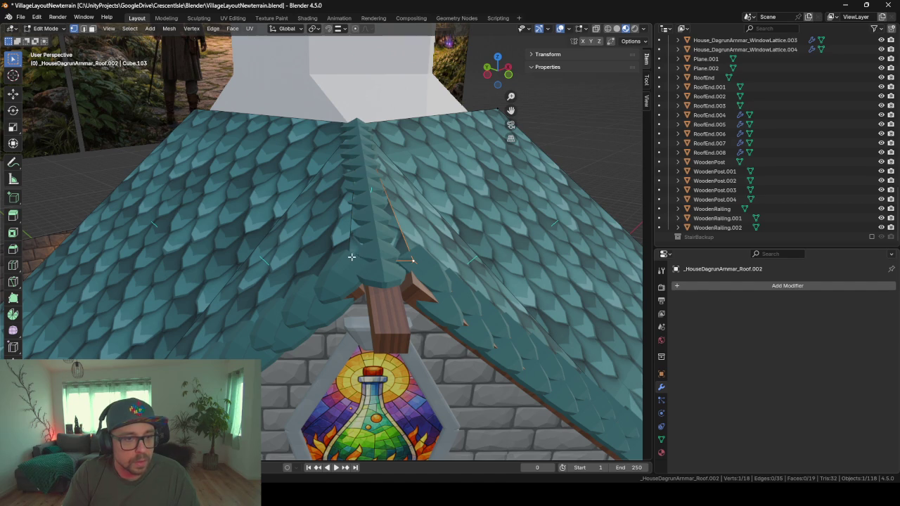
pyautogui.press('s')
pyautogui.press('x')
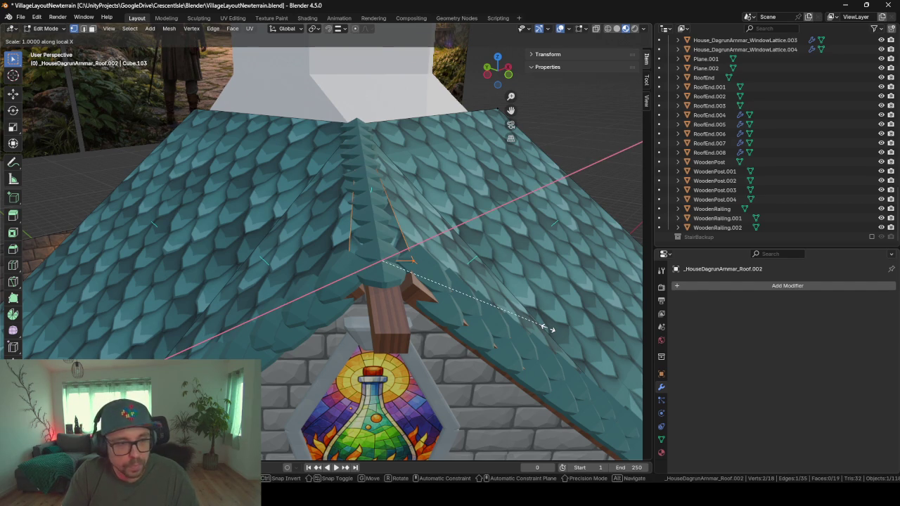
pyautogui.press('y')
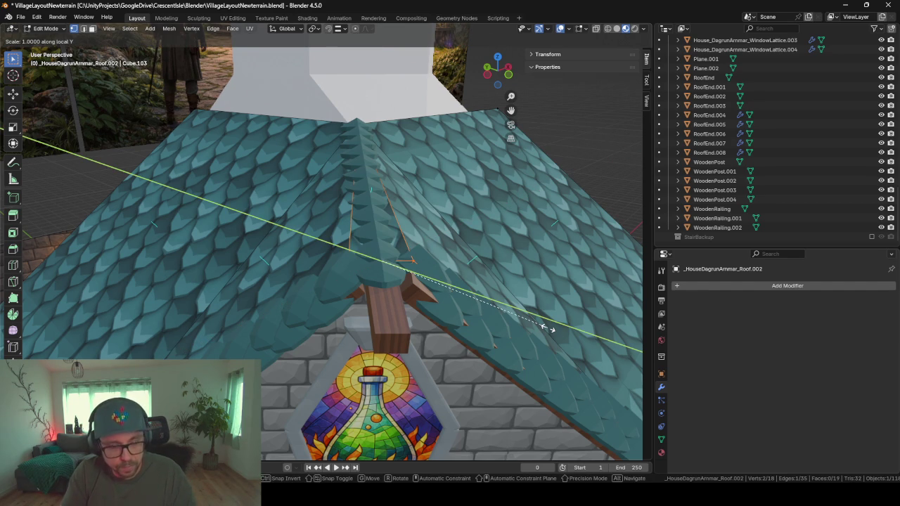
pyautogui.hotkey('shift', 'z')
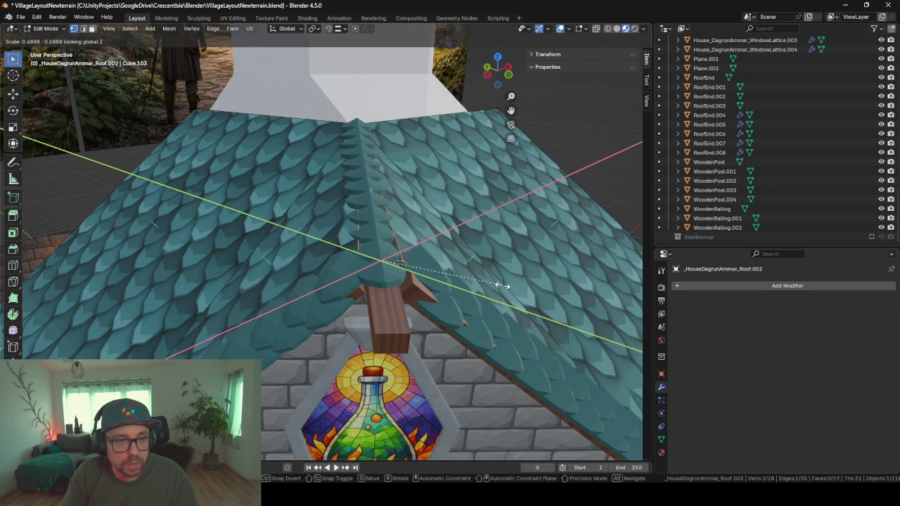
pyautogui.click(502, 285)
pyautogui.press('Tab')
pyautogui.moveTo(502, 285)
pyautogui.mouseDown(button='middle')
pyautogui.moveTo(465, 320)
pyautogui.moveTo(298, 273)
pyautogui.moveTo(351, 298)
pyautogui.moveTo(369, 284)
pyautogui.moveTo(404, 285)
pyautogui.moveTo(342, 281)
pyautogui.moveTo(352, 300)
pyautogui.moveTo(420, 303)
pyautogui.mouseUp(button='middle')
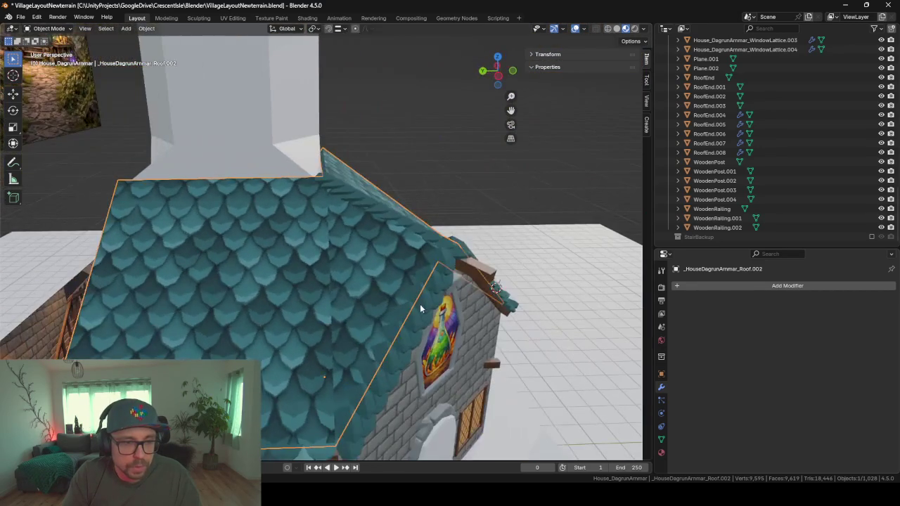
# Step: Pan the view to frame the roof and chimney, then switch to the Firefox window
pyautogui.keyDown('shift'); pyautogui.moveTo(323, 446); pyautogui.dragTo(355, 311, button='middle'); pyautogui.keyUp('shift')
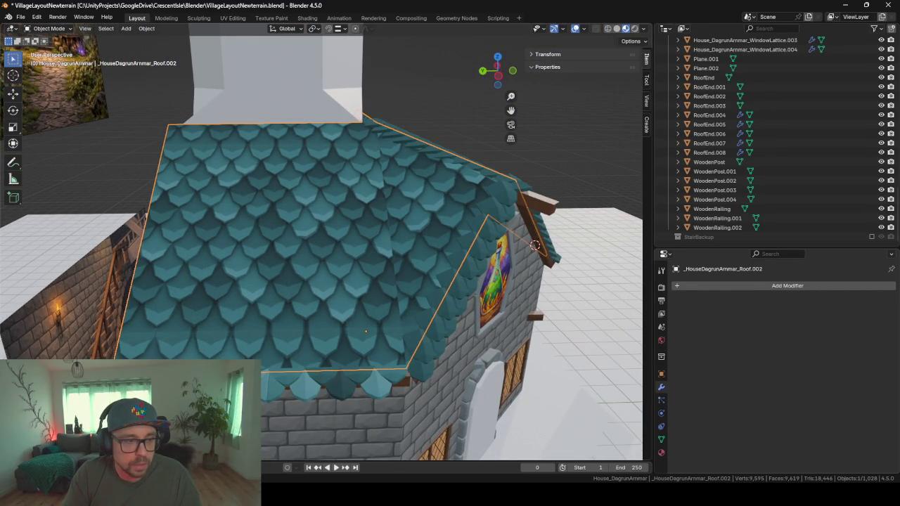
pyautogui.moveTo(308, 219)
pyautogui.keyDown('shift'); pyautogui.mouseDown(button='middle')
pyautogui.moveTo(284, 291)
pyautogui.moveTo(266, 281)
pyautogui.mouseUp(button='middle'); pyautogui.keyUp('shift')
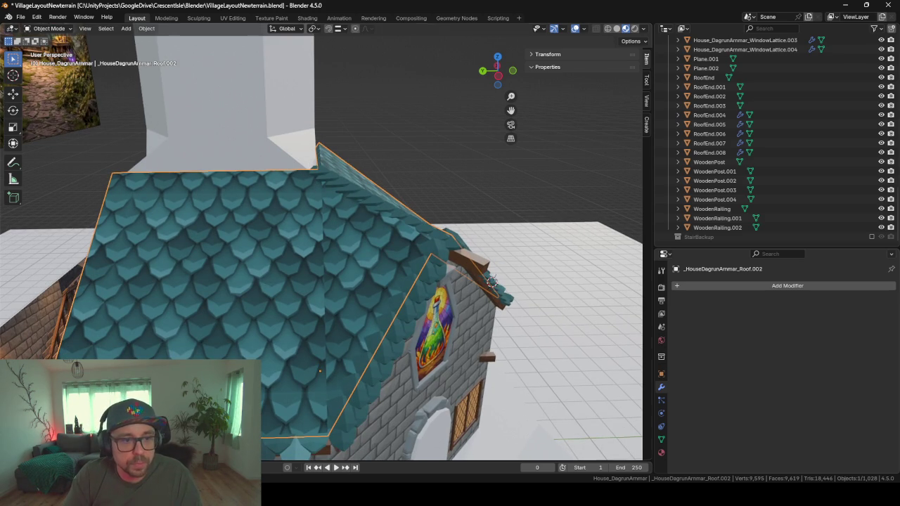
pyautogui.hotkey('alt', 'Tab')
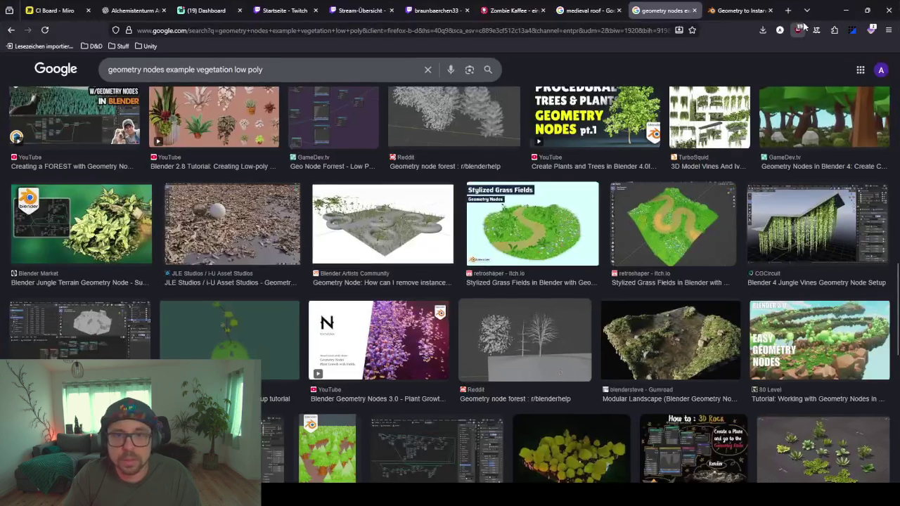
# Step: View the RenderHub medieval tiled-roof reference image, then minimize Firefox
pyautogui.click(579, 11)
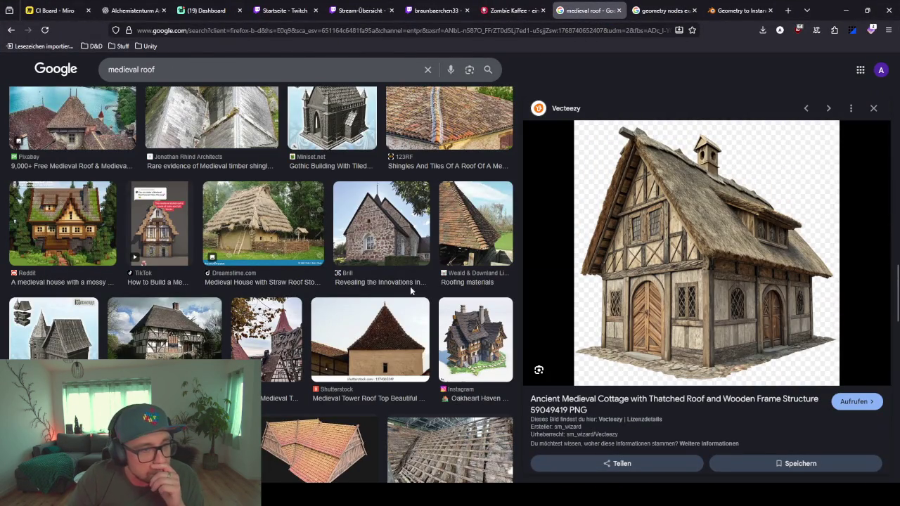
pyautogui.scroll(-3, 461, 338)
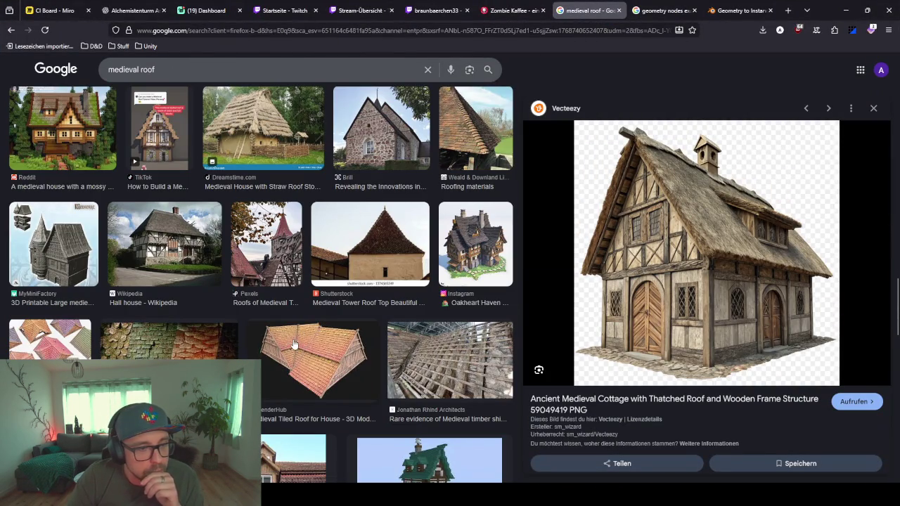
pyautogui.click(313, 358)
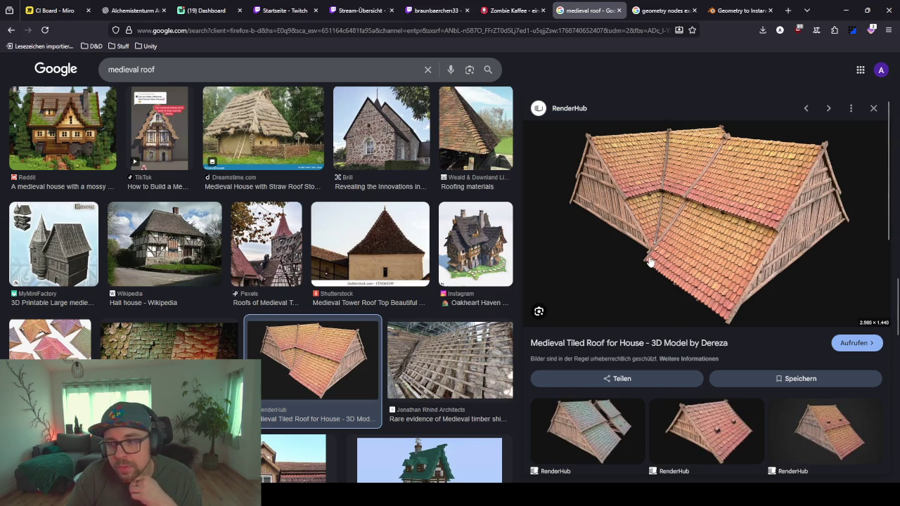
pyautogui.click(839, 17)
# Step: Duplicate the roof's vertical seam edge and separate it into its own object
pyautogui.press('Tab')
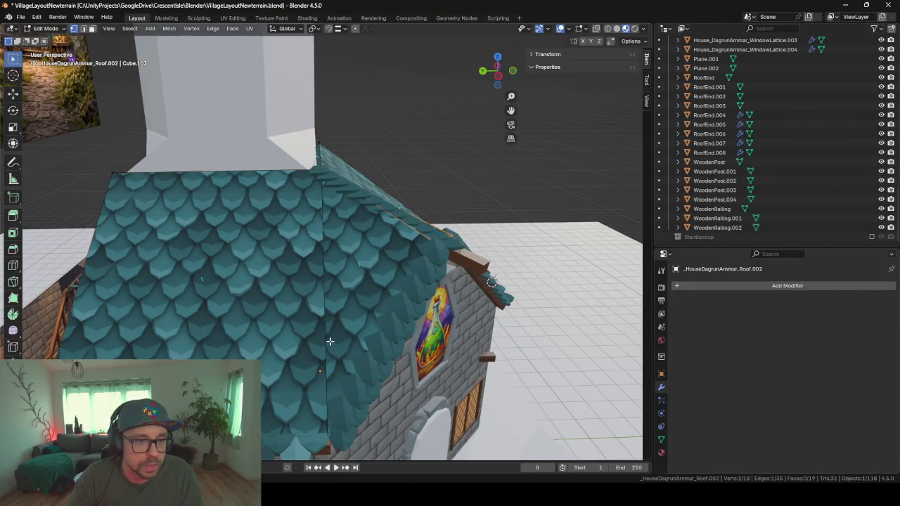
pyautogui.click(83, 28)
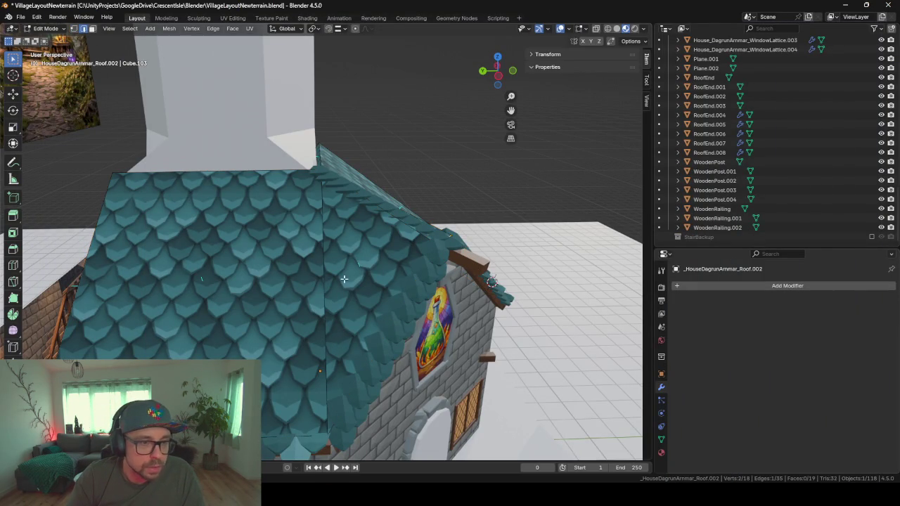
pyautogui.click(325, 295)
pyautogui.hotkey('shift', 'd')
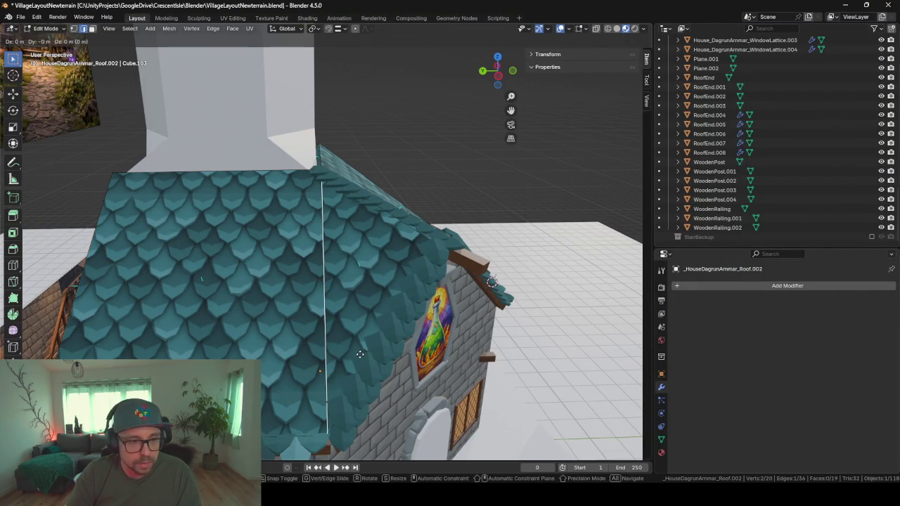
pyautogui.rightClick(370, 348)
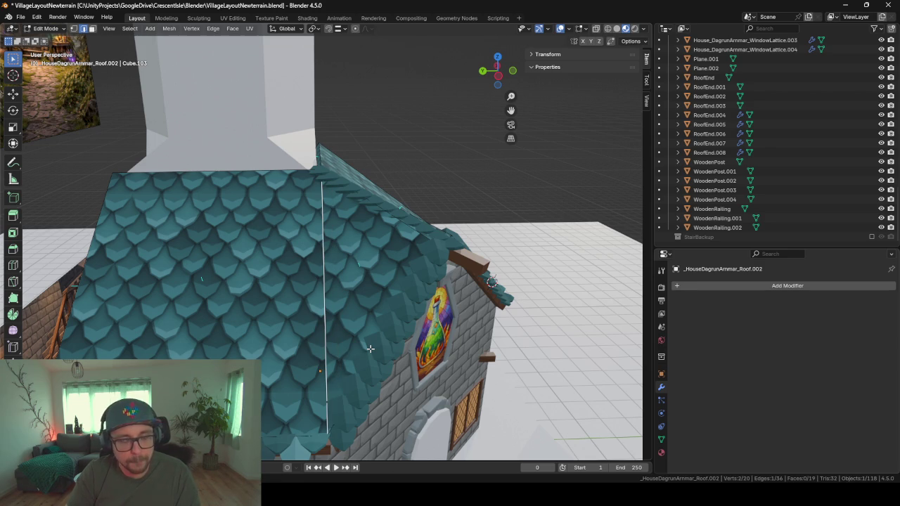
pyautogui.press('x')
pyautogui.click(370, 348)
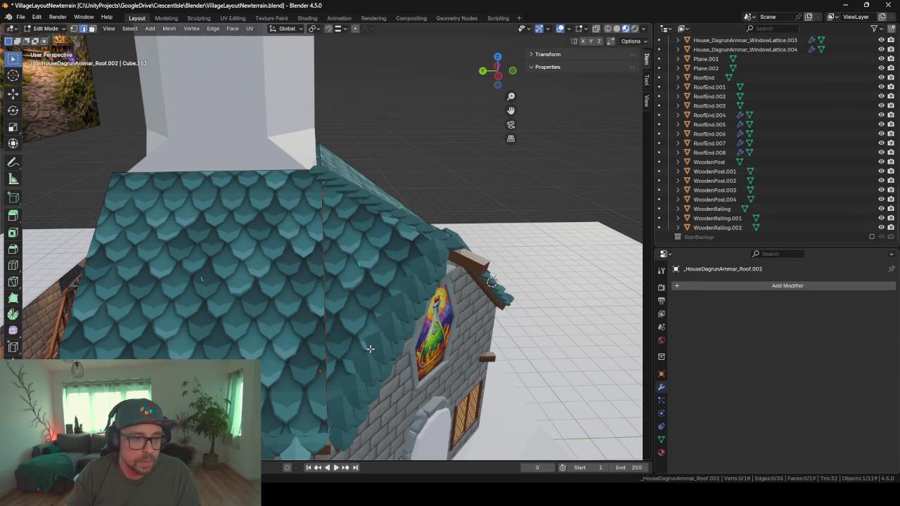
pyautogui.press('Tab')
pyautogui.press('Tab')
pyautogui.press('Tab')
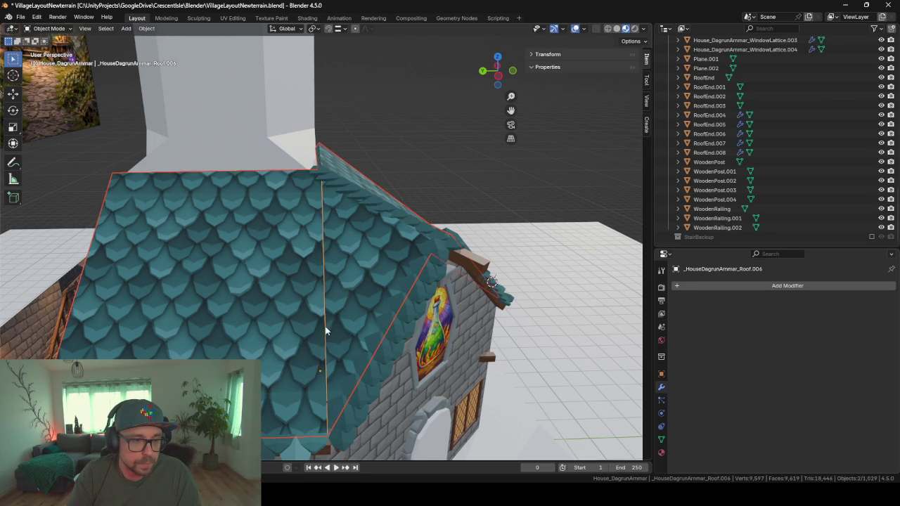
# Step: Select the new edge object _HouseDagrunAmmar_Roof.006 in Edit Mode and bring up Add Modifier
pyautogui.click(325, 332)
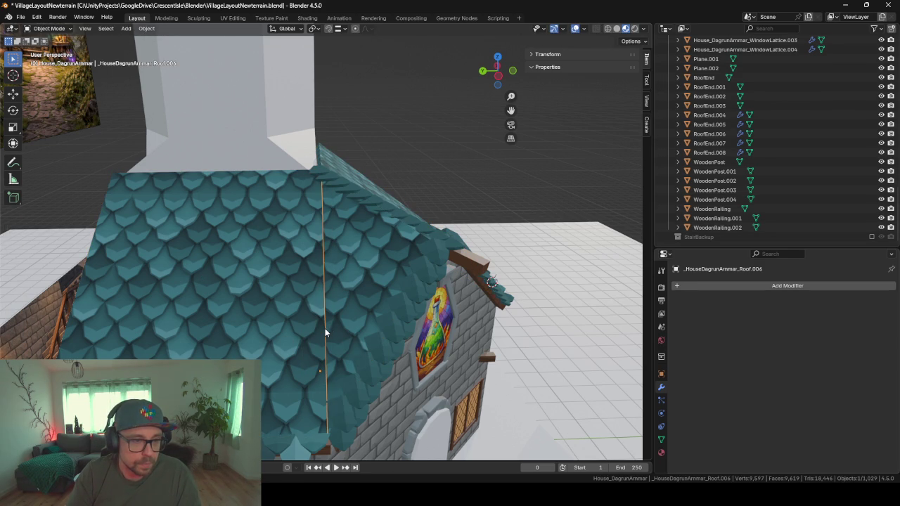
pyautogui.press('Tab')
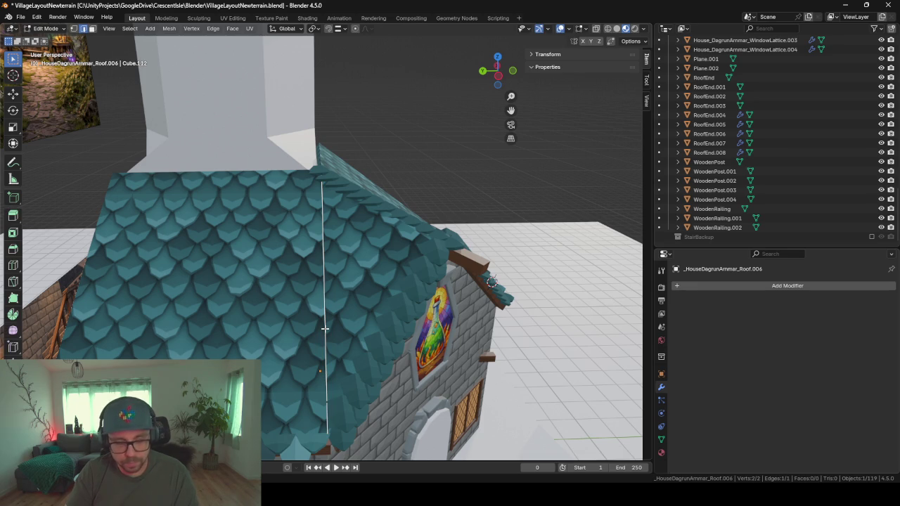
pyautogui.click(721, 288)
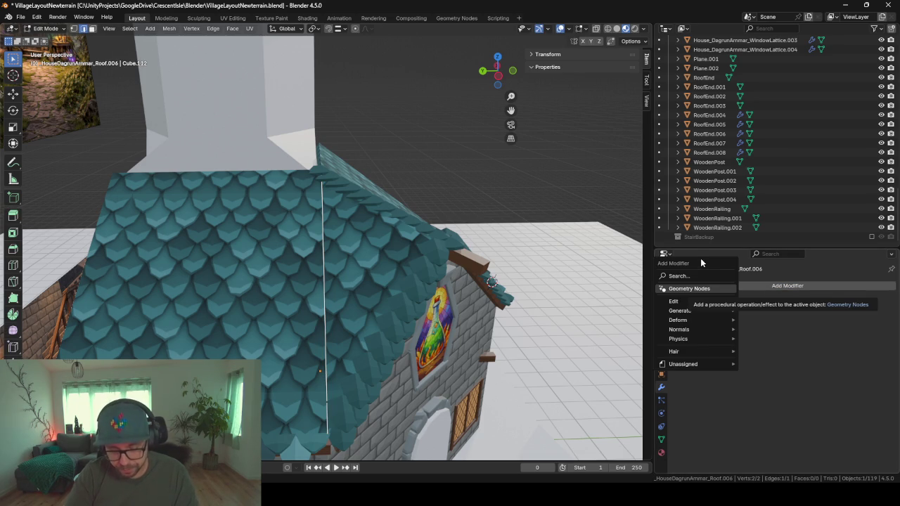
# Step: Add a Skin modifier to the seam edge and shrink its thickness into a slim square board
pyautogui.write('skin')
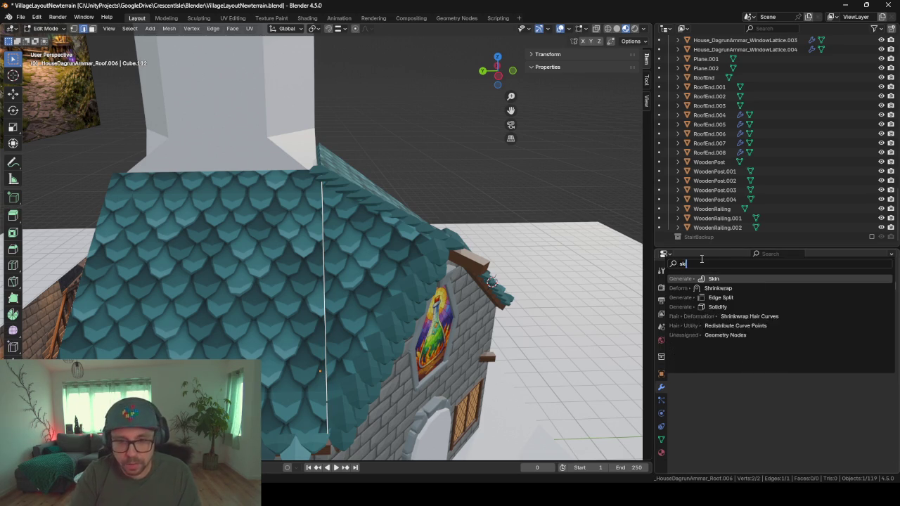
pyautogui.press('Return')
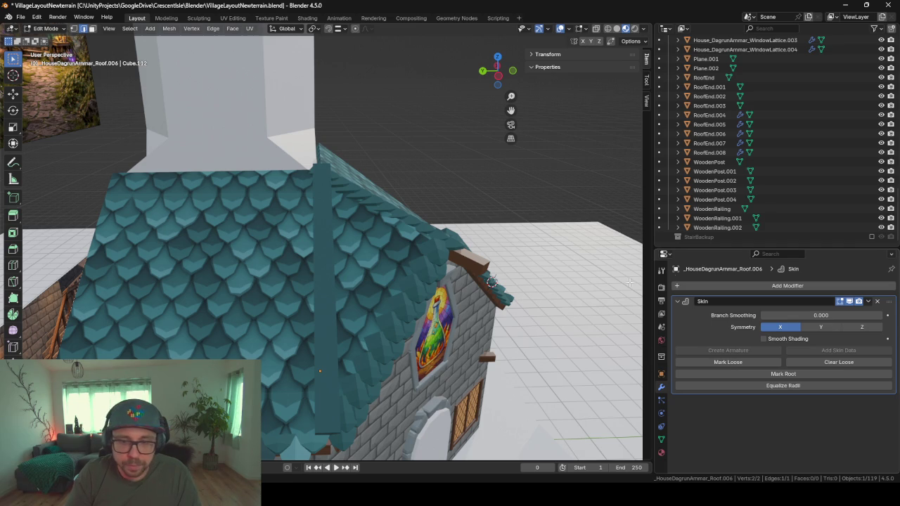
pyautogui.moveTo(341, 361)
pyautogui.mouseDown(button='middle')
pyautogui.moveTo(337, 82)
pyautogui.moveTo(370, 356)
pyautogui.mouseUp(button='middle')
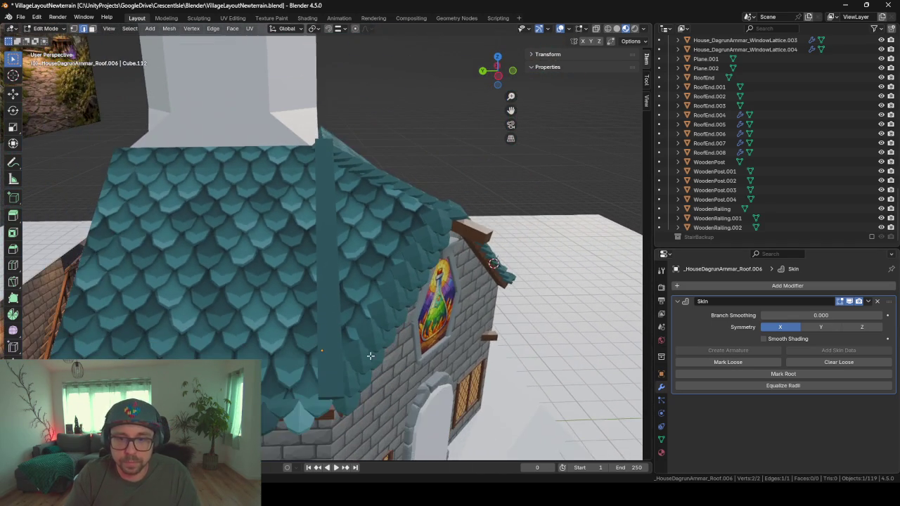
pyautogui.press('Tab')
pyautogui.moveTo(438, 323); pyautogui.dragTo(407, 417, button='middle')
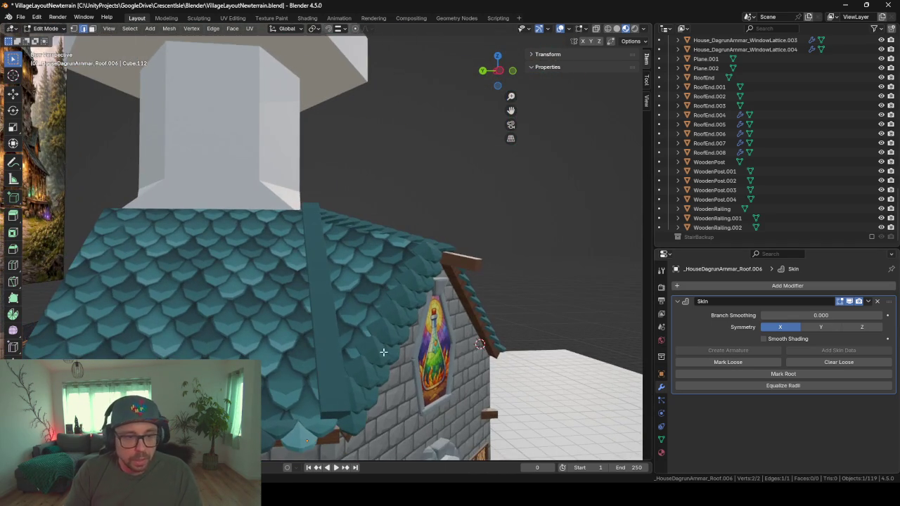
pyautogui.press('Tab')
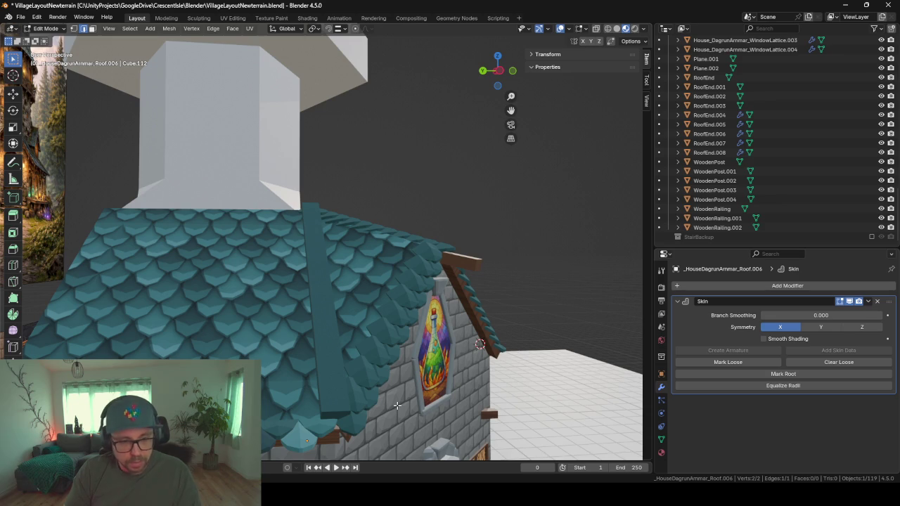
pyautogui.press('s')
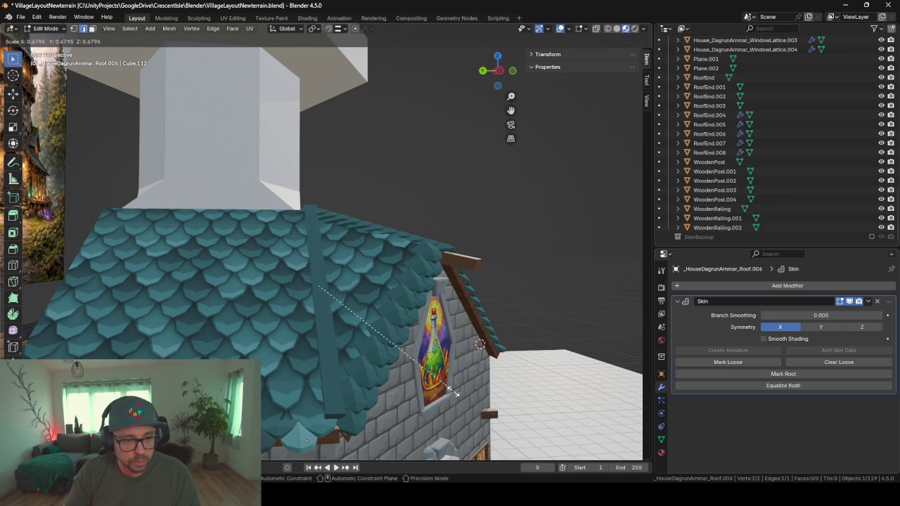
pyautogui.click(399, 350)
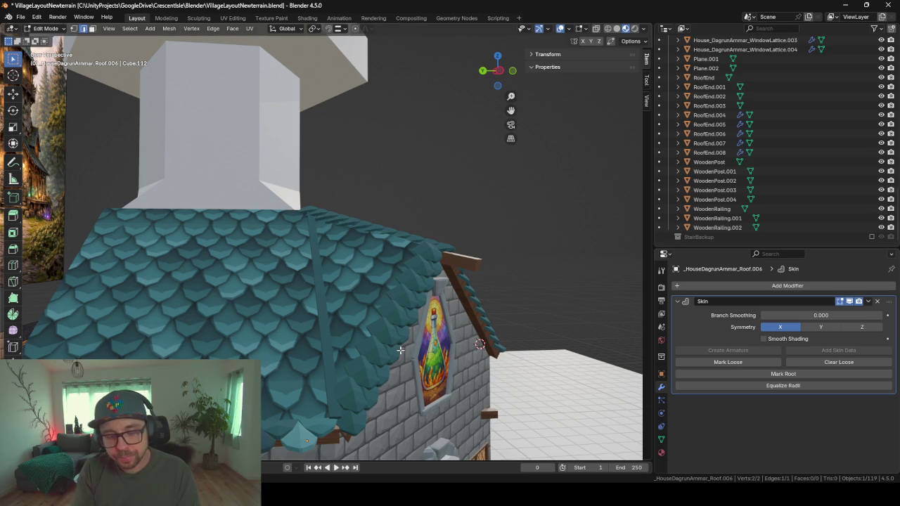
pyautogui.click(662, 453)
pyautogui.click(677, 326)
pyautogui.write('wo')
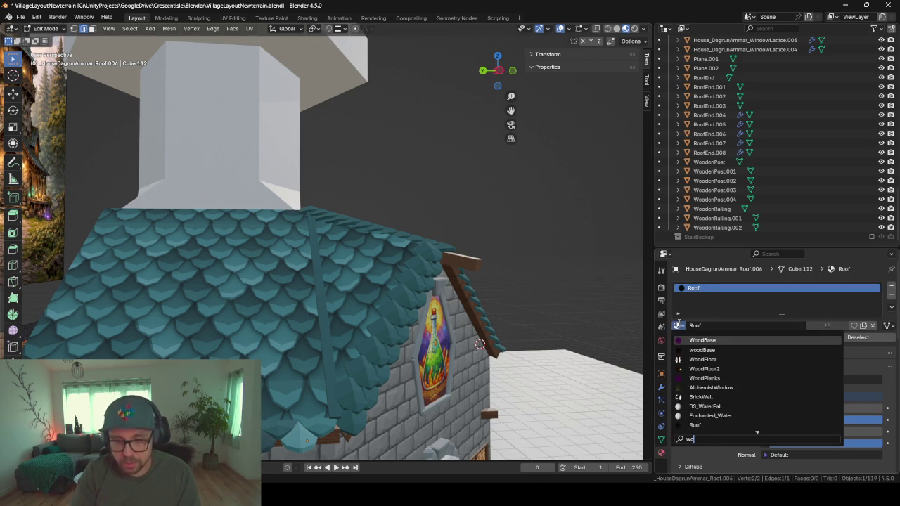
pyautogui.write('od')
pyautogui.press('Return')
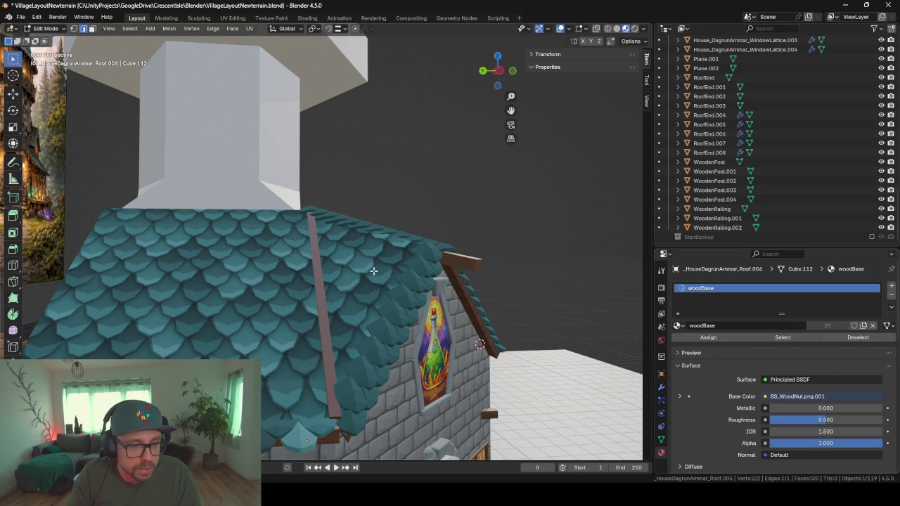
pyautogui.moveTo(428, 295)
pyautogui.mouseDown(button='middle')
pyautogui.moveTo(454, 240)
pyautogui.moveTo(375, 306)
pyautogui.moveTo(477, 295)
pyautogui.mouseUp(button='middle')
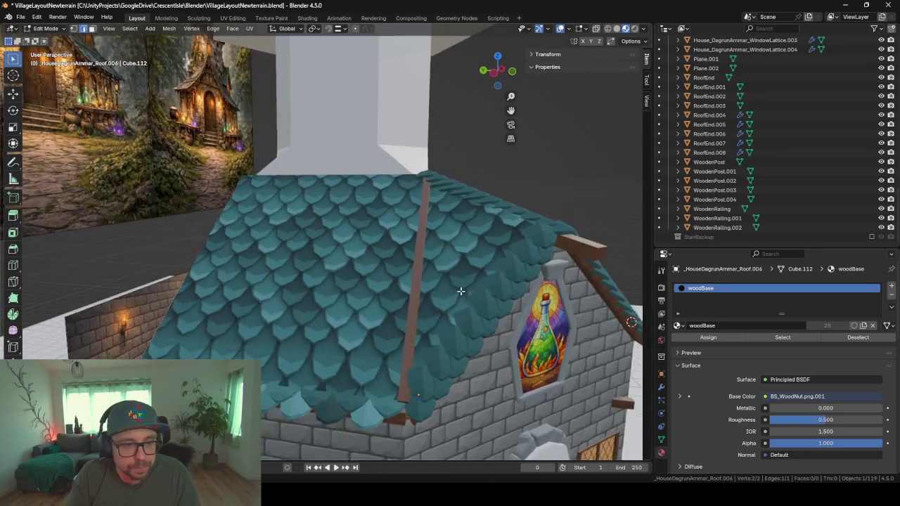
pyautogui.scroll(-4, 476, 295)
pyautogui.scroll(1, 450, 296)
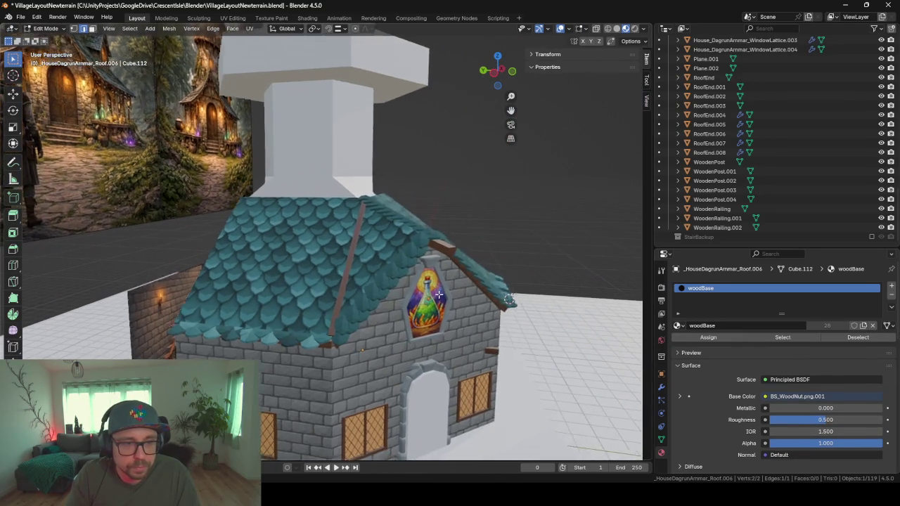
pyautogui.scroll(2, 444, 298)
pyautogui.moveTo(444, 297); pyautogui.dragTo(306, 236, button='middle')
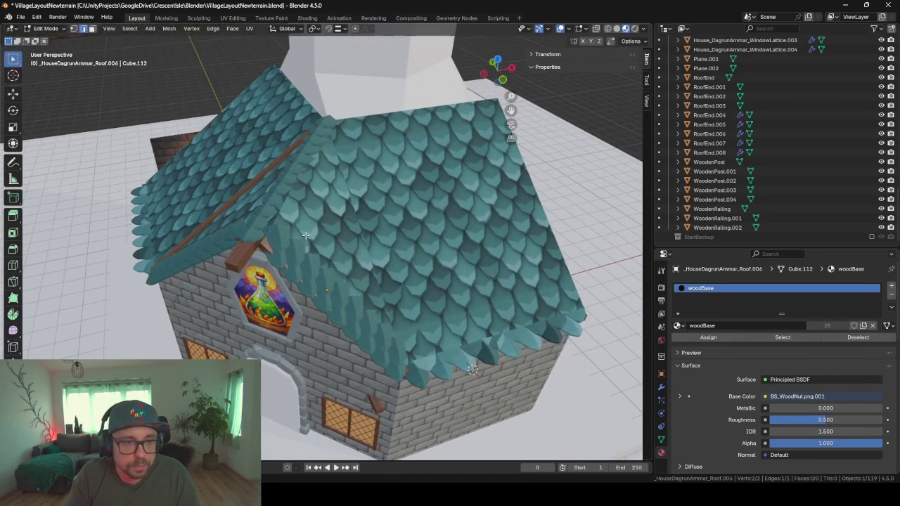
# Step: Separate another roof seam edge into its own object and select it
pyautogui.click(377, 253)
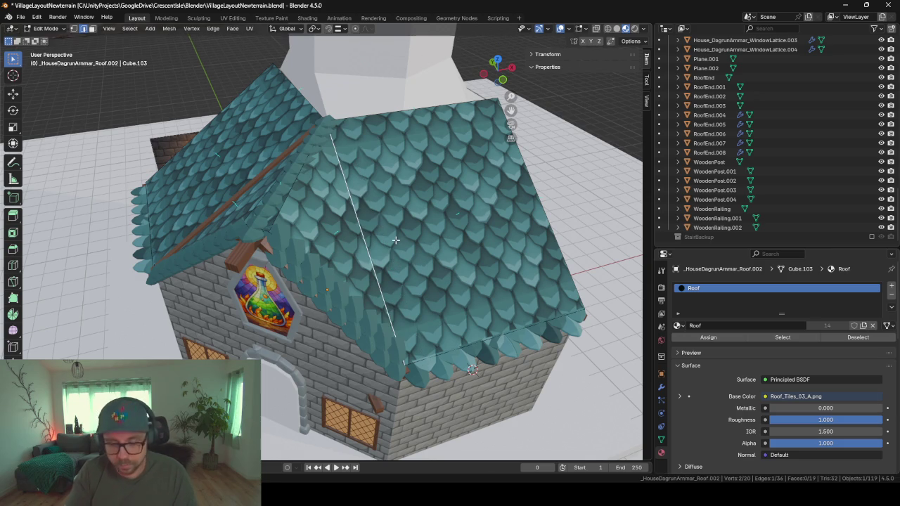
pyautogui.press('p')
pyautogui.click(396, 240)
pyautogui.press('Tab')
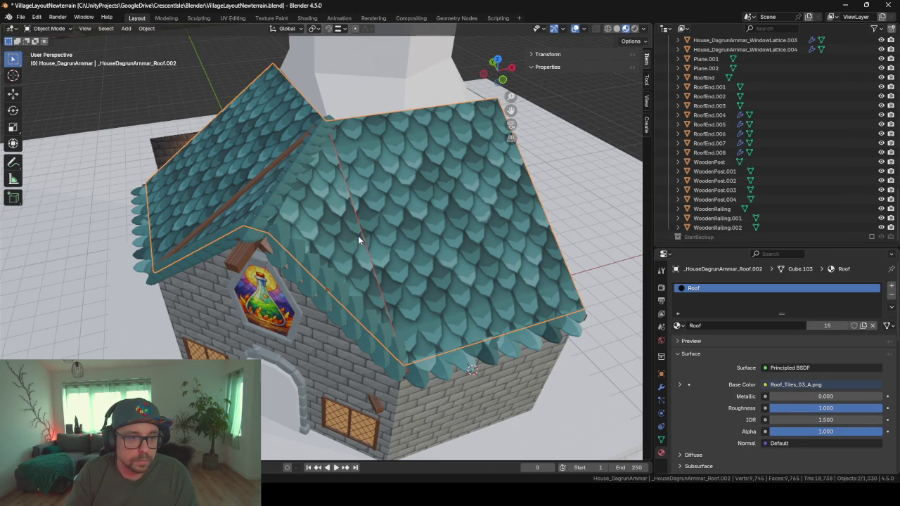
pyautogui.click(366, 245)
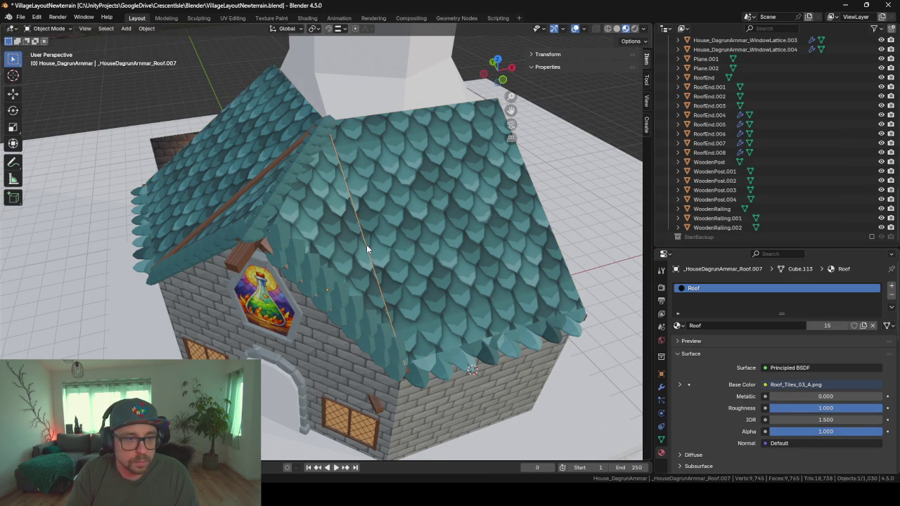
# Step: Assign the woodBase material to the new edge strip
pyautogui.click(677, 326)
pyautogui.click(700, 325)
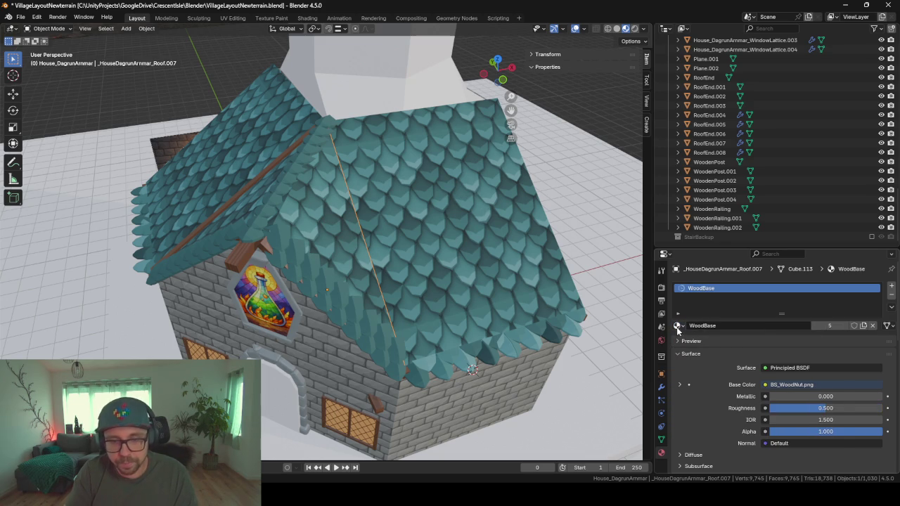
pyautogui.click(678, 328)
pyautogui.write('wood')
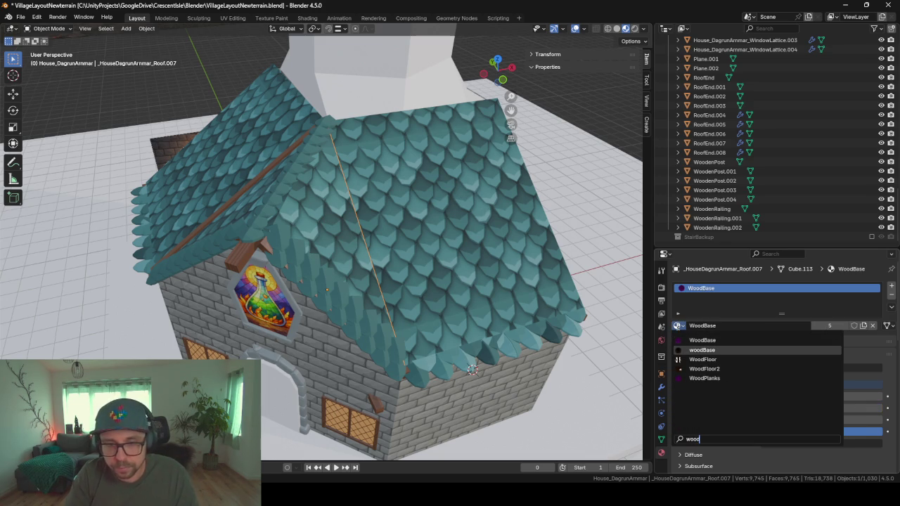
pyautogui.press('Return')
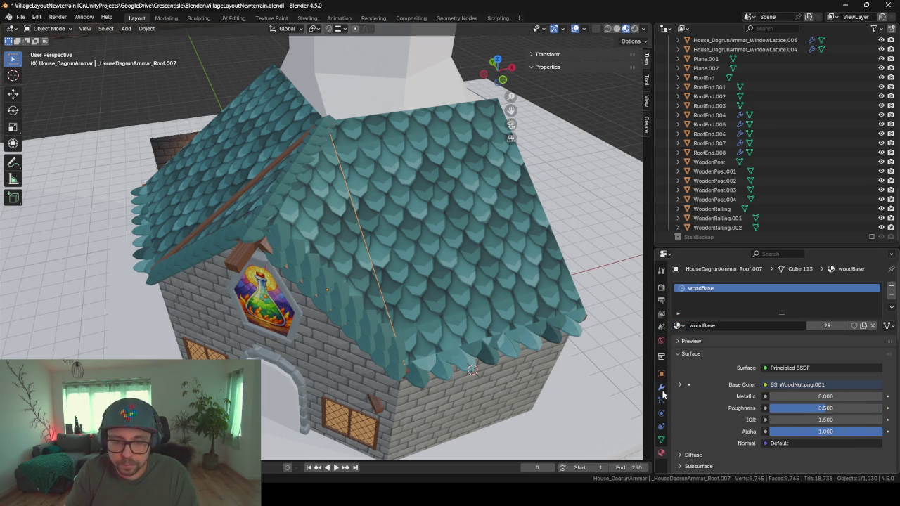
# Step: Add a Skin modifier and shrink its radius to form a thin beam down the slope
pyautogui.click(661, 389)
pyautogui.click(700, 288)
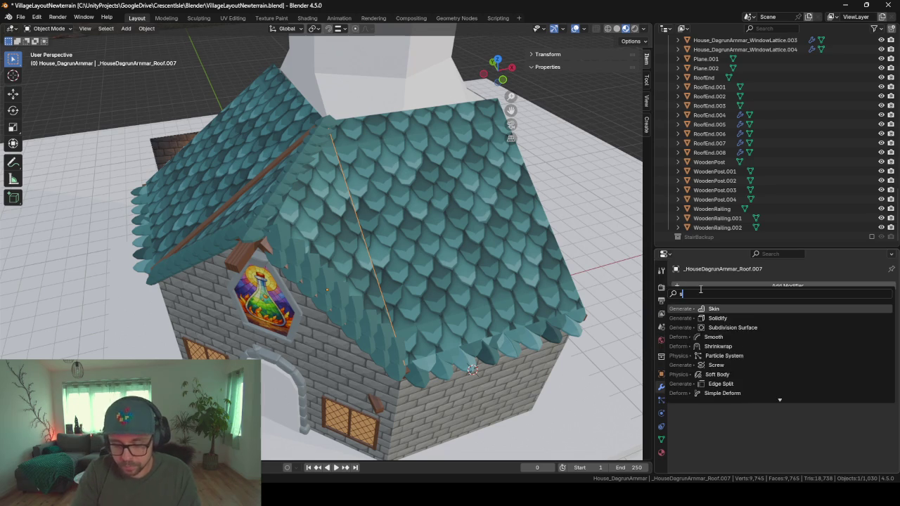
pyautogui.write('skin')
pyautogui.press('Return')
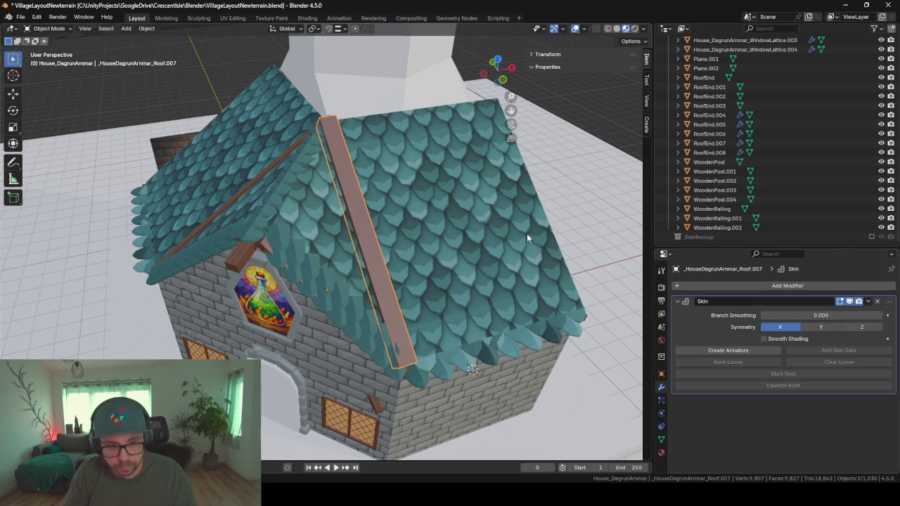
pyautogui.press('Tab')
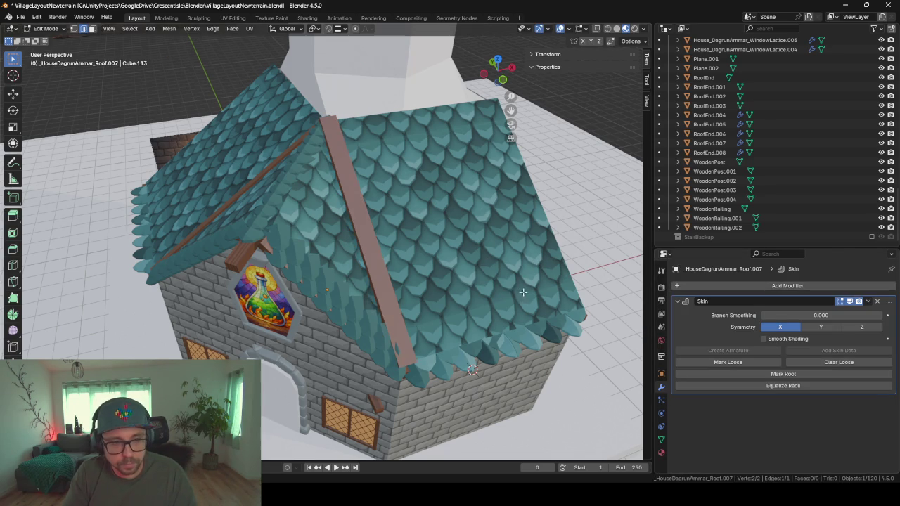
pyautogui.hotkey('ctrl', 'a')
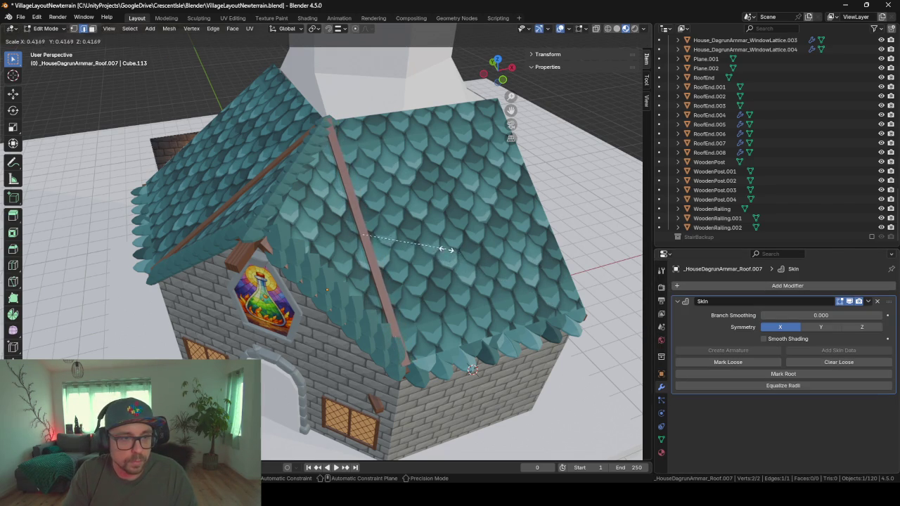
pyautogui.click(431, 242)
pyautogui.moveTo(431, 242)
pyautogui.mouseDown(button='middle')
pyautogui.moveTo(351, 203)
pyautogui.moveTo(272, 194)
pyautogui.mouseUp(button='middle')
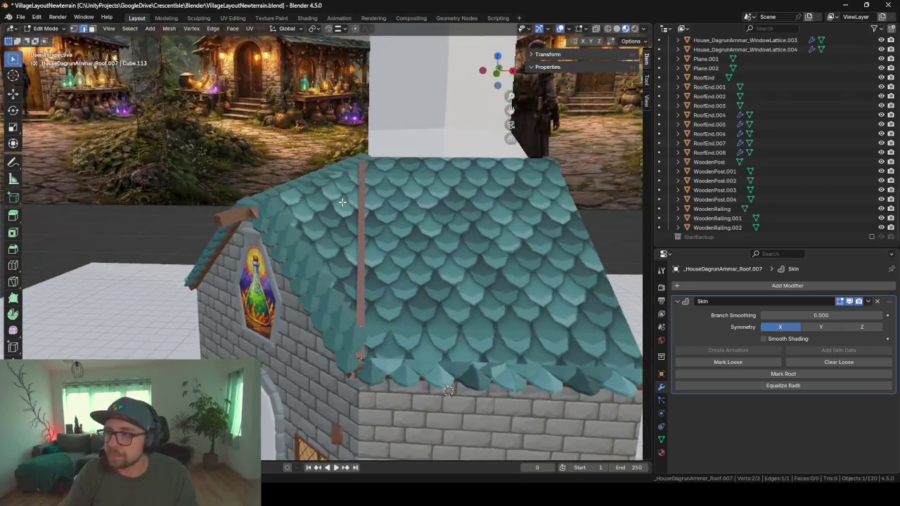
pyautogui.moveTo(281, 229)
pyautogui.mouseDown(button='middle')
pyautogui.moveTo(316, 201)
pyautogui.moveTo(394, 232)
pyautogui.moveTo(433, 261)
pyautogui.moveTo(500, 249)
pyautogui.moveTo(410, 244)
pyautogui.moveTo(499, 292)
pyautogui.mouseUp(button='middle')
pyautogui.press('Tab')
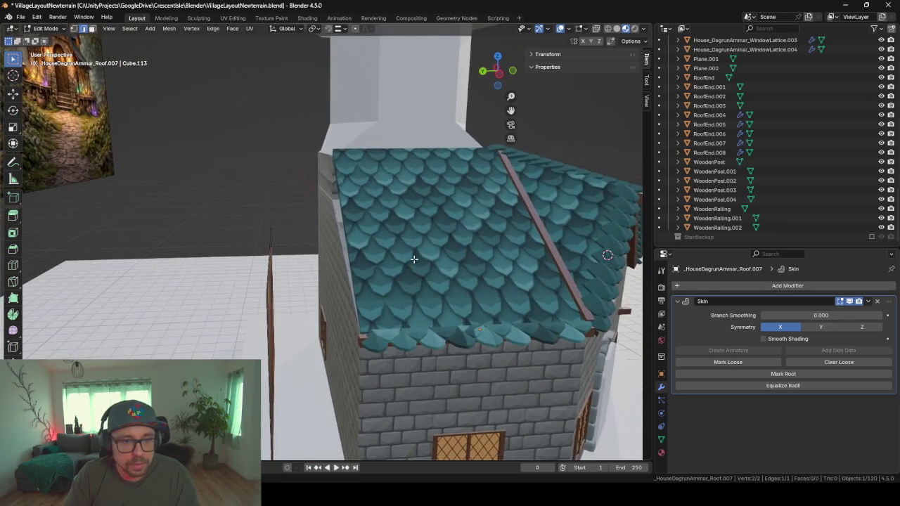
pyautogui.moveTo(523, 251)
pyautogui.mouseDown(button='middle')
pyautogui.moveTo(484, 236)
pyautogui.moveTo(502, 237)
pyautogui.mouseUp(button='middle')
# Step: Duplicate the RoofEnd.008 shingle strip as RoofEnd.009 and hide its array copies in the viewport
pyautogui.click(510, 212)
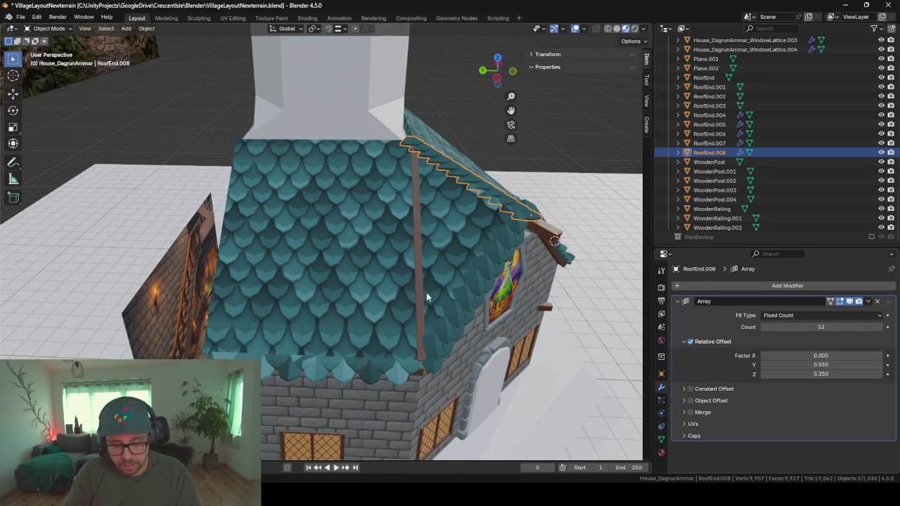
pyautogui.hotkey('shift', 'd')
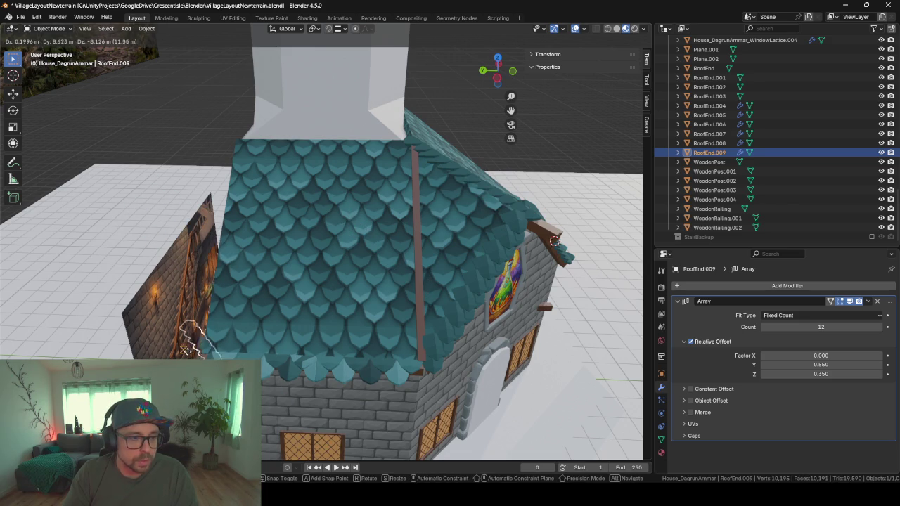
pyautogui.click(236, 334)
pyautogui.moveTo(236, 334); pyautogui.dragTo(257, 321, button='middle')
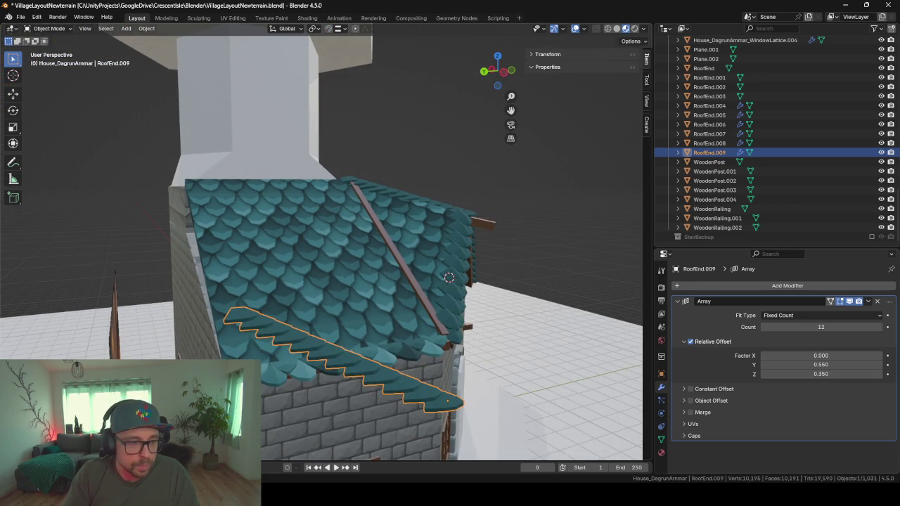
pyautogui.click(850, 302)
# Step: Turn the RoofEnd.009 tile 90° and slide it along Y to the roof's lower corner
pyautogui.press('g')
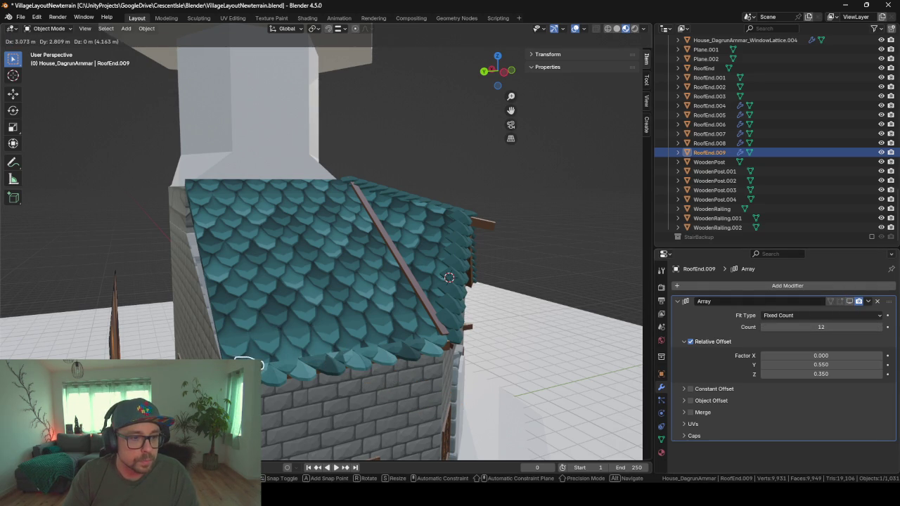
pyautogui.click(448, 277)
pyautogui.press('KP_Decimal')
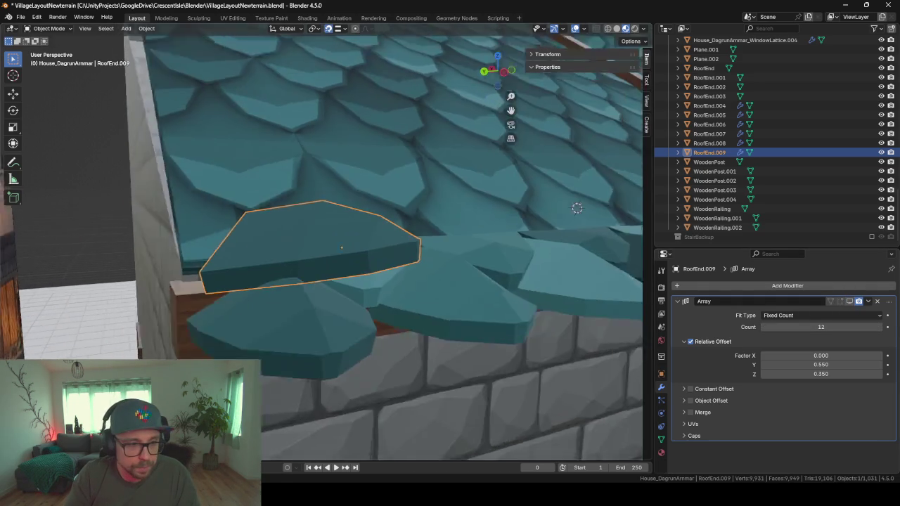
pyautogui.scroll(-5, 276, 300)
pyautogui.moveTo(277, 300); pyautogui.dragTo(263, 325, button='middle')
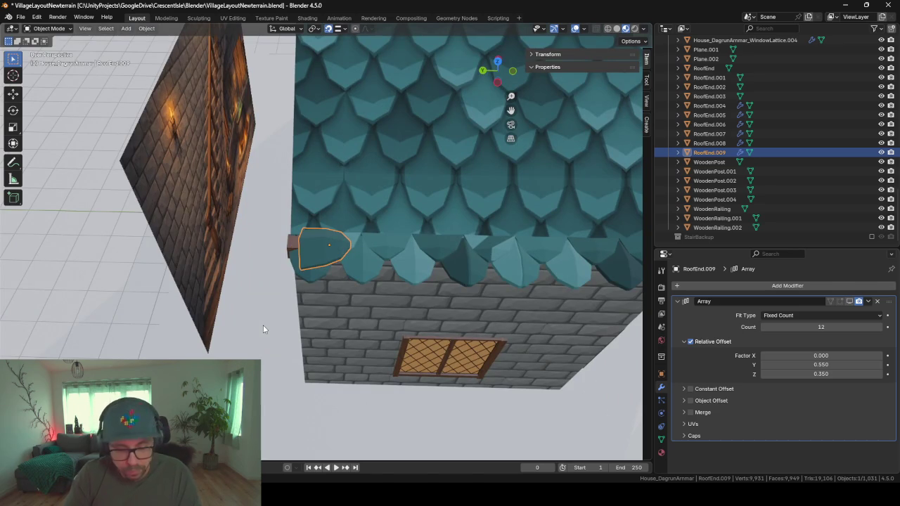
pyautogui.write('rx90')
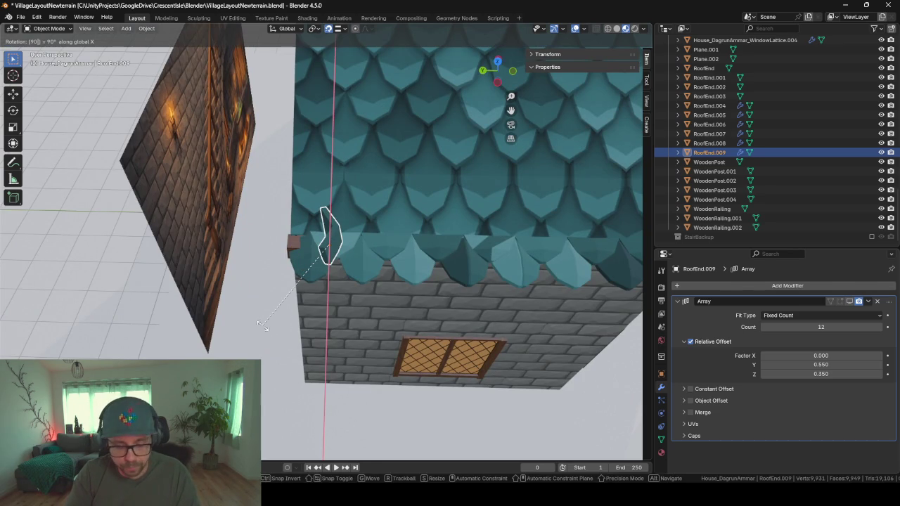
pyautogui.write('z')
pyautogui.press('Return')
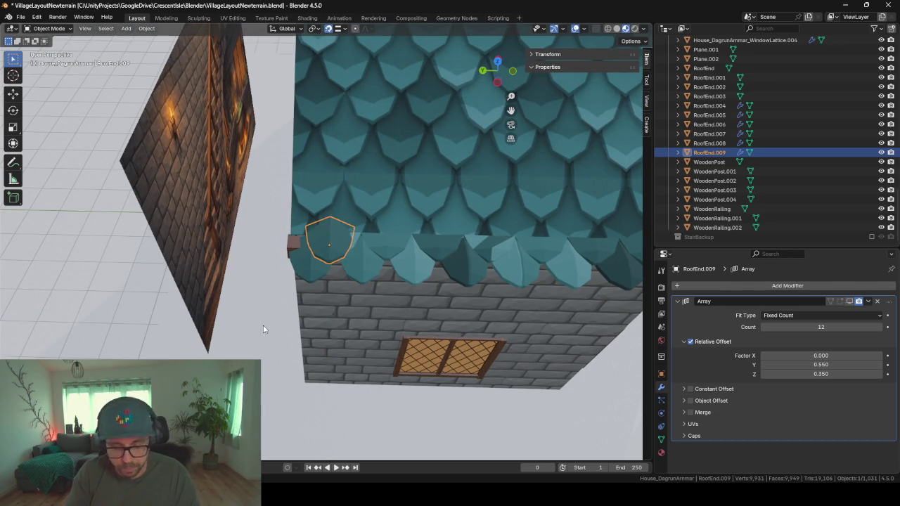
pyautogui.press('g')
pyautogui.press('y')
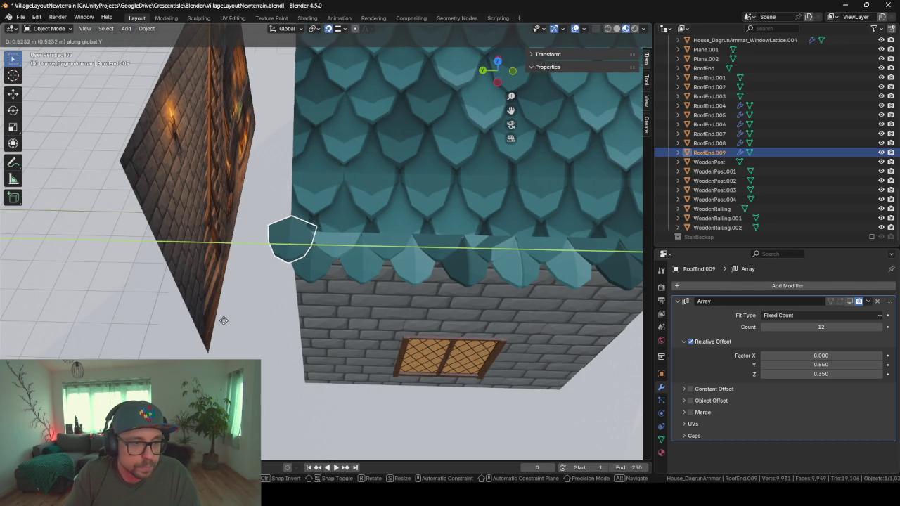
pyautogui.click(227, 316)
pyautogui.moveTo(226, 316)
pyautogui.mouseDown(button='middle')
pyautogui.moveTo(318, 239)
pyautogui.moveTo(317, 257)
pyautogui.moveTo(291, 260)
pyautogui.moveTo(287, 249)
pyautogui.moveTo(301, 248)
pyautogui.mouseUp(button='middle')
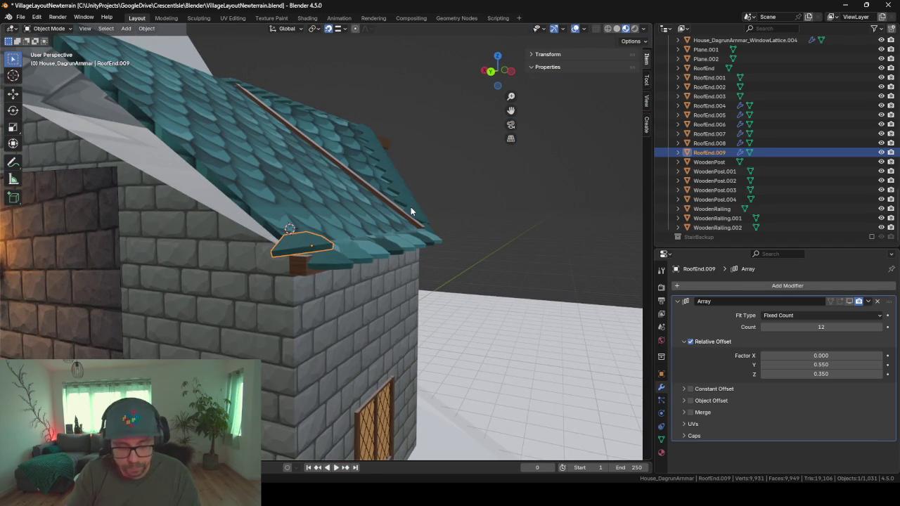
# Step: Tilt the tile around its X axis, object and mesh, to match the roof slope
pyautogui.press('r')
pyautogui.press('x')
pyautogui.press('x')
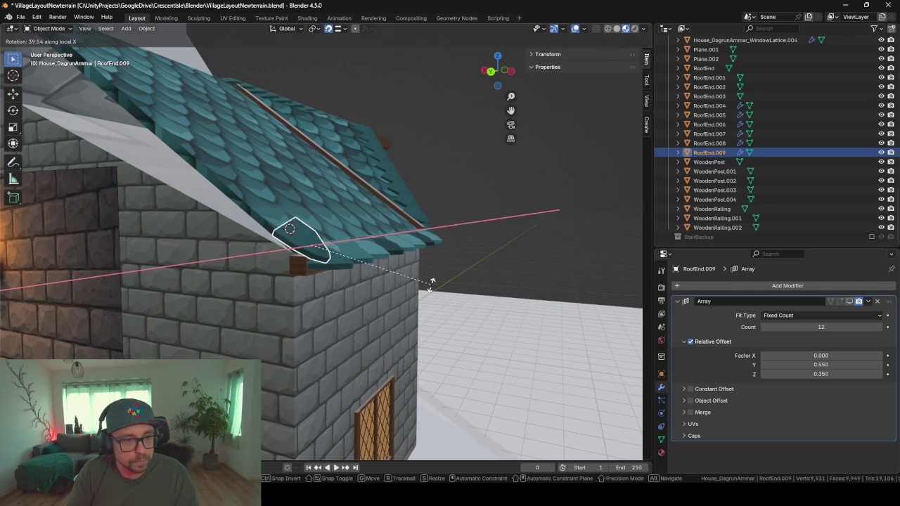
pyautogui.click(425, 261)
pyautogui.press('Tab')
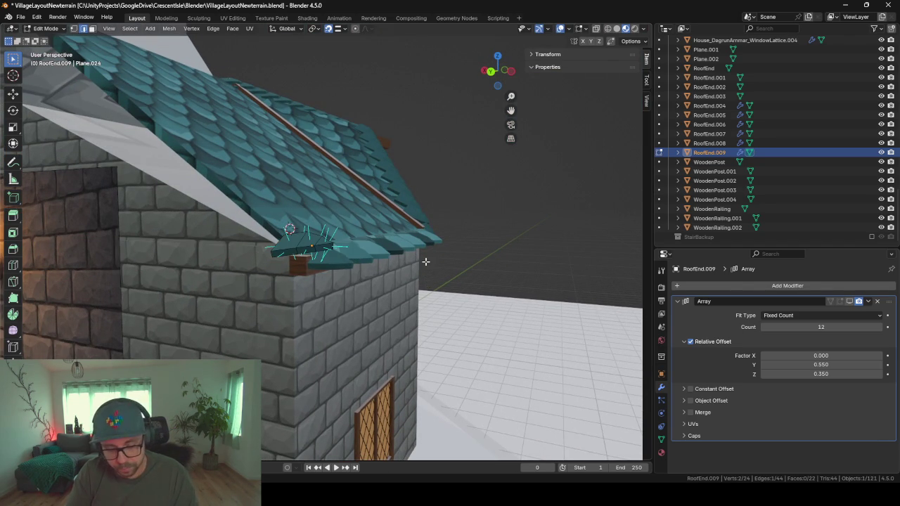
pyautogui.press('a')
pyautogui.press('r')
pyautogui.press('x')
pyautogui.press('x')
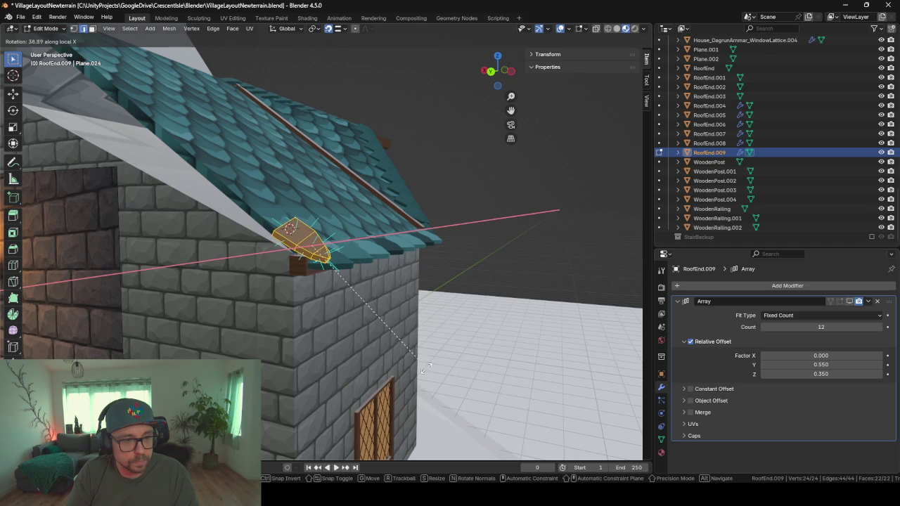
pyautogui.click(409, 306)
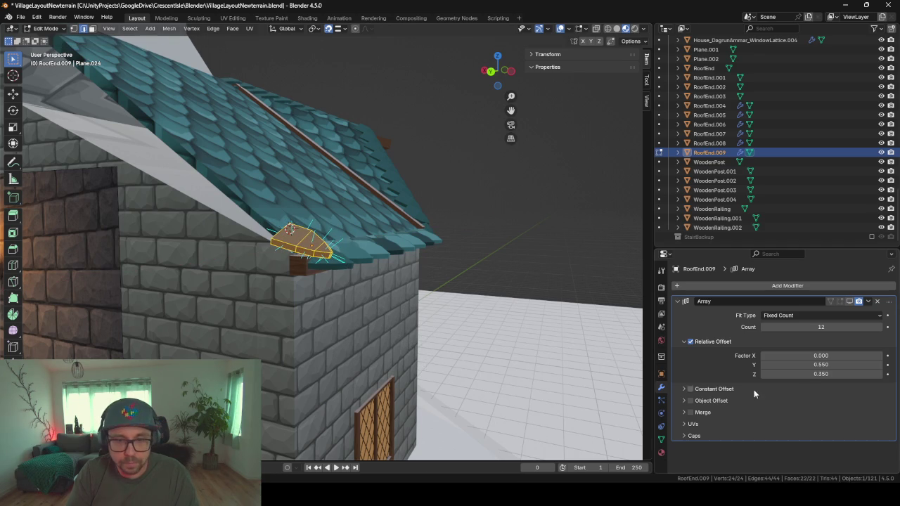
# Step: Show the array copies again and raise their Z spacing to 0.610
pyautogui.click(840, 301)
pyautogui.moveTo(394, 267); pyautogui.dragTo(314, 255, button='middle')
pyautogui.moveTo(813, 374); pyautogui.dragTo(826, 374)
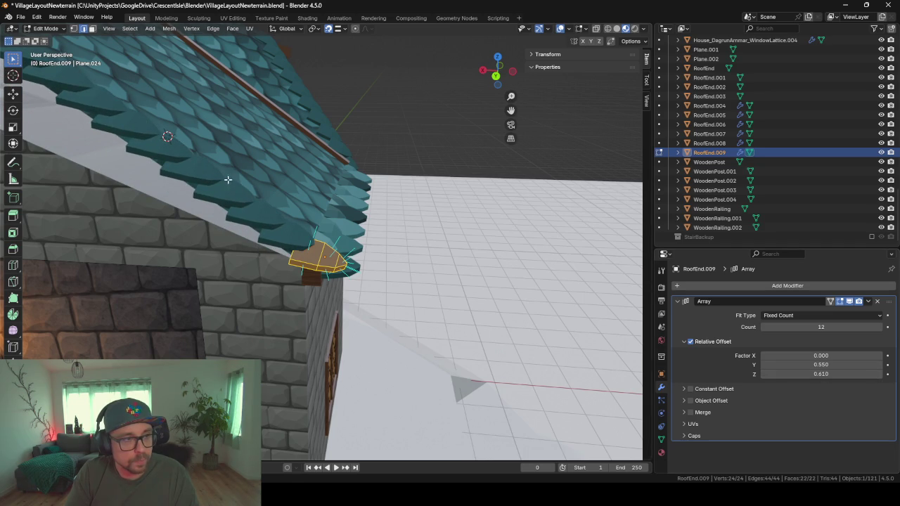
pyautogui.moveTo(227, 181)
pyautogui.mouseDown(button='middle')
pyautogui.moveTo(240, 167)
pyautogui.moveTo(267, 225)
pyautogui.moveTo(352, 230)
pyautogui.mouseUp(button='middle')
pyautogui.scroll(-3, 239, 167)
pyautogui.scroll(3, 272, 228)
pyautogui.scroll(3, 271, 228)
pyautogui.scroll(-3, 432, 231)
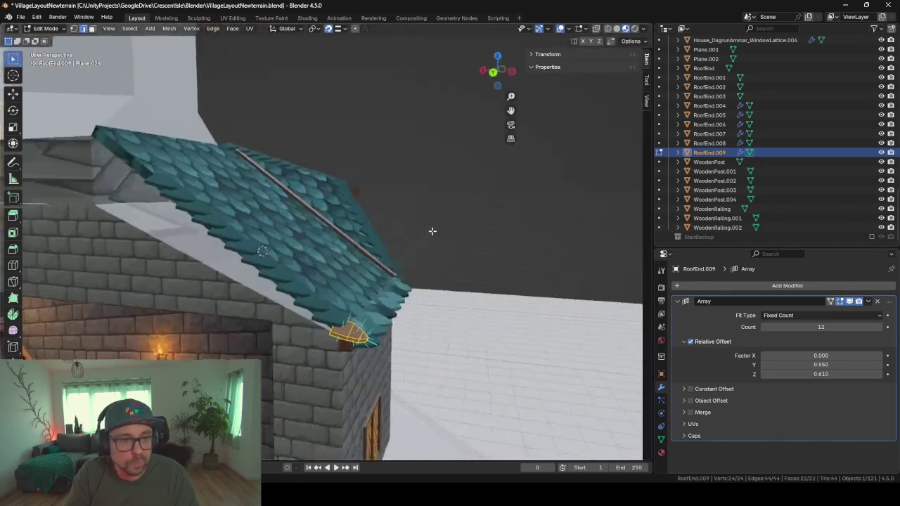
pyautogui.moveTo(432, 231); pyautogui.dragTo(431, 222, button='middle')
pyautogui.scroll(3, 629, 333)
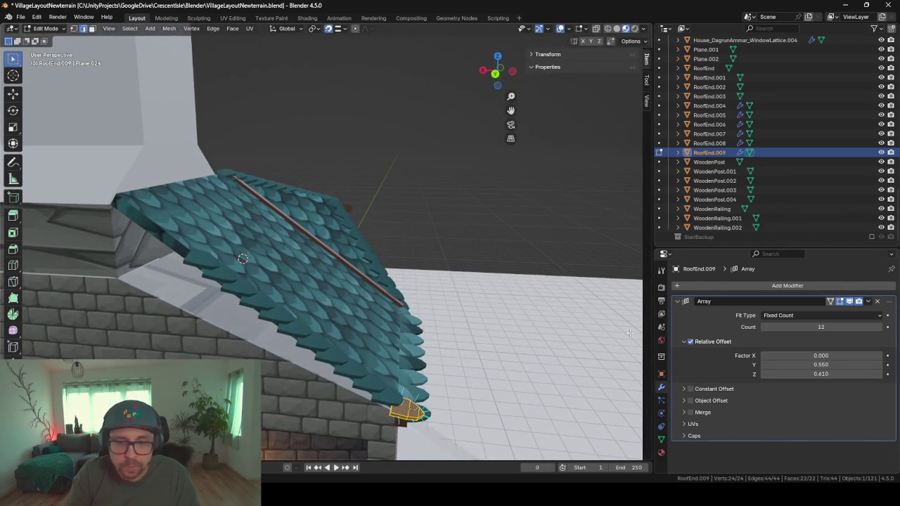
# Step: Raise the Array count to 16 tiles and return to Object Mode
pyautogui.click(879, 328)
pyautogui.click(879, 328)
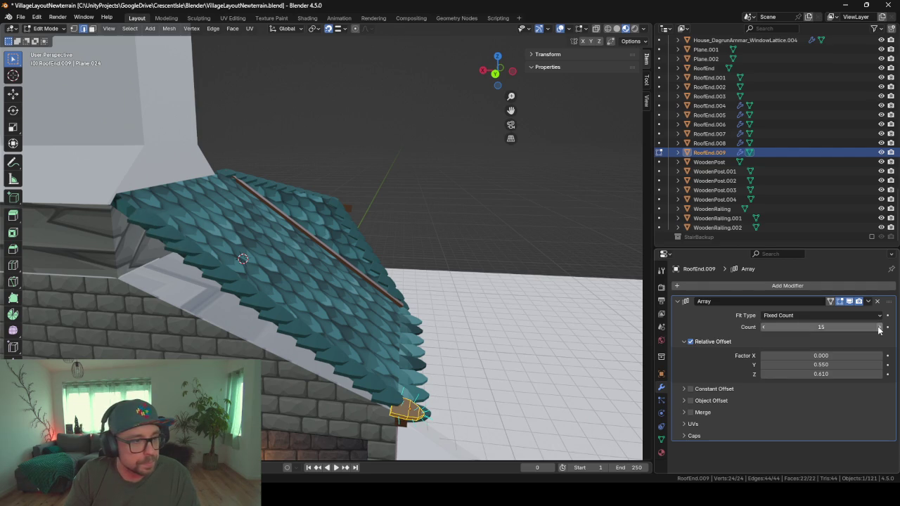
pyautogui.click(879, 328)
pyautogui.click(879, 328)
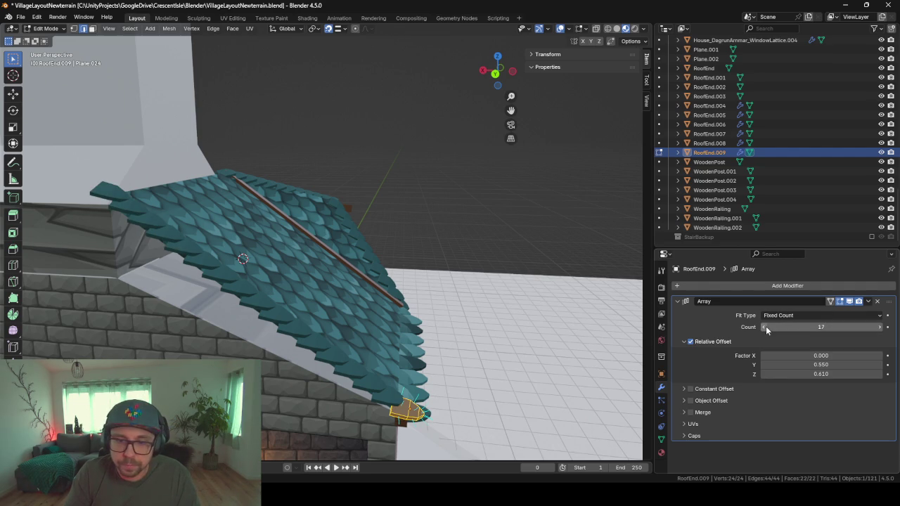
pyautogui.moveTo(289, 276)
pyautogui.mouseDown(button='middle')
pyautogui.moveTo(362, 325)
pyautogui.moveTo(328, 255)
pyautogui.mouseUp(button='middle')
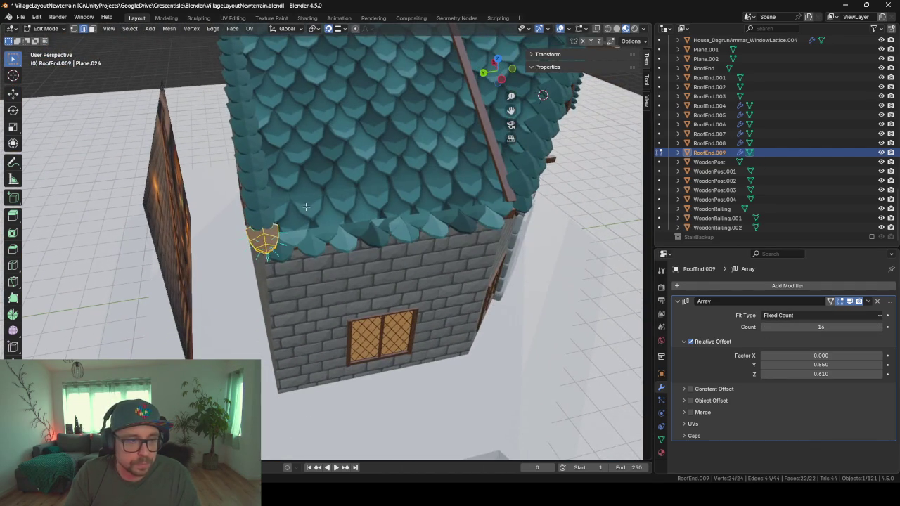
pyautogui.press('Tab')
pyautogui.moveTo(328, 223)
pyautogui.mouseDown(button='middle')
pyautogui.moveTo(382, 187)
pyautogui.moveTo(391, 161)
pyautogui.moveTo(363, 147)
pyautogui.moveTo(316, 215)
pyautogui.moveTo(377, 175)
pyautogui.moveTo(412, 191)
pyautogui.moveTo(498, 169)
pyautogui.moveTo(210, 143)
pyautogui.moveTo(259, 241)
pyautogui.moveTo(165, 323)
pyautogui.moveTo(227, 289)
pyautogui.moveTo(507, 285)
pyautogui.moveTo(414, 325)
pyautogui.moveTo(532, 298)
pyautogui.moveTo(225, 332)
pyautogui.moveTo(173, 348)
pyautogui.moveTo(192, 322)
pyautogui.mouseUp(button='middle')
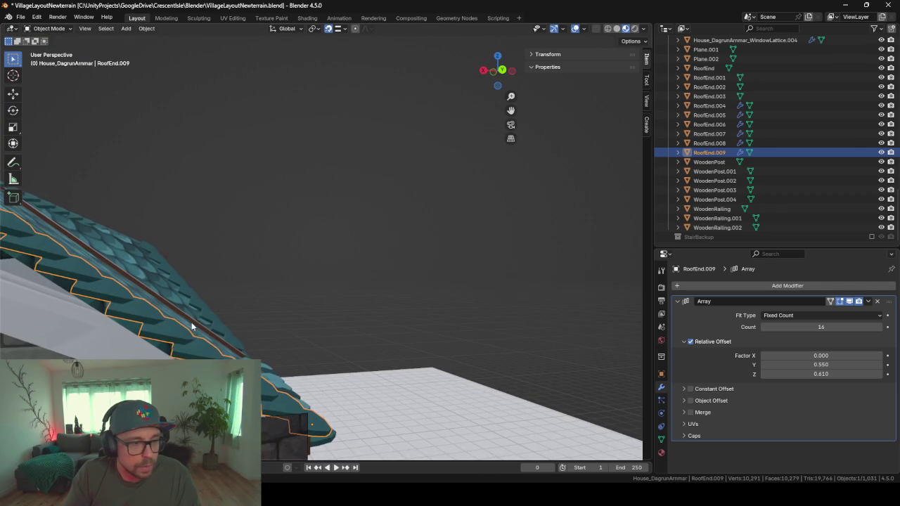
# Step: In the main roof's Edit Mode, duplicate a roof edge, delete the extra copy, and exit
pyautogui.click(182, 303)
pyautogui.press('Tab')
pyautogui.scroll(3, 145, 331)
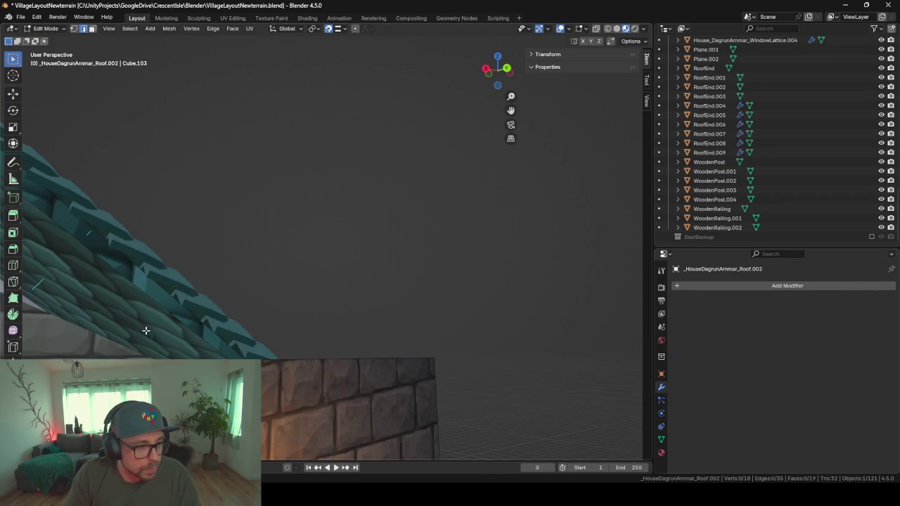
pyautogui.moveTo(197, 291)
pyautogui.mouseDown(button='middle')
pyautogui.moveTo(281, 215)
pyautogui.moveTo(256, 261)
pyautogui.mouseUp(button='middle')
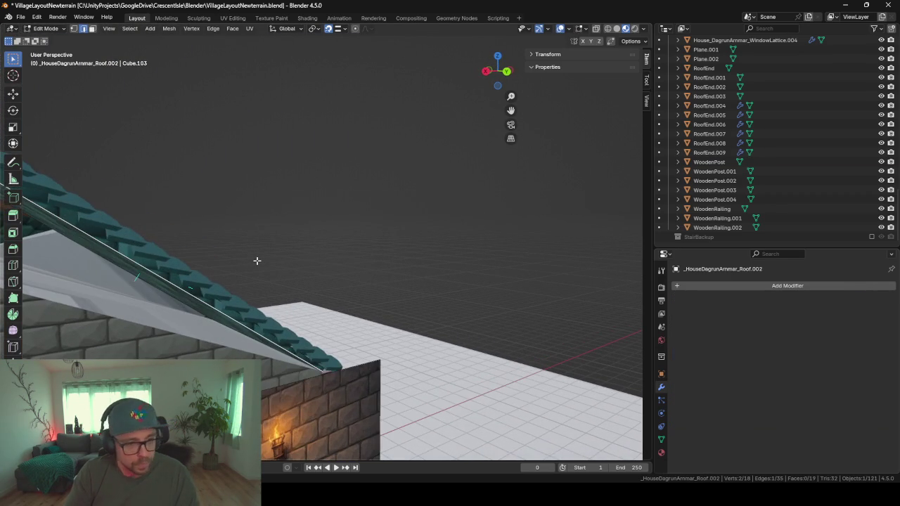
pyautogui.hotkey('shift', 'd')
pyautogui.rightClick(296, 233)
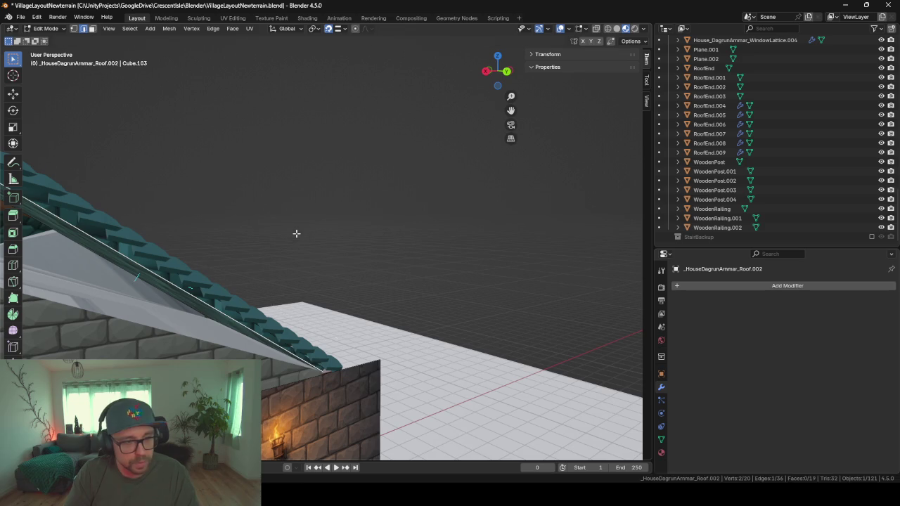
pyautogui.press('x')
pyautogui.click(220, 145)
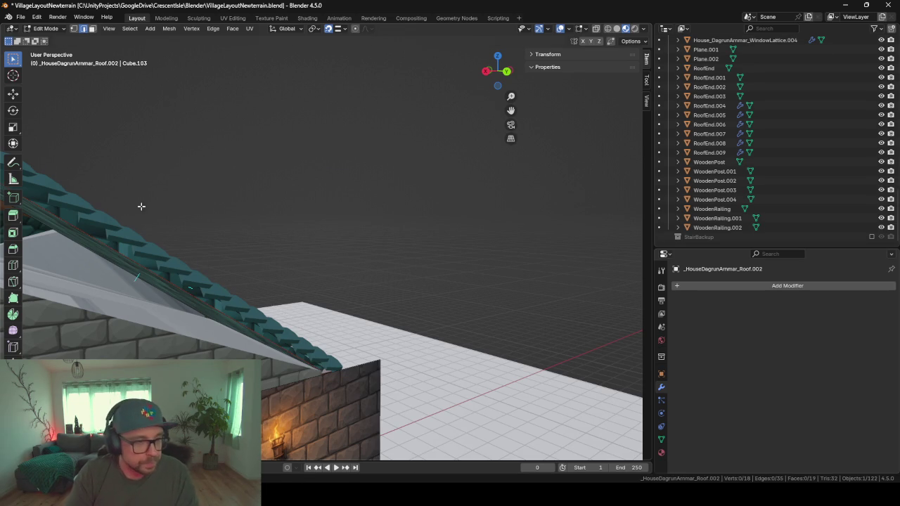
pyautogui.press('Tab')
# Step: Add a Skin modifier to the roof-edge line object and shrink it to a thin beam
pyautogui.click(178, 294)
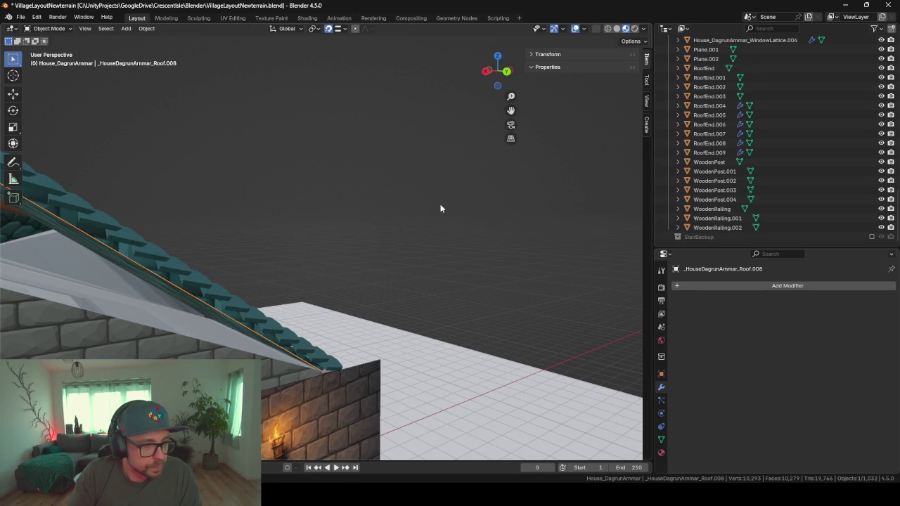
pyautogui.moveTo(440, 208); pyautogui.dragTo(356, 208, button='middle')
pyautogui.scroll(2, 355, 207)
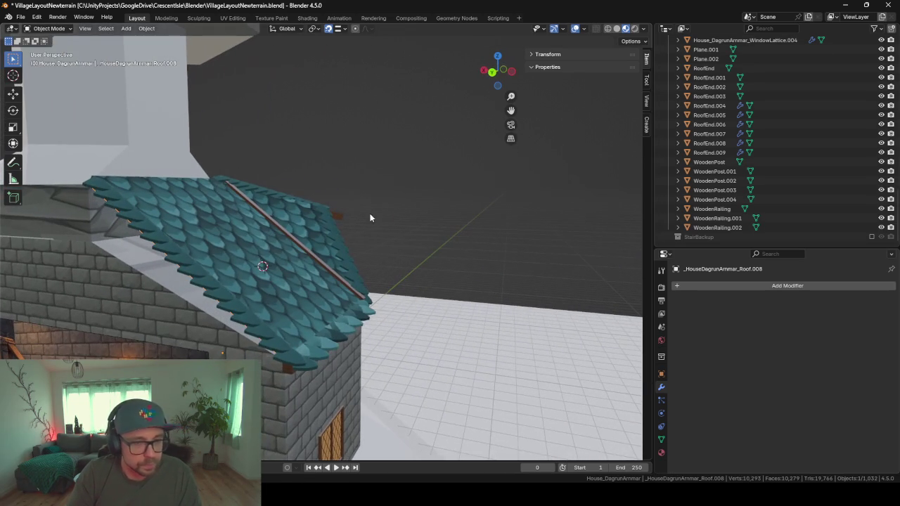
pyautogui.click(747, 285)
pyautogui.write('skin')
pyautogui.press('Return')
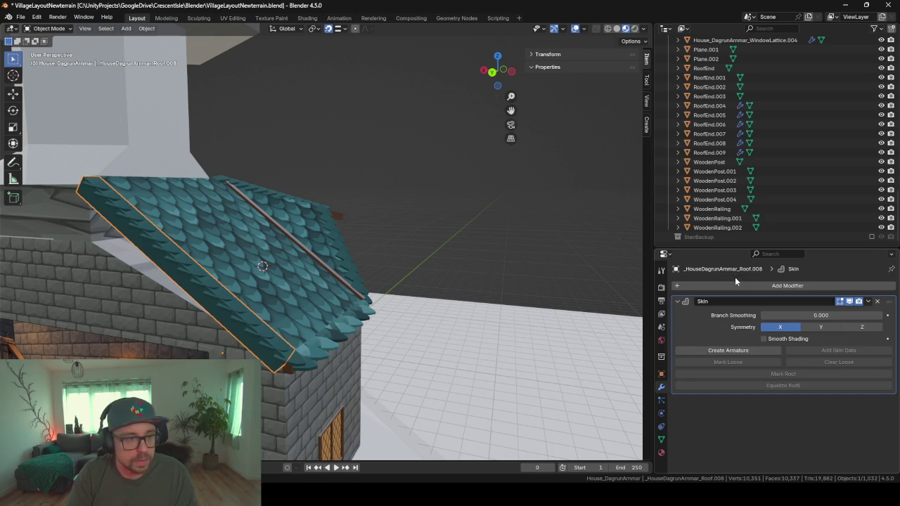
pyautogui.press('Tab')
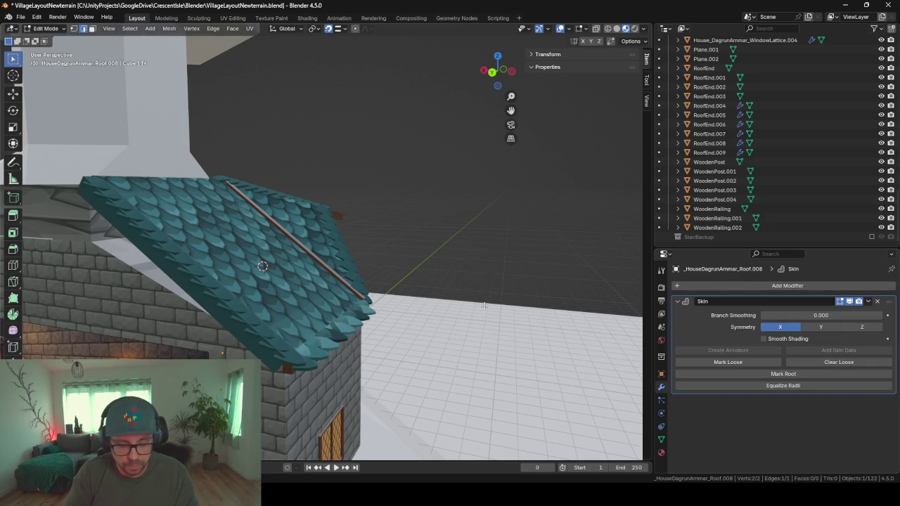
pyautogui.hotkey('ctrl', 'a')
pyautogui.click(325, 272)
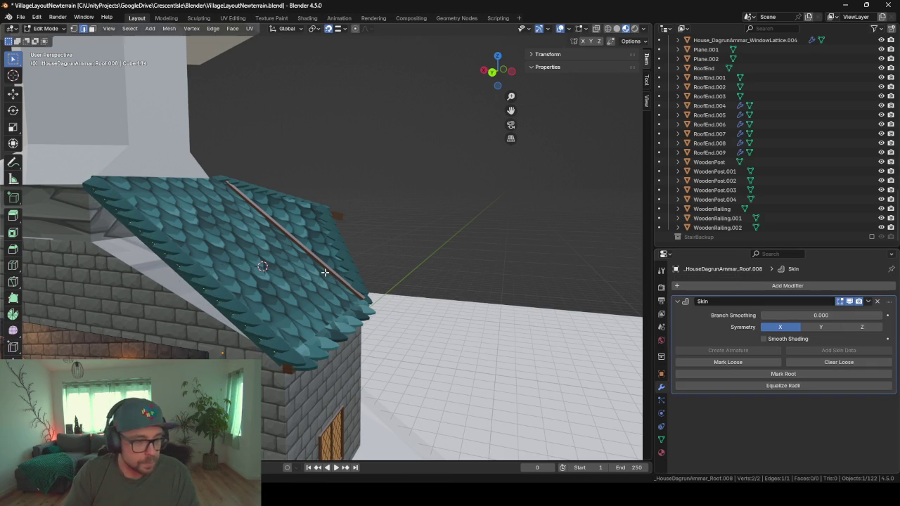
# Step: Assign the woodBase material to the new beam
pyautogui.moveTo(325, 272)
pyautogui.mouseDown(button='middle')
pyautogui.moveTo(324, 253)
pyautogui.moveTo(432, 272)
pyautogui.moveTo(424, 287)
pyautogui.mouseUp(button='middle')
pyautogui.click(661, 453)
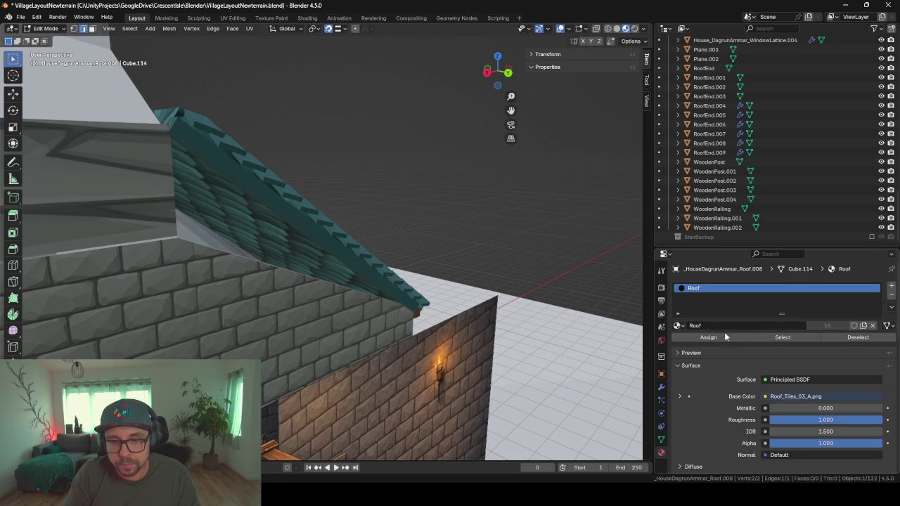
pyautogui.click(677, 326)
pyautogui.write('wood')
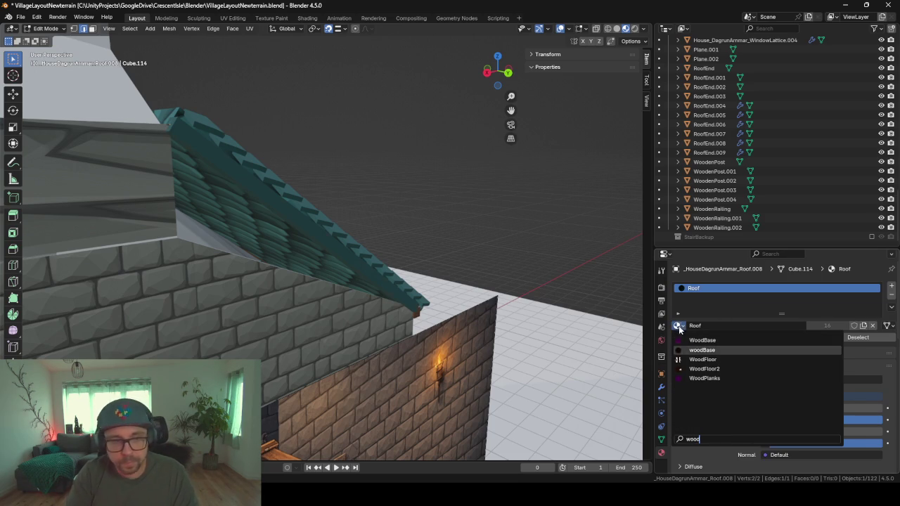
pyautogui.click(702, 350)
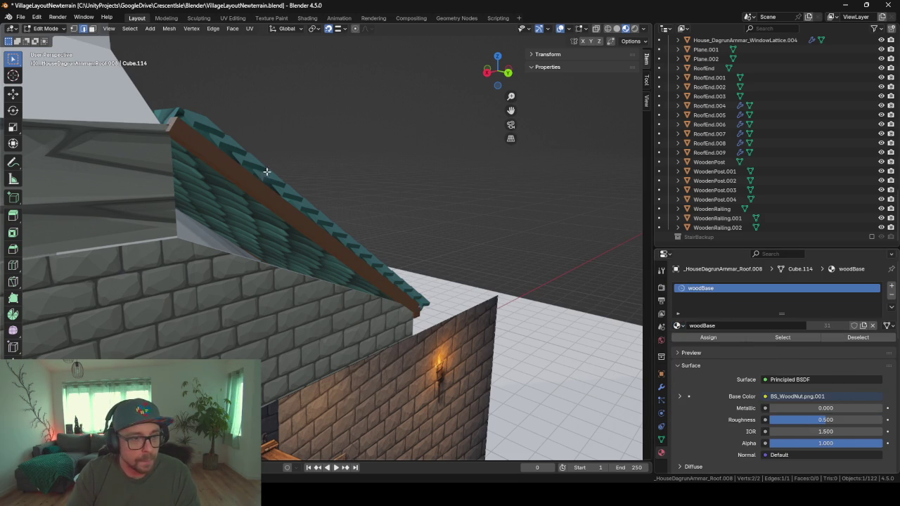
pyautogui.moveTo(295, 211)
pyautogui.mouseDown(button='middle')
pyautogui.moveTo(129, 132)
pyautogui.moveTo(181, 185)
pyautogui.moveTo(494, 202)
pyautogui.moveTo(362, 194)
pyautogui.moveTo(298, 213)
pyautogui.moveTo(436, 159)
pyautogui.moveTo(477, 310)
pyautogui.moveTo(496, 301)
pyautogui.mouseUp(button='middle')
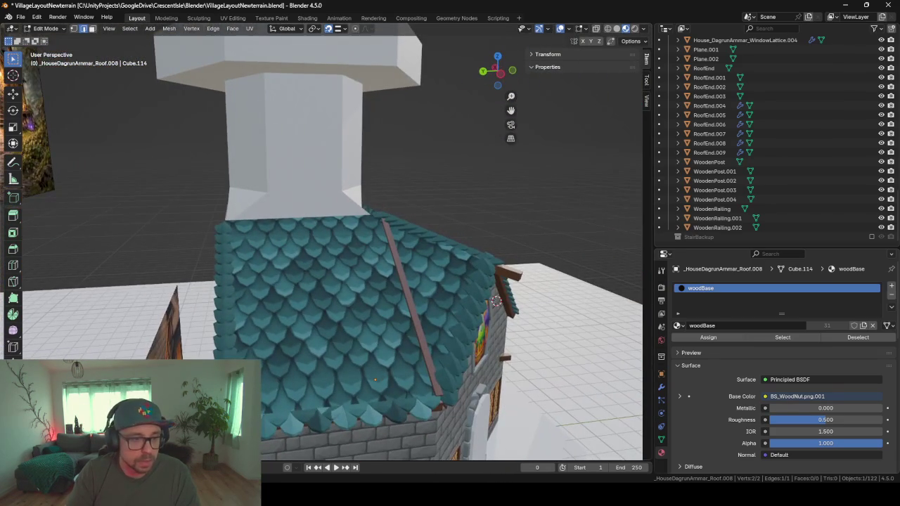
# Step: Select the RoofEnd.009 tile row and switch snapping to the grid
pyautogui.press('Tab')
pyautogui.click(308, 403)
pyautogui.moveTo(309, 403)
pyautogui.mouseDown(button='middle')
pyautogui.moveTo(424, 323)
pyautogui.moveTo(158, 357)
pyautogui.mouseUp(button='middle')
pyautogui.scroll(1, 160, 355)
pyautogui.scroll(1, 163, 352)
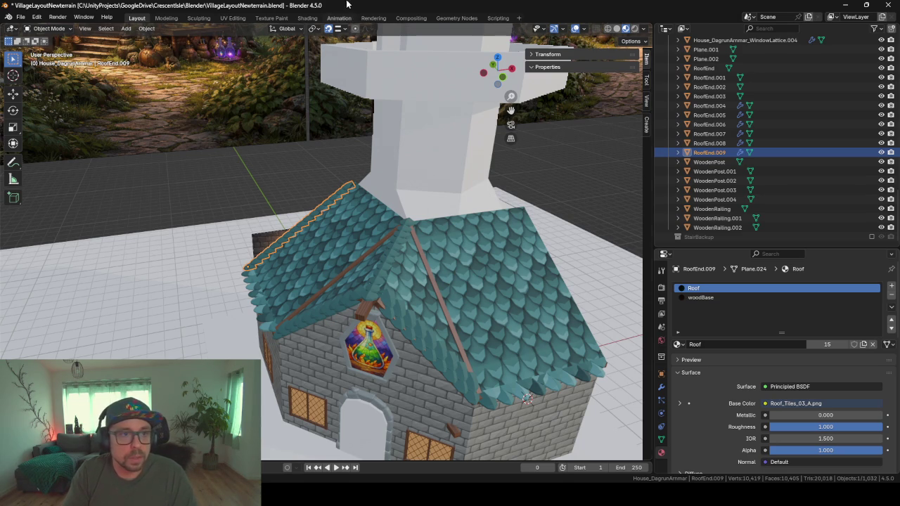
pyautogui.click(338, 31)
pyautogui.click(312, 87)
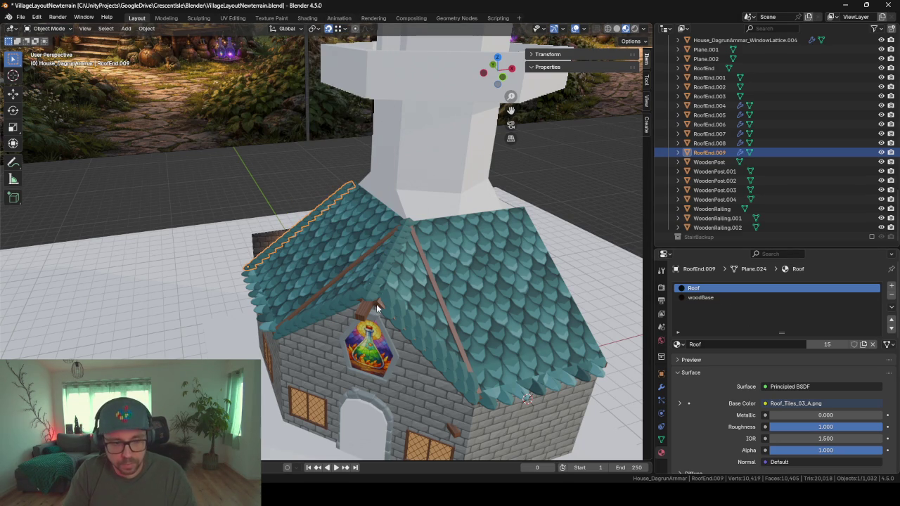
# Step: Duplicate RoofEnd.009 and place the copy at the roof's left edge
pyautogui.hotkey('shift', 'd')
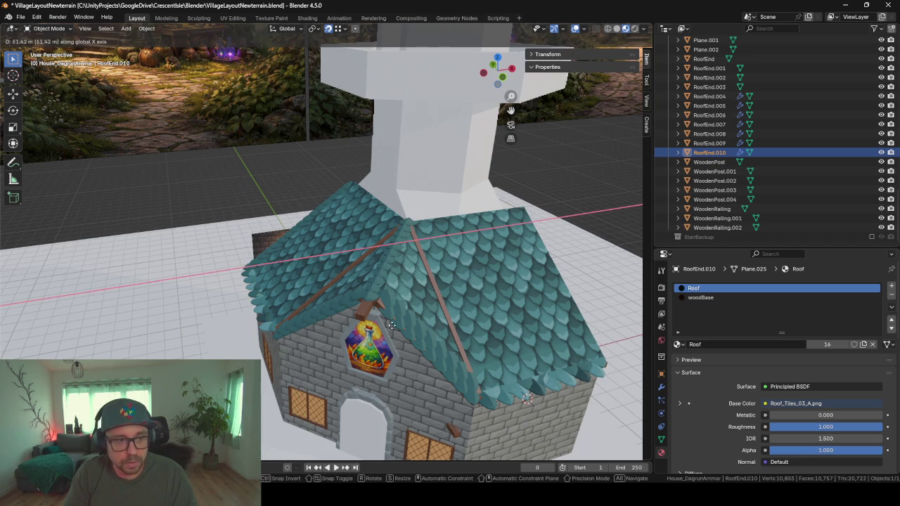
pyautogui.click(463, 352)
pyautogui.moveTo(464, 352)
pyautogui.mouseDown(button='middle')
pyautogui.moveTo(107, 262)
pyautogui.moveTo(345, 258)
pyautogui.mouseUp(button='middle')
pyautogui.press('g')
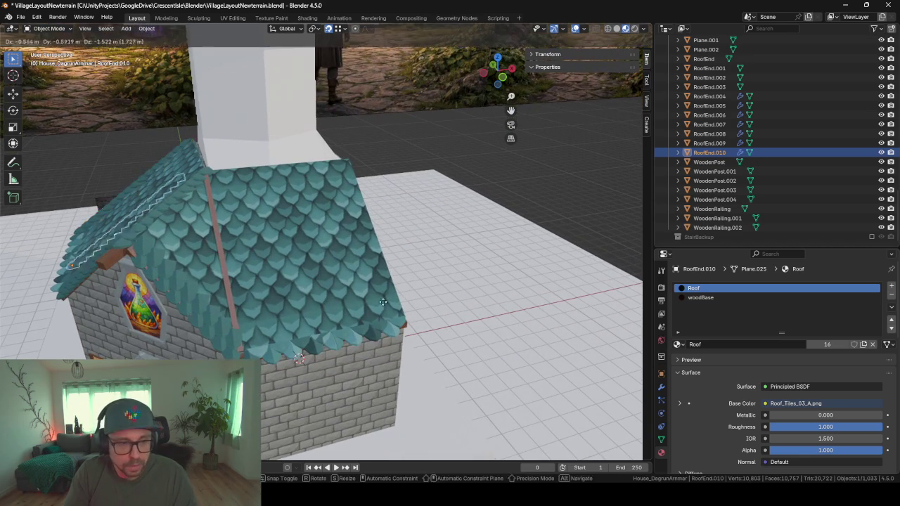
pyautogui.click(403, 316)
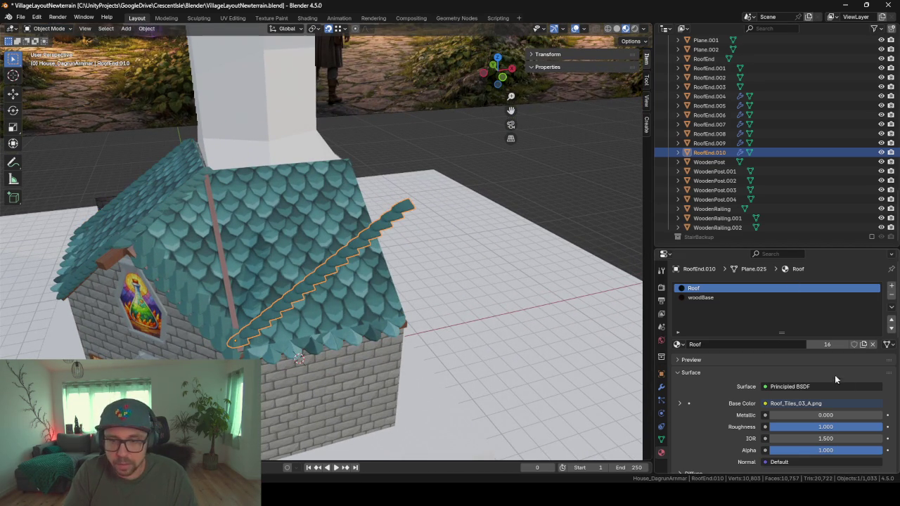
# Step: Show a single tile of the copy's Array and move it to the right roof edge
pyautogui.click(661, 387)
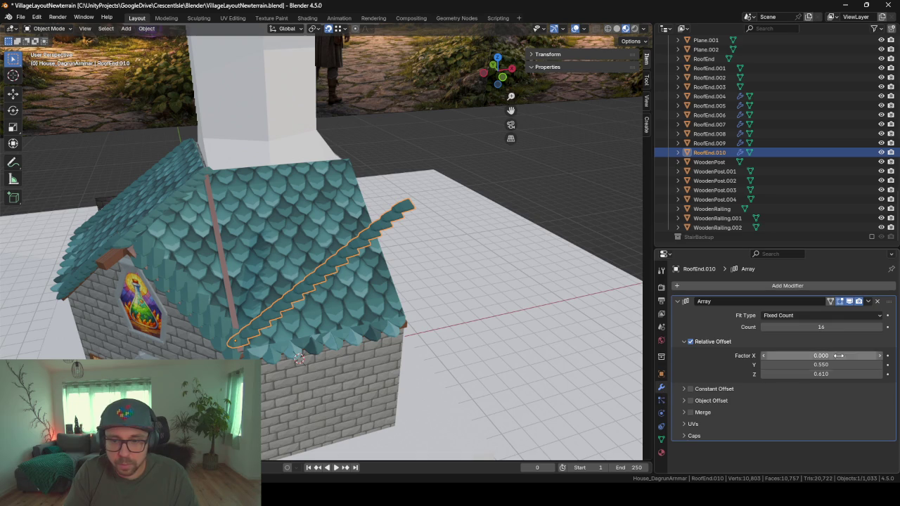
pyautogui.click(849, 301)
pyautogui.press('g')
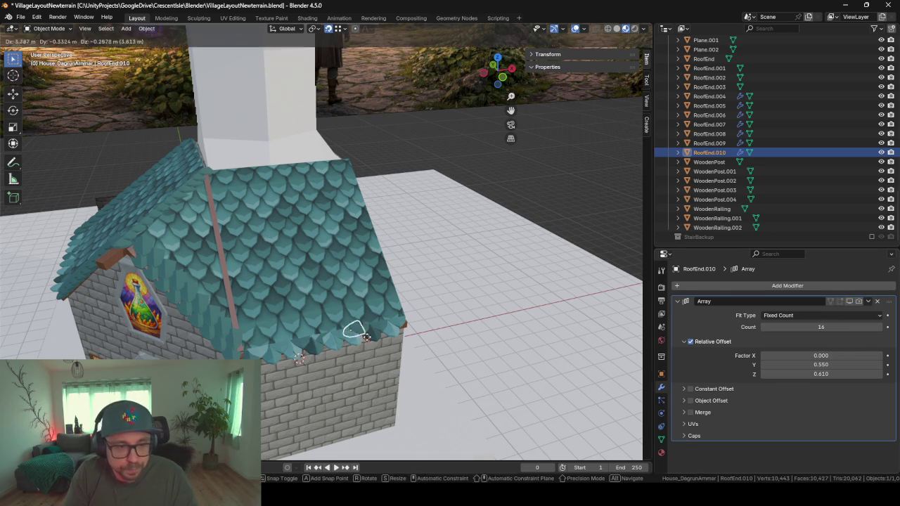
pyautogui.click(408, 322)
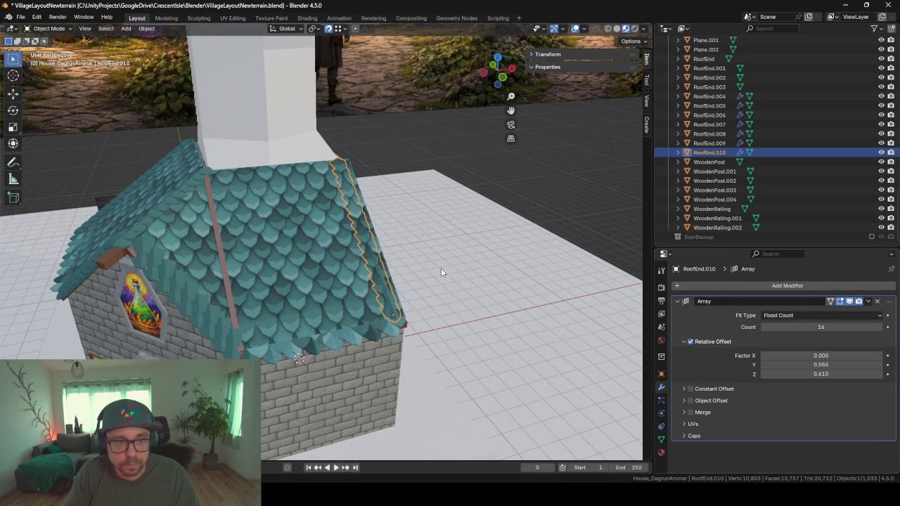
# Step: Slide the tile row along Y onto the roof edge, then raise it vertically
pyautogui.moveTo(441, 273)
pyautogui.mouseDown(button='middle')
pyautogui.moveTo(372, 265)
pyautogui.moveTo(469, 352)
pyautogui.moveTo(282, 222)
pyautogui.moveTo(244, 214)
pyautogui.mouseUp(button='middle')
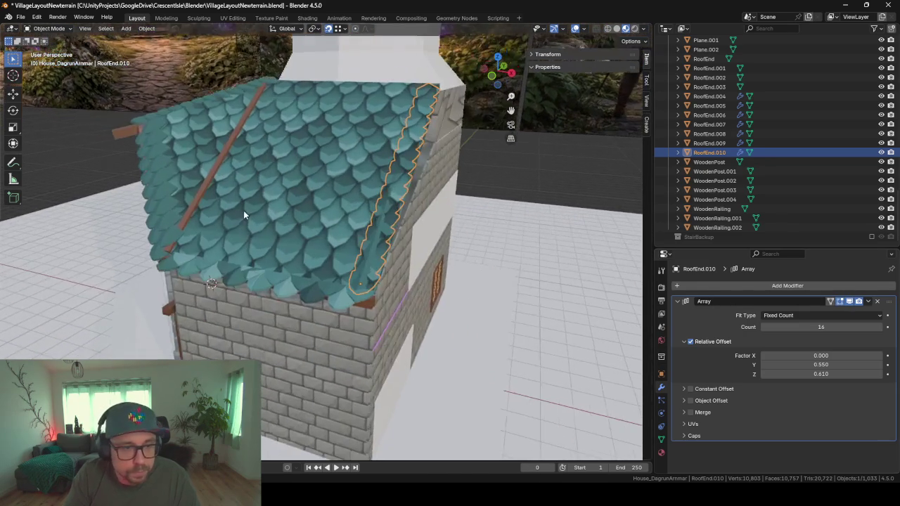
pyautogui.scroll(1, 243, 215)
pyautogui.press('g')
pyautogui.press('y')
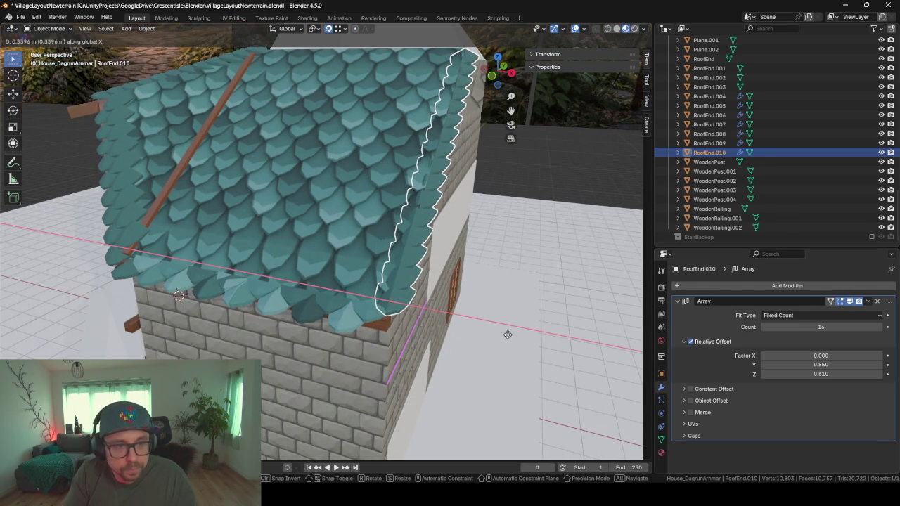
pyautogui.click(509, 339)
pyautogui.moveTo(510, 339)
pyautogui.mouseDown(button='middle')
pyautogui.moveTo(497, 314)
pyautogui.moveTo(412, 327)
pyautogui.mouseUp(button='middle')
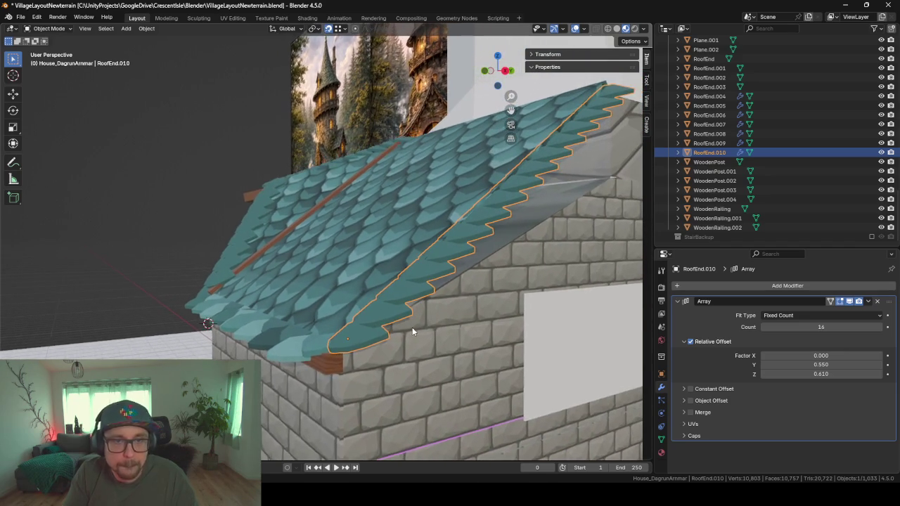
pyautogui.press('g')
pyautogui.press('z')
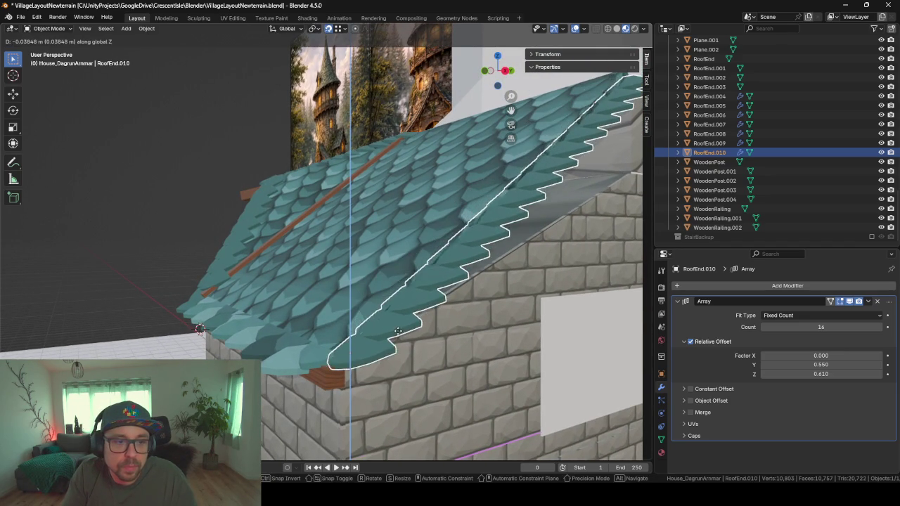
pyautogui.click(345, 291)
# Step: Check the strip from above and readjust its height with a Z-constrained move
pyautogui.moveTo(345, 291)
pyautogui.mouseDown(button='middle')
pyautogui.moveTo(329, 278)
pyautogui.moveTo(364, 282)
pyautogui.moveTo(376, 296)
pyautogui.moveTo(304, 318)
pyautogui.moveTo(490, 155)
pyautogui.moveTo(408, 198)
pyautogui.moveTo(350, 268)
pyautogui.moveTo(396, 243)
pyautogui.moveTo(284, 250)
pyautogui.moveTo(248, 288)
pyautogui.mouseUp(button='middle')
pyautogui.scroll(-4, 363, 282)
pyautogui.scroll(5, 407, 198)
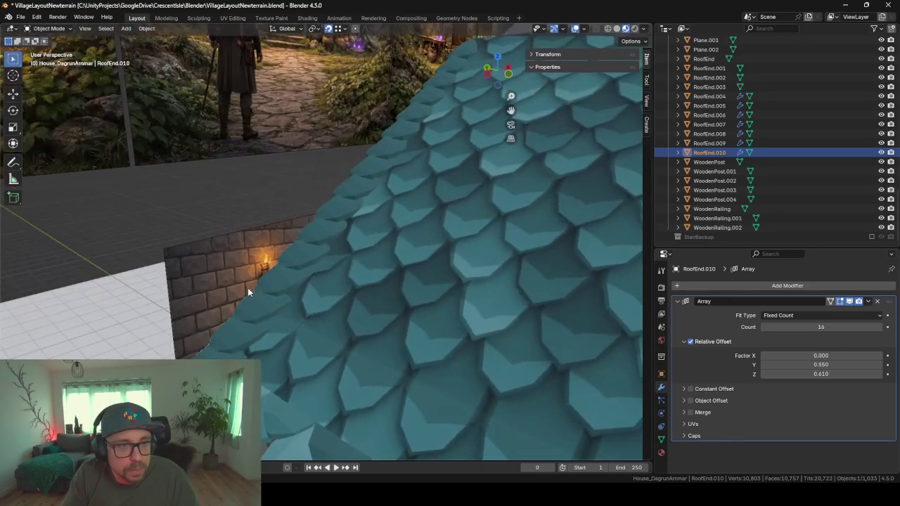
pyautogui.moveTo(358, 212)
pyautogui.mouseDown(button='middle')
pyautogui.moveTo(437, 197)
pyautogui.moveTo(388, 269)
pyautogui.moveTo(465, 347)
pyautogui.moveTo(363, 245)
pyautogui.moveTo(435, 350)
pyautogui.moveTo(503, 276)
pyautogui.moveTo(422, 250)
pyautogui.moveTo(435, 318)
pyautogui.mouseUp(button='middle')
pyautogui.scroll(-5, 388, 269)
pyautogui.scroll(6, 464, 347)
pyautogui.press('g')
pyautogui.press('z')
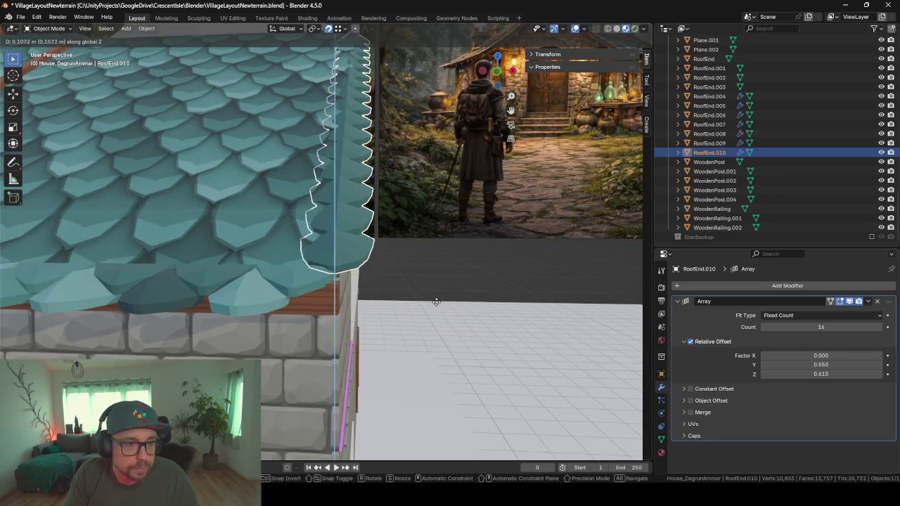
pyautogui.click(436, 302)
# Step: Make a final vertical adjustment to the edge strip and orbit to check its fit
pyautogui.moveTo(413, 252); pyautogui.dragTo(461, 275, button='middle')
pyautogui.press('g')
pyautogui.press('y')
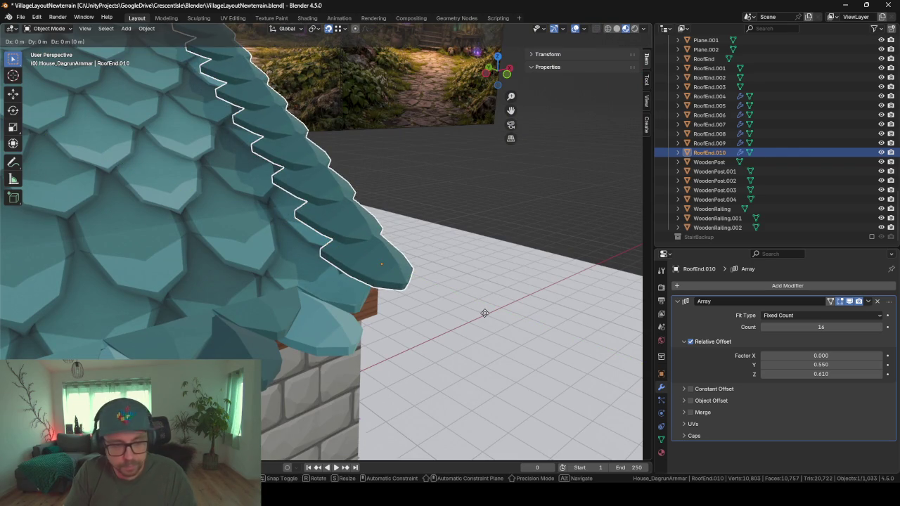
pyautogui.press('z')
pyautogui.click(487, 330)
pyautogui.moveTo(425, 181)
pyautogui.mouseDown(button='middle')
pyautogui.moveTo(361, 143)
pyautogui.moveTo(264, 360)
pyautogui.moveTo(280, 308)
pyautogui.moveTo(327, 345)
pyautogui.mouseUp(button='middle')
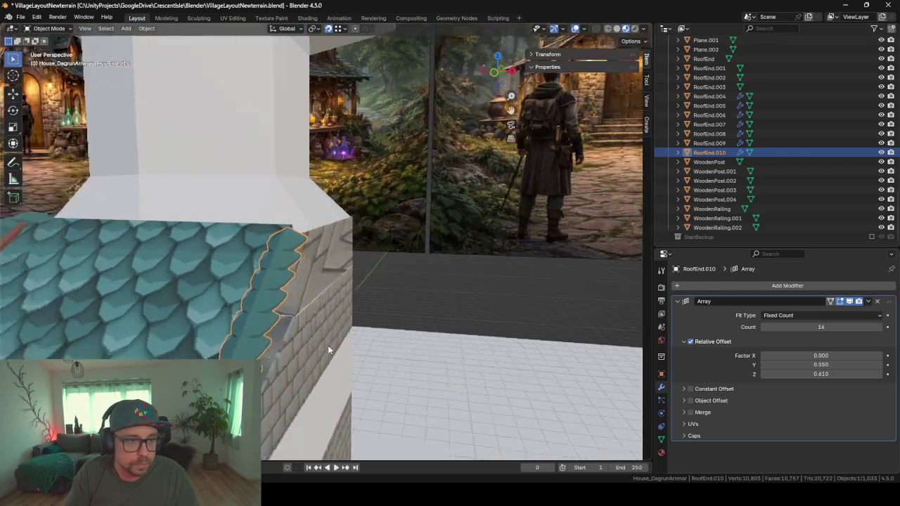
pyautogui.moveTo(494, 311)
pyautogui.mouseDown(button='middle')
pyautogui.moveTo(432, 201)
pyautogui.moveTo(401, 169)
pyautogui.mouseUp(button='middle')
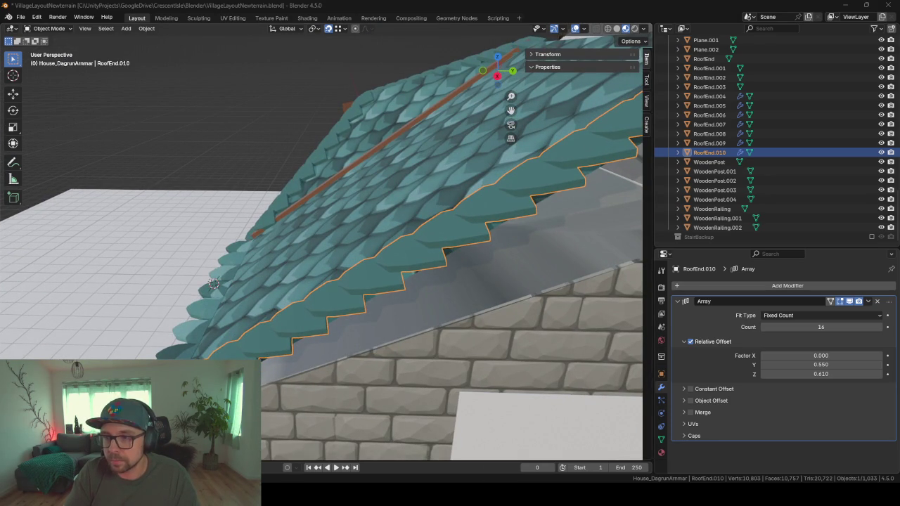
pyautogui.moveTo(408, 369); pyautogui.dragTo(358, 88, button='middle')
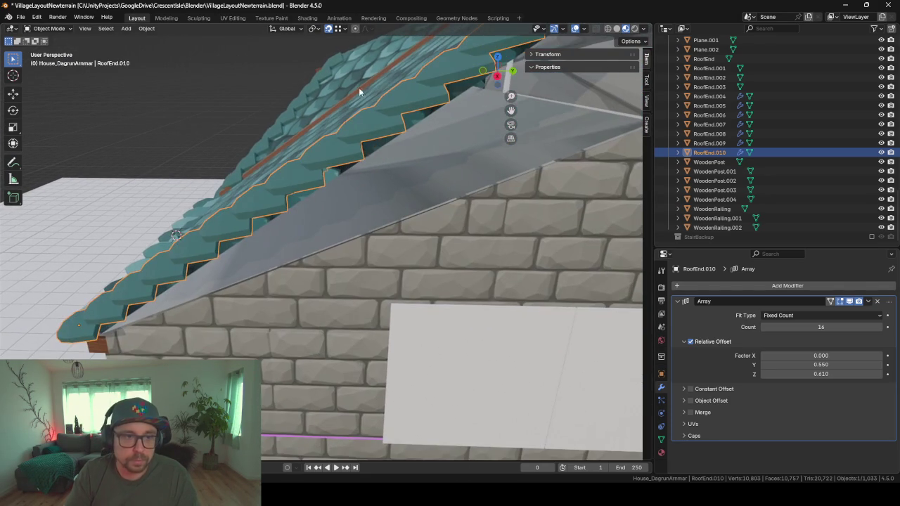
# Step: Duplicate a gable edge of the main roof and separate it into its own object
pyautogui.click(360, 160)
pyautogui.press('Tab')
pyautogui.moveTo(370, 147); pyautogui.dragTo(390, 133, button='middle')
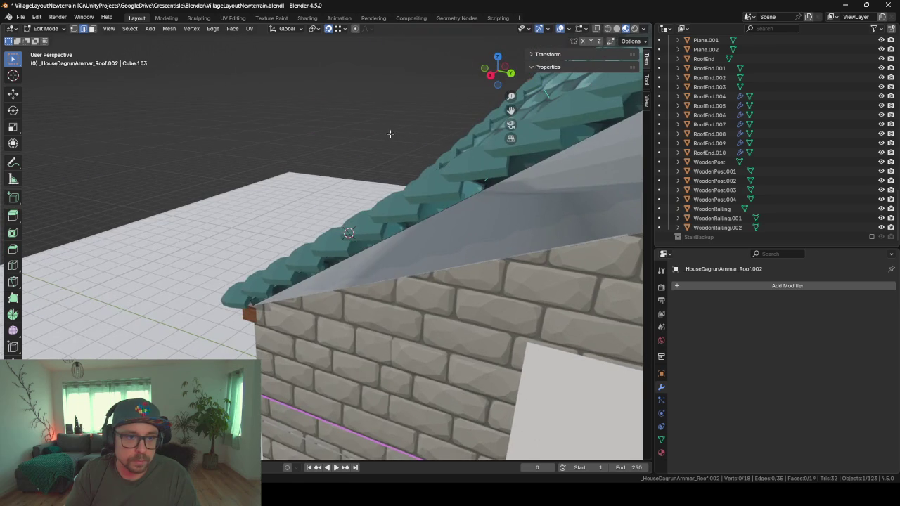
pyautogui.moveTo(433, 211); pyautogui.dragTo(449, 219, button='middle')
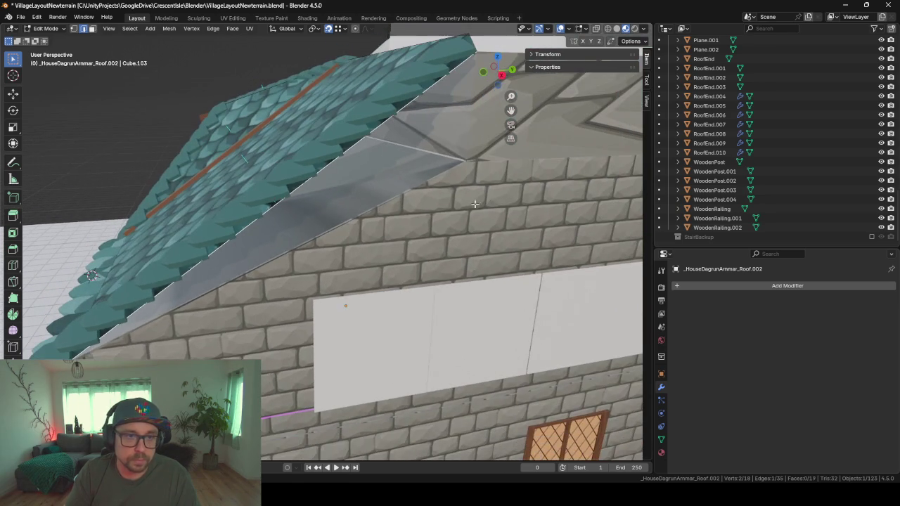
pyautogui.hotkey('shift', 'd')
pyautogui.rightClick(474, 230)
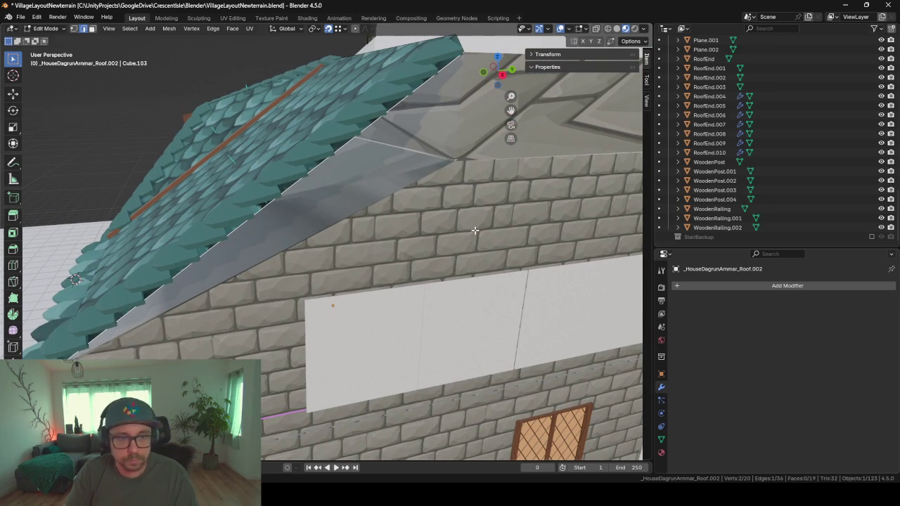
pyautogui.press('p')
pyautogui.click(472, 224)
pyautogui.press('Tab')
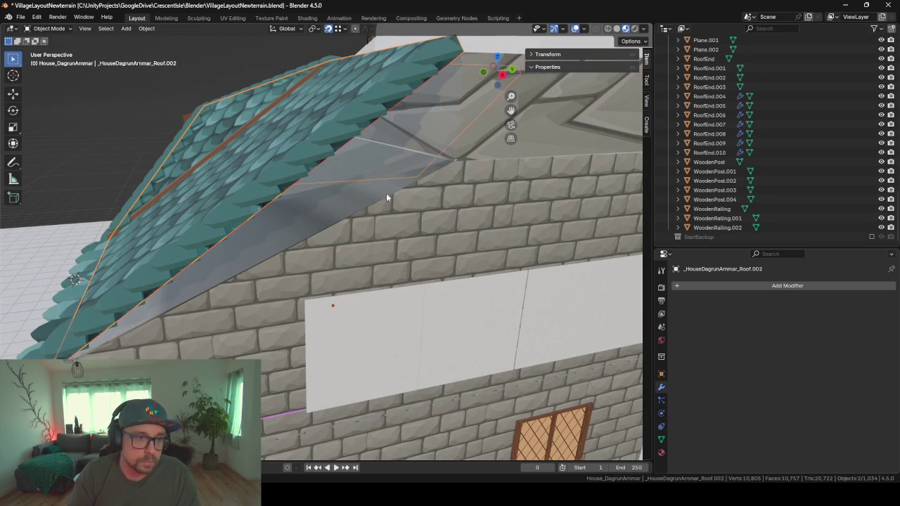
# Step: Add a Skin modifier to the separated edge and shrink it to a thin beam
pyautogui.click(344, 143)
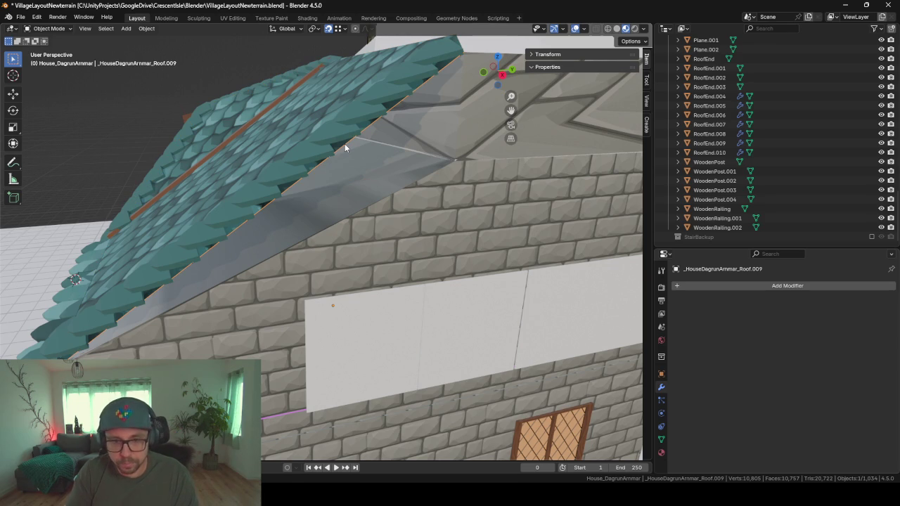
pyautogui.click(719, 290)
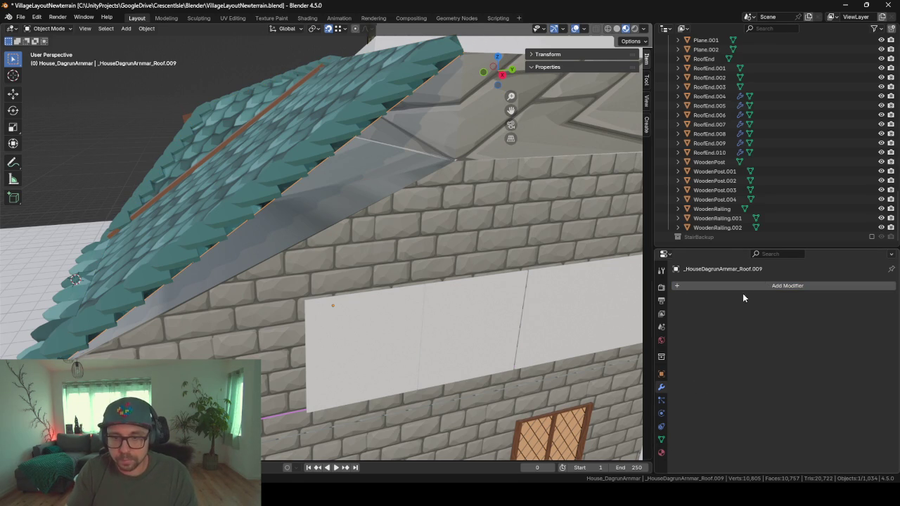
pyautogui.click(746, 285)
pyautogui.write('skin')
pyautogui.press('Return')
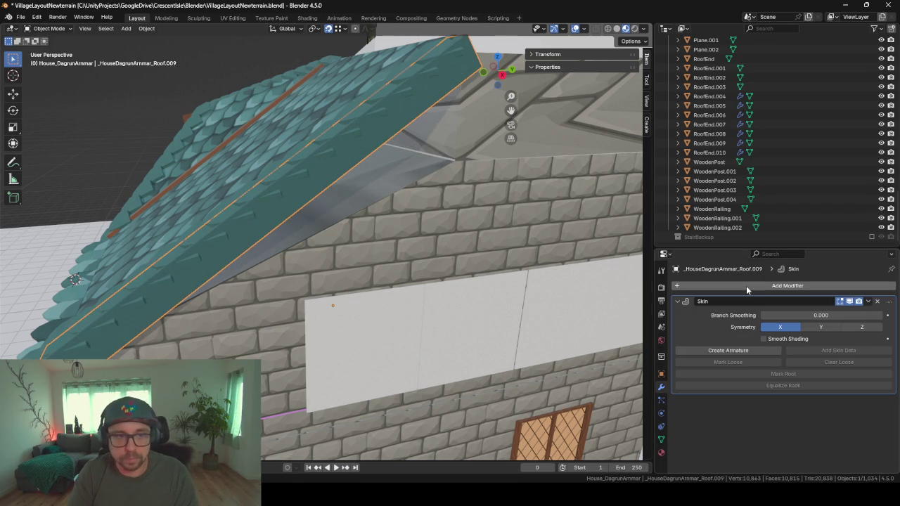
pyautogui.press('Tab')
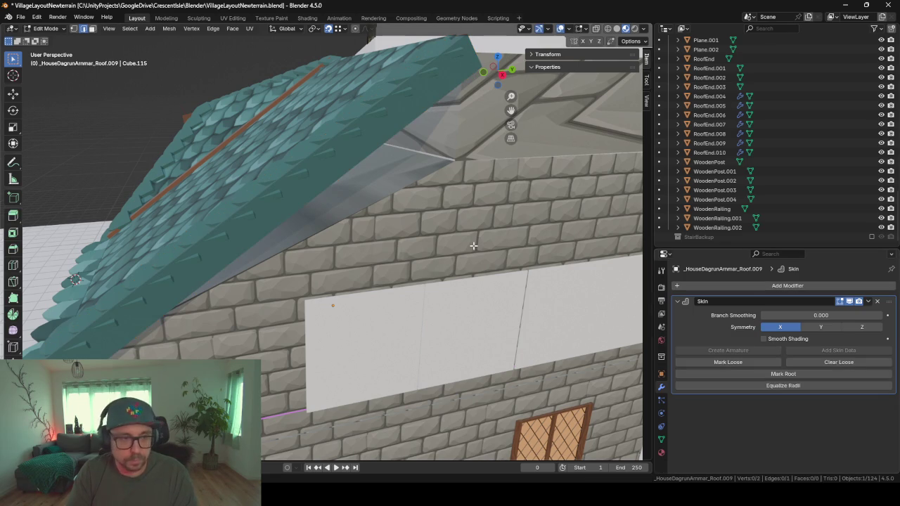
pyautogui.hotkey('ctrl', 'a')
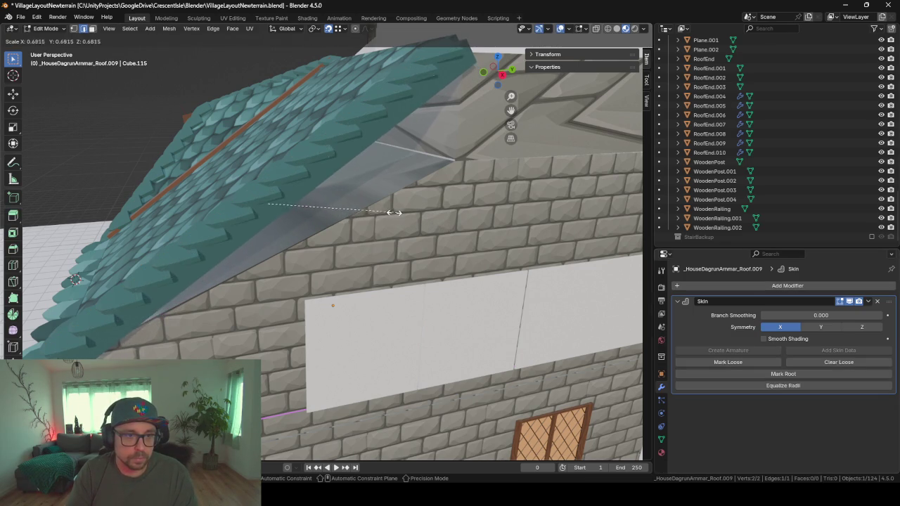
pyautogui.click(337, 204)
pyautogui.moveTo(433, 249); pyautogui.dragTo(374, 218, button='middle')
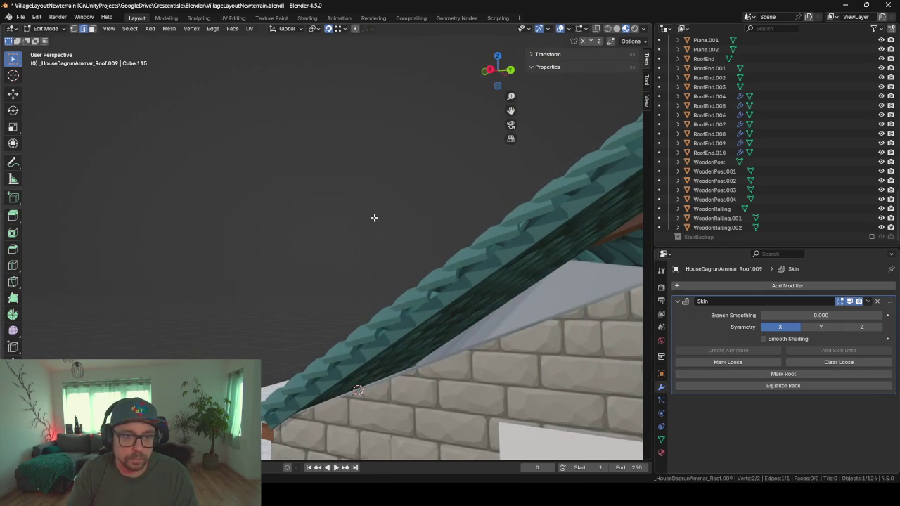
# Step: Give the new beam the woodBase material
pyautogui.click(661, 453)
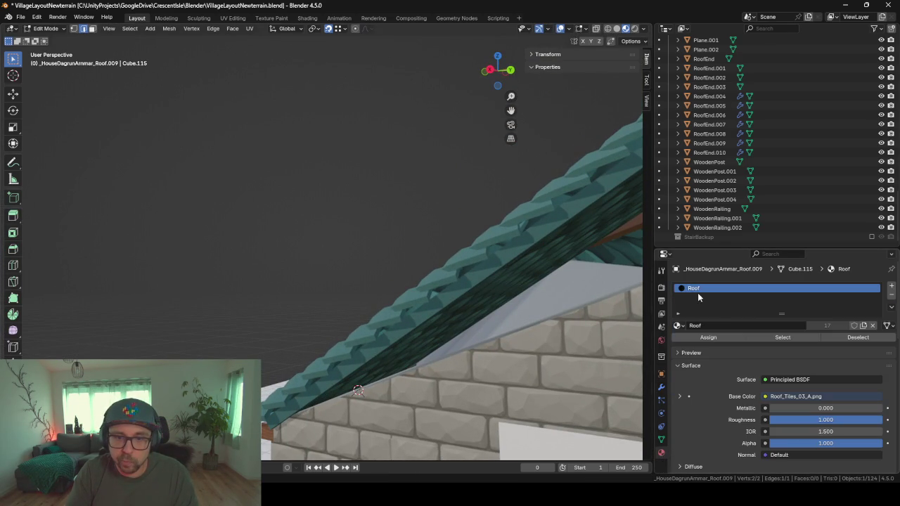
pyautogui.click(676, 326)
pyautogui.write('wood')
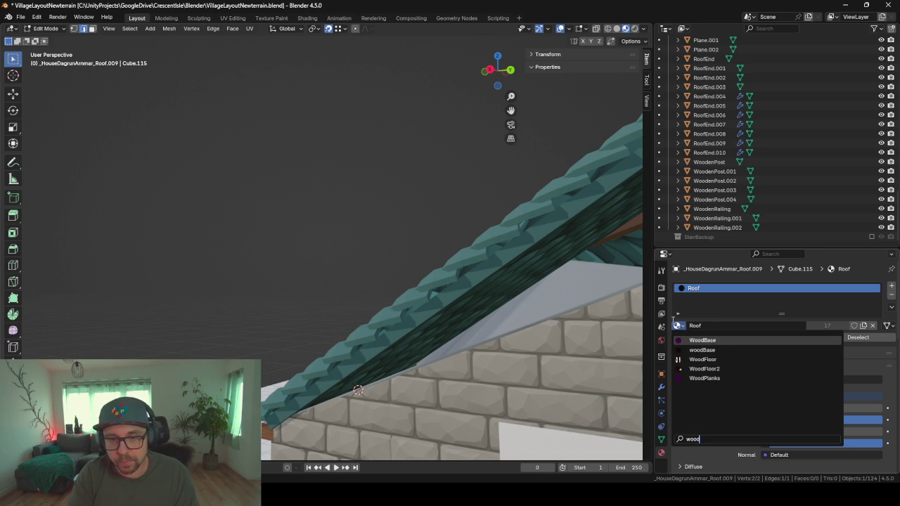
pyautogui.press('Down')
pyautogui.press('Return')
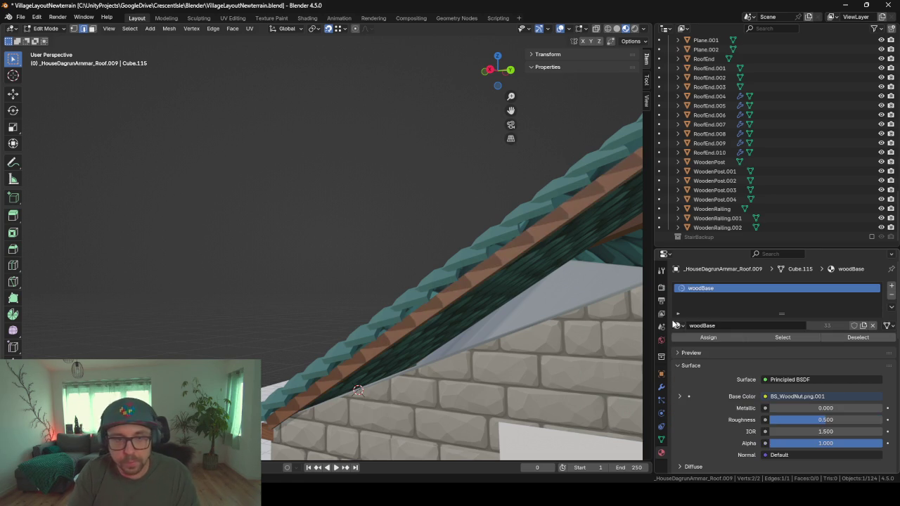
pyautogui.scroll(-3, 422, 281)
pyautogui.moveTo(422, 281)
pyautogui.mouseDown(button='middle')
pyautogui.moveTo(380, 265)
pyautogui.moveTo(235, 294)
pyautogui.moveTo(358, 311)
pyautogui.mouseUp(button='middle')
pyautogui.scroll(-3, 235, 294)
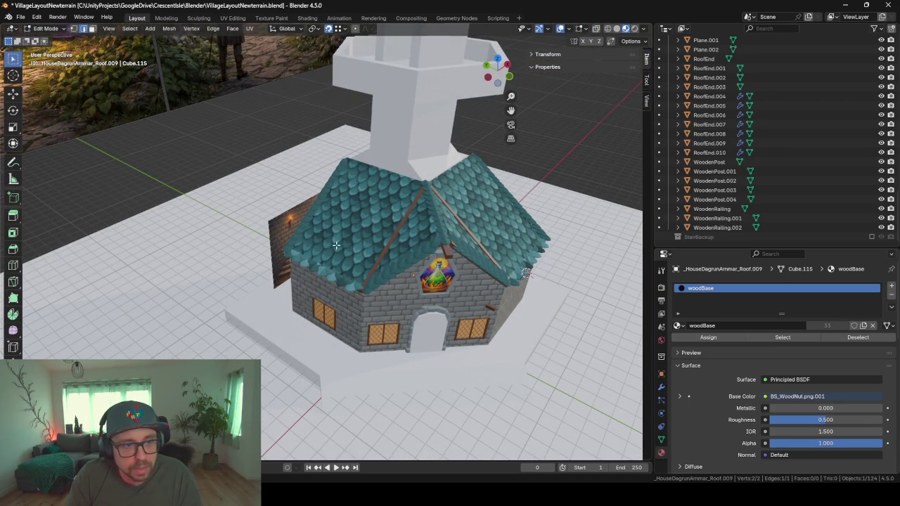
# Step: Save the blend file with Ctrl+S and leave Edit Mode
pyautogui.moveTo(376, 274)
pyautogui.mouseDown(button='middle')
pyautogui.moveTo(406, 158)
pyautogui.moveTo(308, 215)
pyautogui.moveTo(215, 215)
pyautogui.moveTo(261, 220)
pyautogui.moveTo(264, 211)
pyautogui.moveTo(285, 246)
pyautogui.moveTo(386, 251)
pyautogui.moveTo(245, 261)
pyautogui.moveTo(425, 254)
pyautogui.mouseUp(button='middle')
pyautogui.scroll(2, 383, 239)
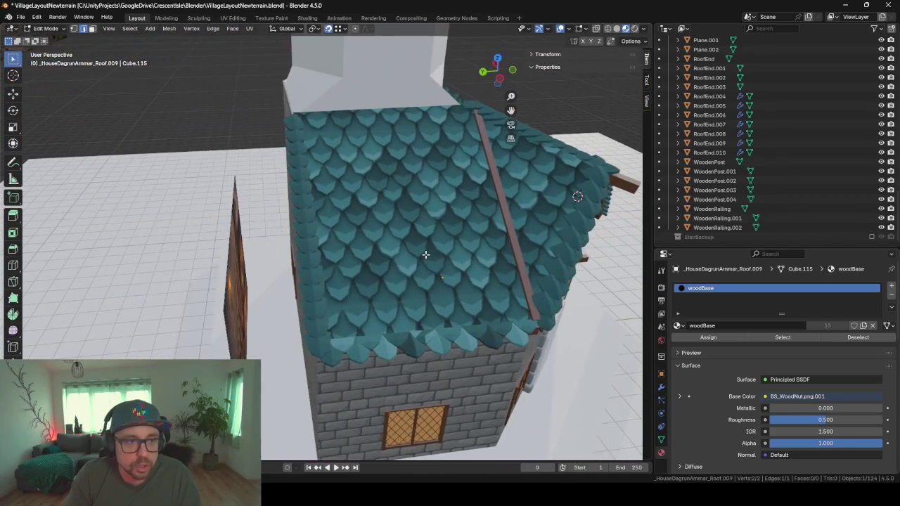
pyautogui.hotkey('ctrl', 's')
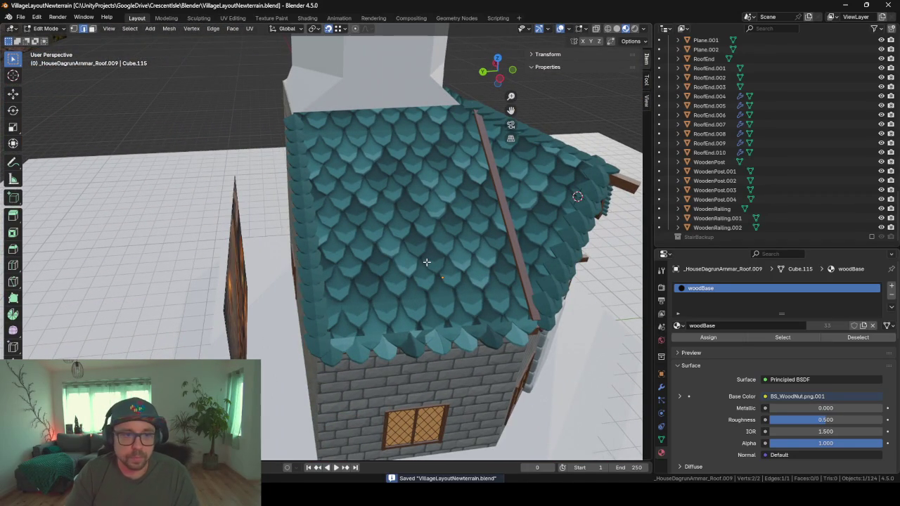
pyautogui.press('Tab')
# Step: Collapse the house collection in the Outliner and select the roof strips and ridge beam
pyautogui.click(295, 227)
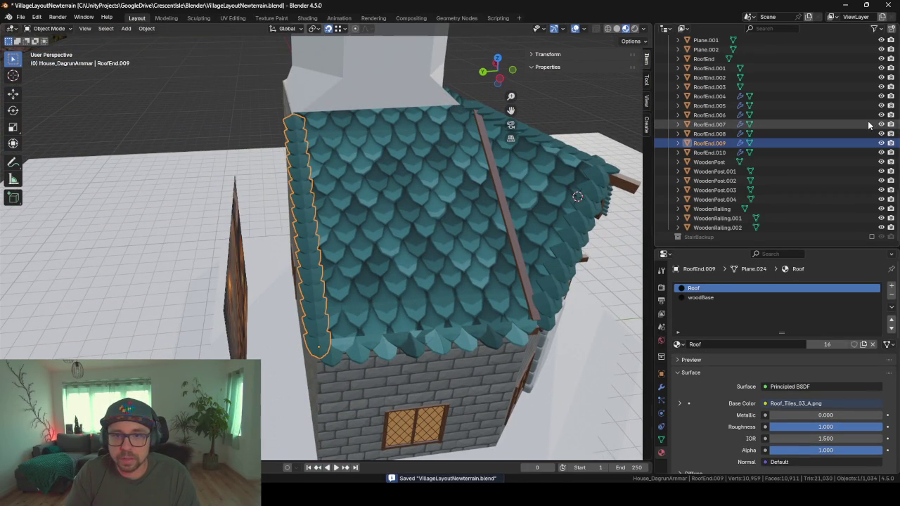
pyautogui.scroll(5, 868, 121)
pyautogui.scroll(5, 868, 121)
pyautogui.scroll(5, 868, 121)
pyautogui.scroll(5, 868, 121)
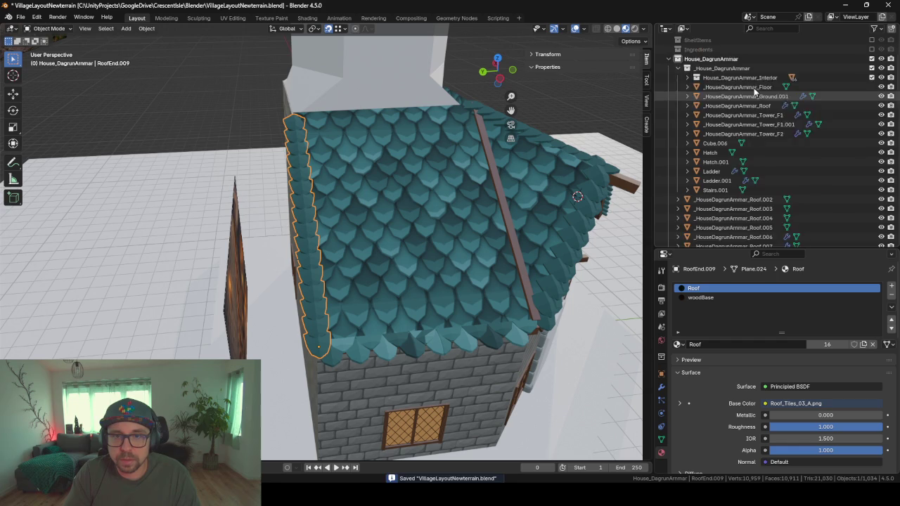
pyautogui.scroll(3, 755, 91)
pyautogui.click(670, 135)
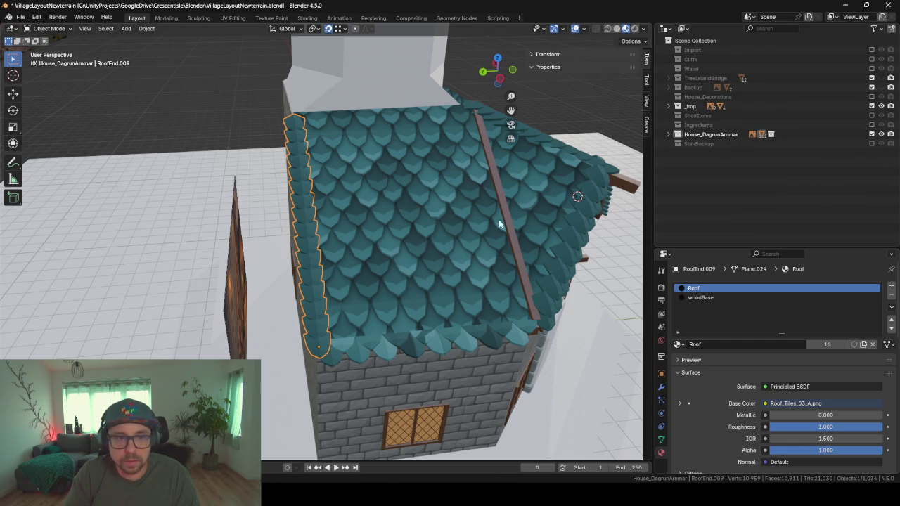
pyautogui.click(412, 344)
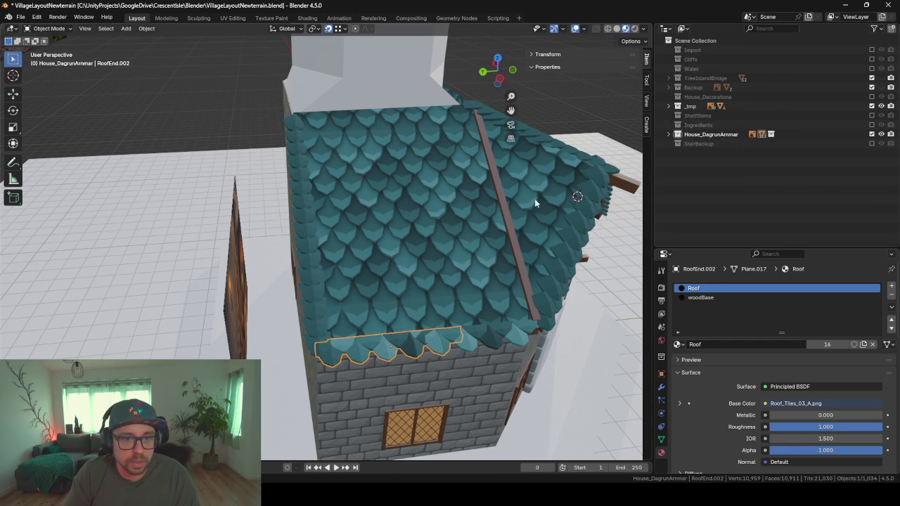
pyautogui.click(508, 214)
pyautogui.moveTo(379, 216); pyautogui.dragTo(419, 211, button='middle')
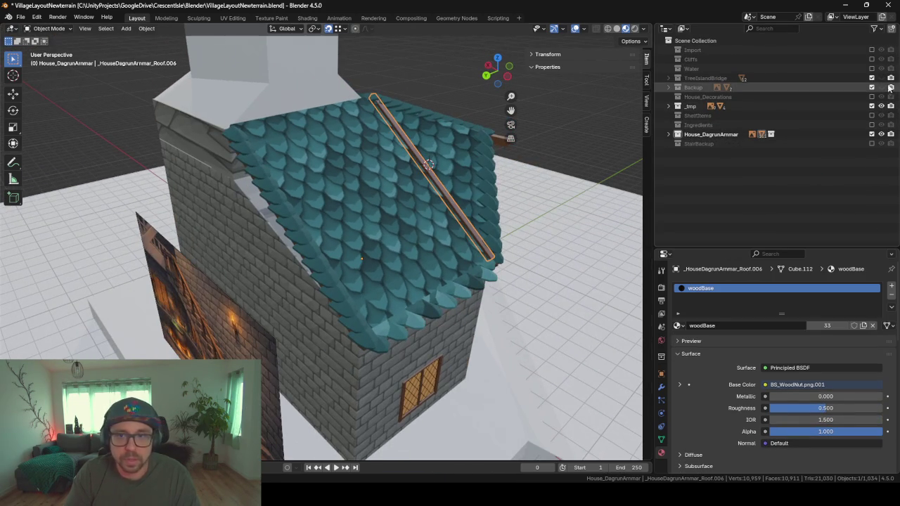
# Step: Exclude the _tmp, Backup and TreeIslandBridge collections and orbit around the house
pyautogui.click(872, 106)
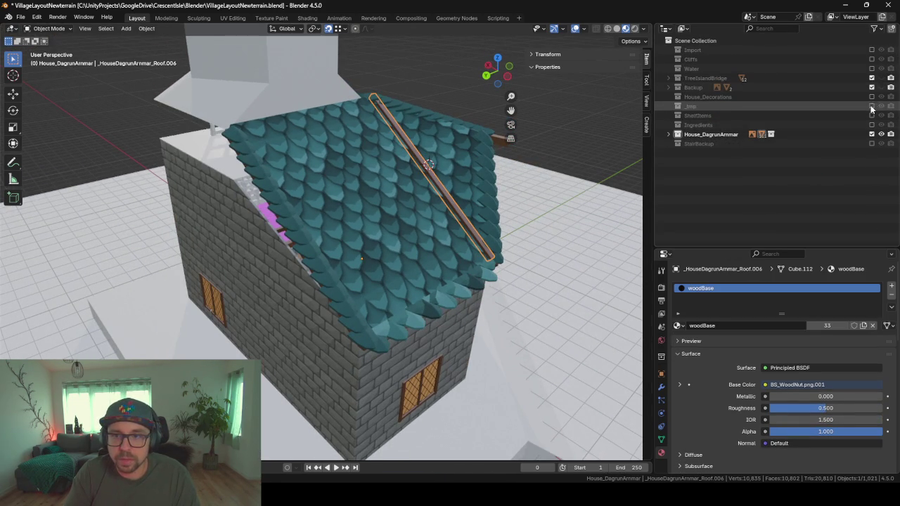
pyautogui.click(872, 87)
pyautogui.click(872, 78)
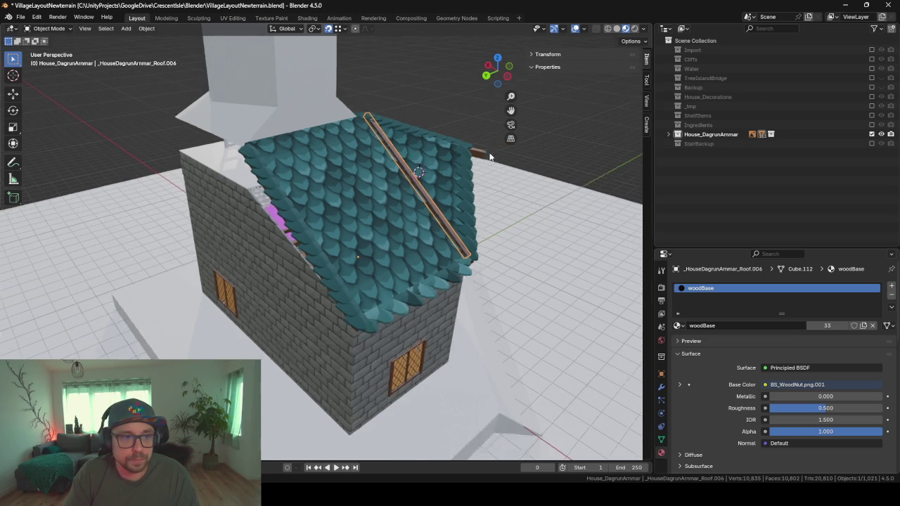
pyautogui.scroll(-3, 508, 164)
pyautogui.moveTo(508, 164); pyautogui.dragTo(531, 156, button='middle')
pyautogui.scroll(5, 369, 166)
pyautogui.scroll(-3, 422, 204)
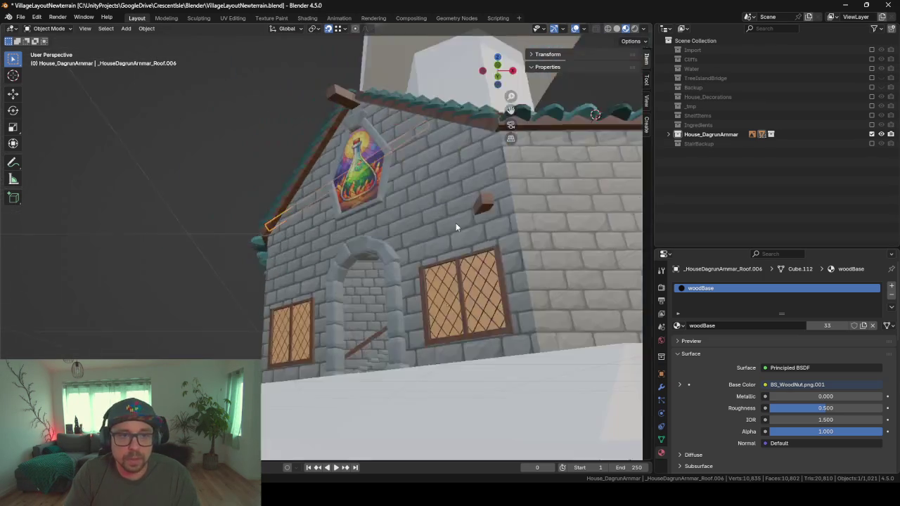
pyautogui.moveTo(458, 227); pyautogui.dragTo(464, 214, button='middle')
pyautogui.scroll(-3, 465, 213)
pyautogui.scroll(2, 431, 252)
pyautogui.moveTo(432, 252)
pyautogui.mouseDown(button='middle')
pyautogui.moveTo(351, 246)
pyautogui.moveTo(414, 249)
pyautogui.moveTo(378, 275)
pyautogui.moveTo(427, 274)
pyautogui.moveTo(408, 304)
pyautogui.mouseUp(button='middle')
# Step: Export the house as _HouseDagrunAmmarConcept.fbx via F3 search, then switch to Unity
pyautogui.press('F3')
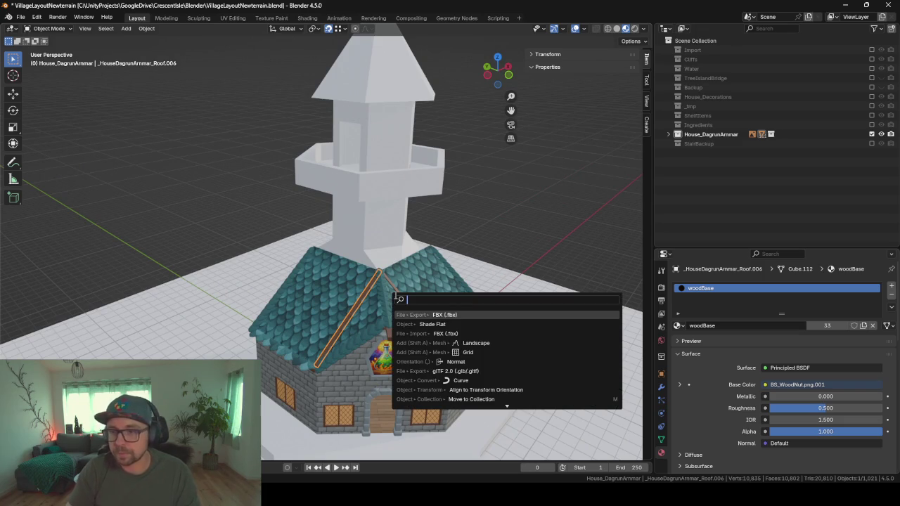
pyautogui.press('Return')
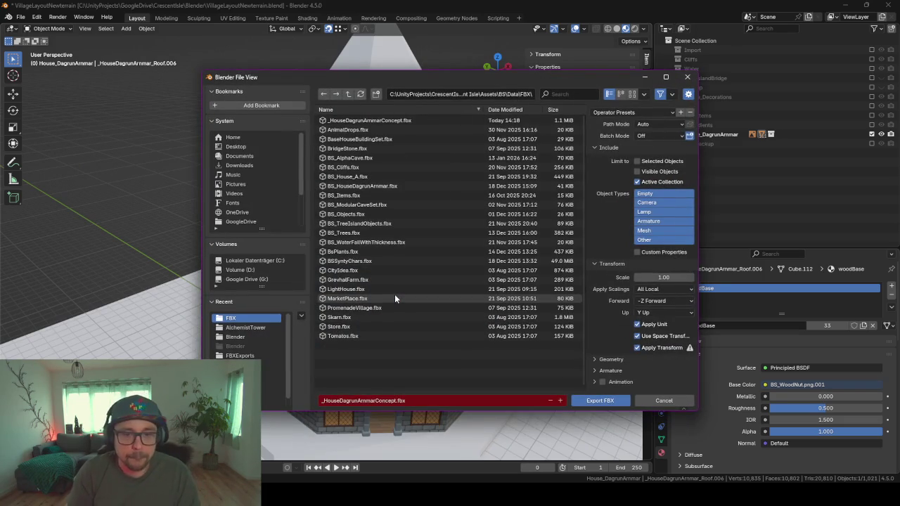
pyautogui.press('Return')
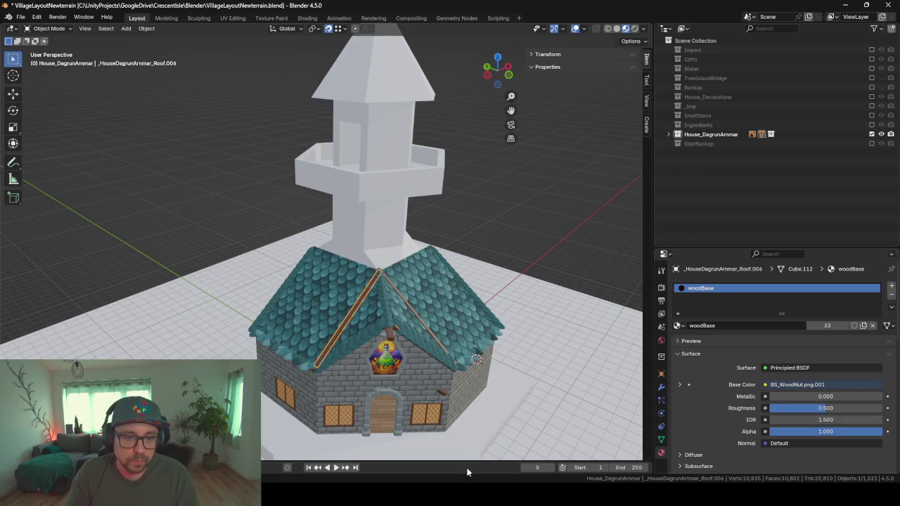
pyautogui.click(491, 442)
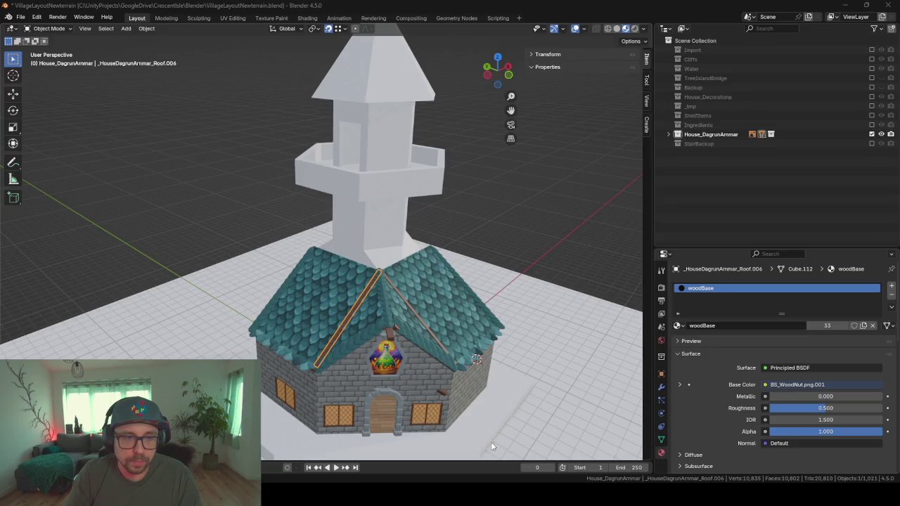
# Step: Select the roof piece _HouseDagrunArmmar_Roof.002 and add a Mesh Collider to it
pyautogui.moveTo(388, 145)
pyautogui.mouseDown(button='right')
pyautogui.moveTo(386, 226)
pyautogui.moveTo(349, 260)
pyautogui.mouseUp(button='right')
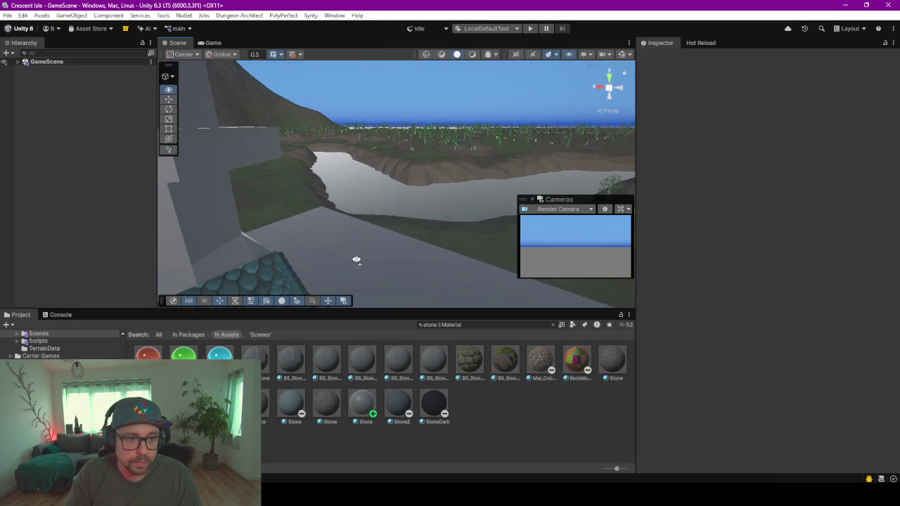
pyautogui.moveTo(346, 265)
pyautogui.mouseDown(button='right')
pyautogui.moveTo(342, 218)
pyautogui.moveTo(370, 231)
pyautogui.moveTo(328, 195)
pyautogui.moveTo(169, 211)
pyautogui.moveTo(252, 197)
pyautogui.moveTo(535, 239)
pyautogui.moveTo(475, 244)
pyautogui.moveTo(339, 135)
pyautogui.moveTo(858, 181)
pyautogui.moveTo(720, 165)
pyautogui.moveTo(386, 206)
pyautogui.moveTo(352, 176)
pyautogui.moveTo(394, 12)
pyautogui.mouseUp(button='right')
pyautogui.click(206, 105)
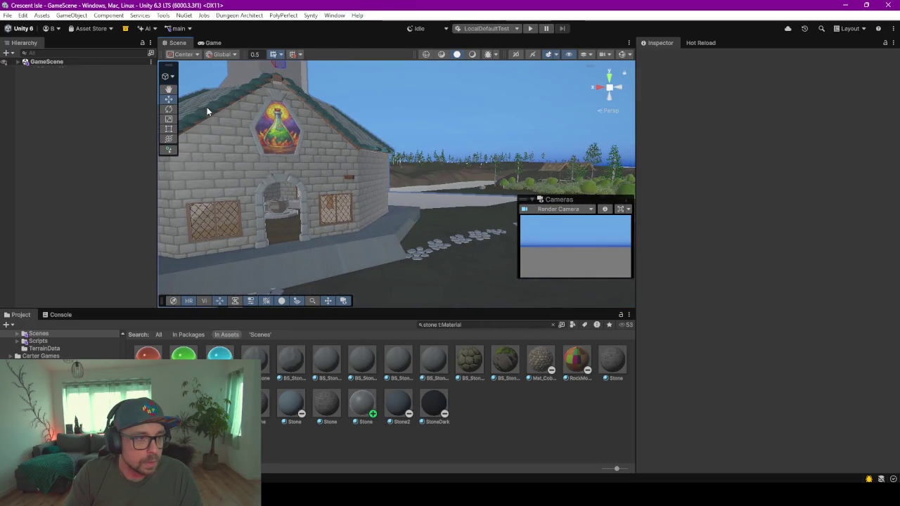
pyautogui.click(304, 104)
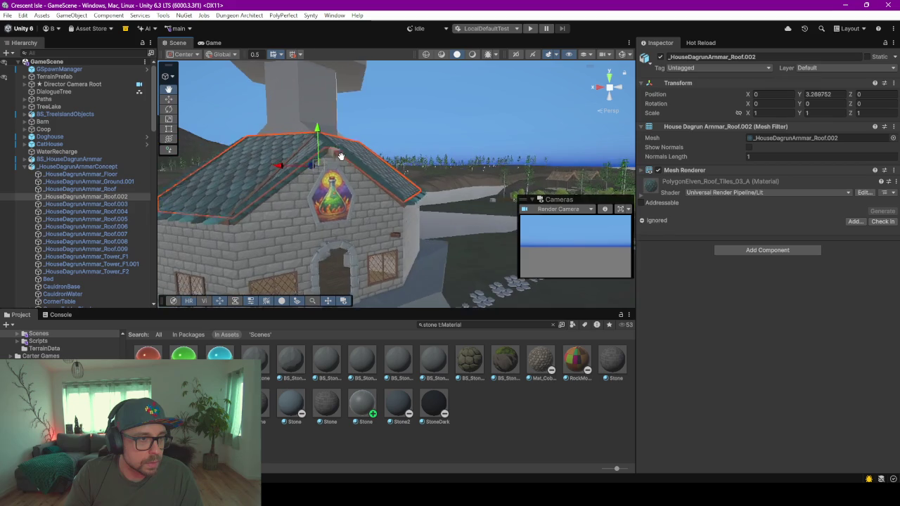
pyautogui.moveTo(298, 186)
pyautogui.mouseDown(button='right')
pyautogui.moveTo(288, 234)
pyautogui.moveTo(302, 225)
pyautogui.mouseUp(button='right')
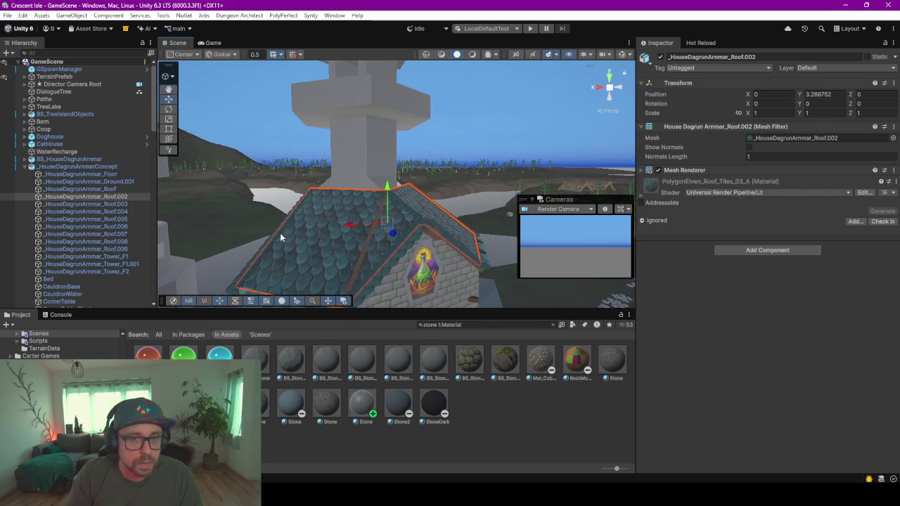
pyautogui.click(777, 250)
pyautogui.press('Return')
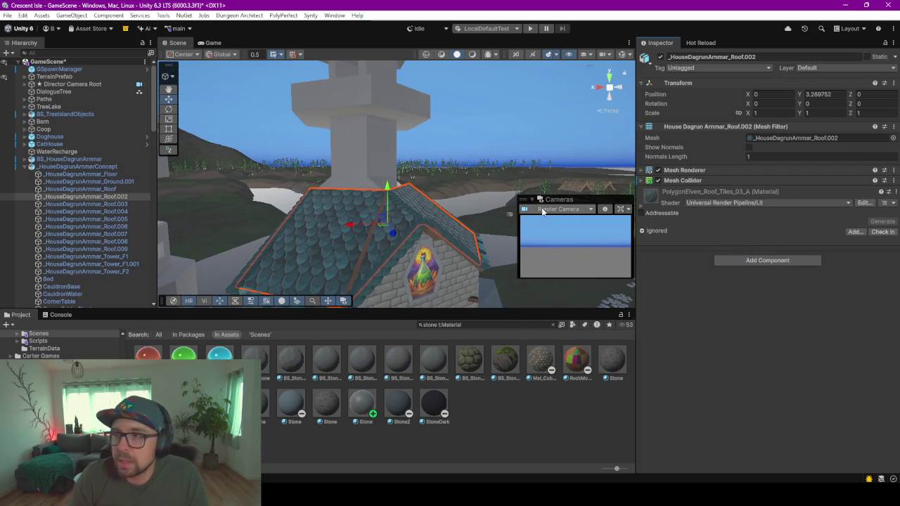
# Step: Select the RoofEnd.004 trim and orbit around the house to inspect the roof and front
pyautogui.moveTo(459, 310); pyautogui.dragTo(458, 397)
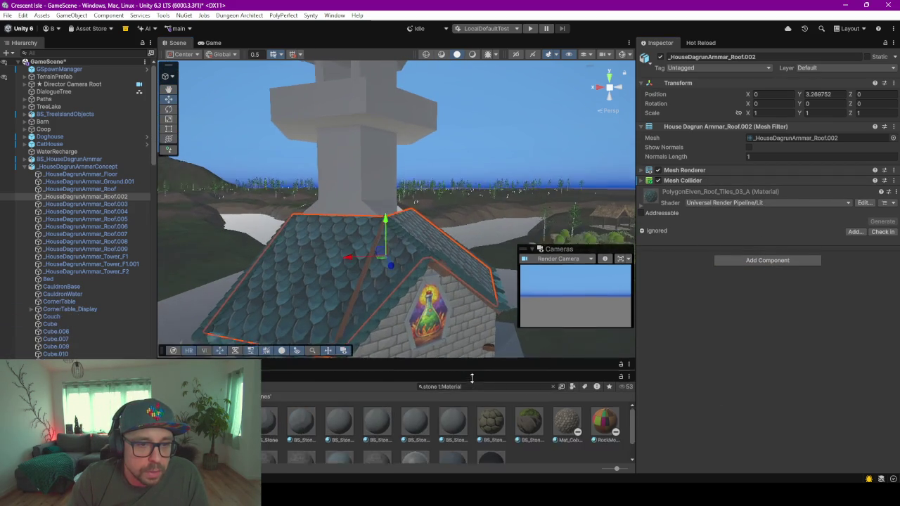
pyautogui.click(416, 310)
pyautogui.click(416, 310)
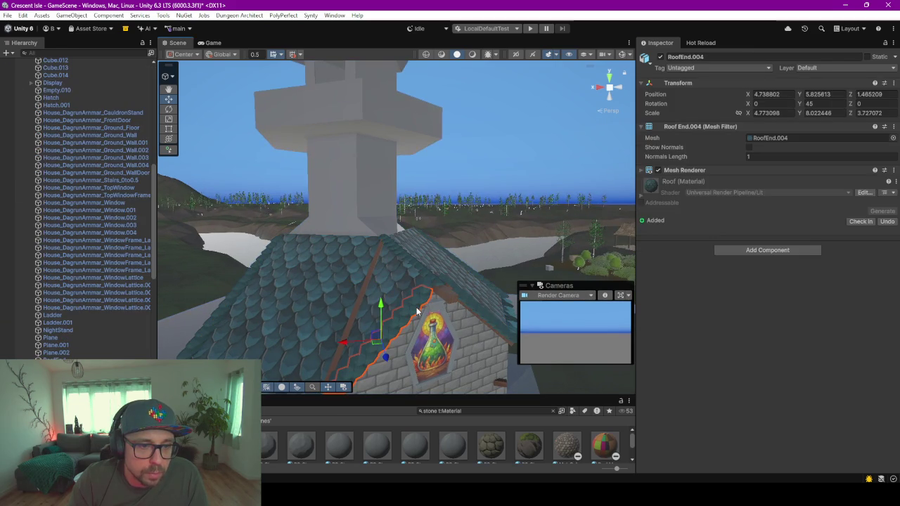
pyautogui.moveTo(443, 285); pyautogui.dragTo(411, 316, button='middle')
pyautogui.moveTo(411, 316)
pyautogui.keyDown('alt'); pyautogui.mouseDown()
pyautogui.moveTo(426, 179)
pyautogui.moveTo(513, 179)
pyautogui.moveTo(343, 207)
pyautogui.moveTo(519, 169)
pyautogui.mouseUp(); pyautogui.keyUp('alt')
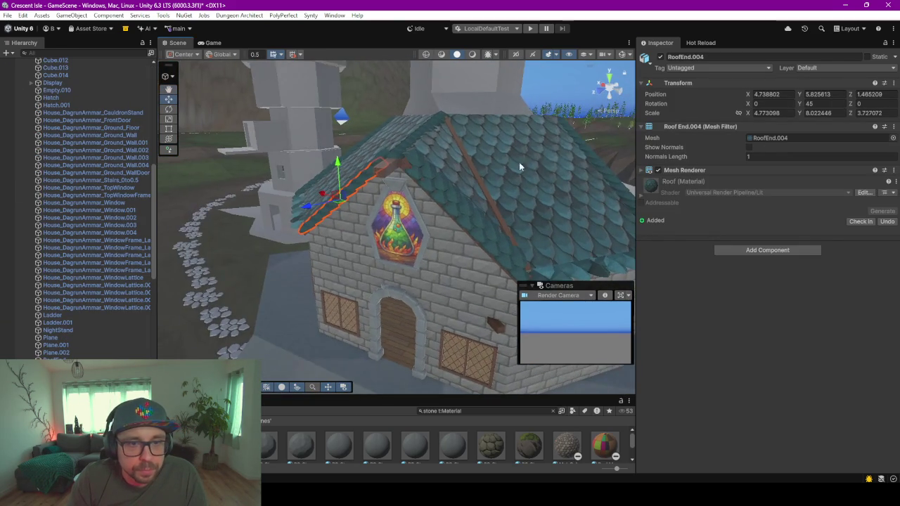
pyautogui.moveTo(519, 169); pyautogui.dragTo(247, 177, button='middle')
pyautogui.press('f')
pyautogui.keyDown('alt'); pyautogui.moveTo(488, 152); pyautogui.dragTo(320, 180); pyautogui.keyUp('alt')
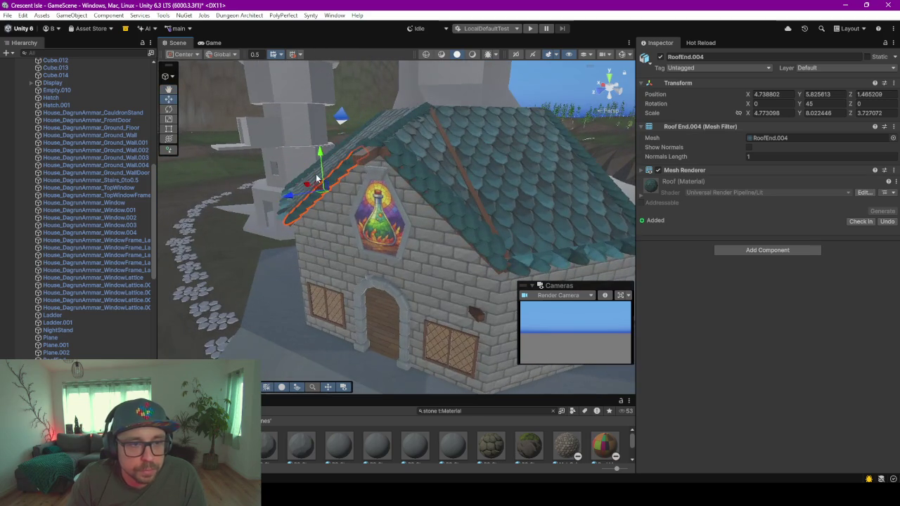
pyautogui.scroll(2, 372, 195)
pyautogui.moveTo(372, 195)
pyautogui.keyDown('alt'); pyautogui.mouseDown()
pyautogui.moveTo(327, 188)
pyautogui.moveTo(437, 193)
pyautogui.mouseUp(); pyautogui.keyUp('alt')
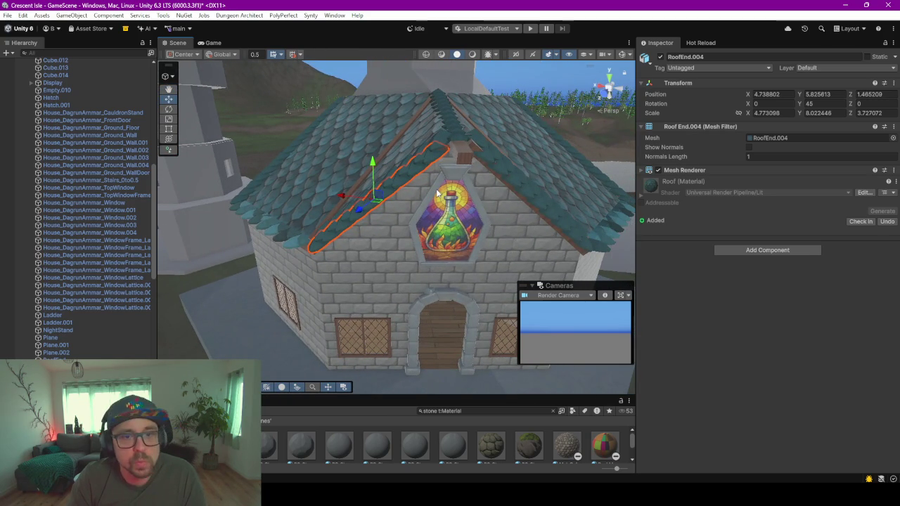
# Step: Enter play mode, saving the modified scenes, and load the existing single-player save slot
pyautogui.click(530, 28)
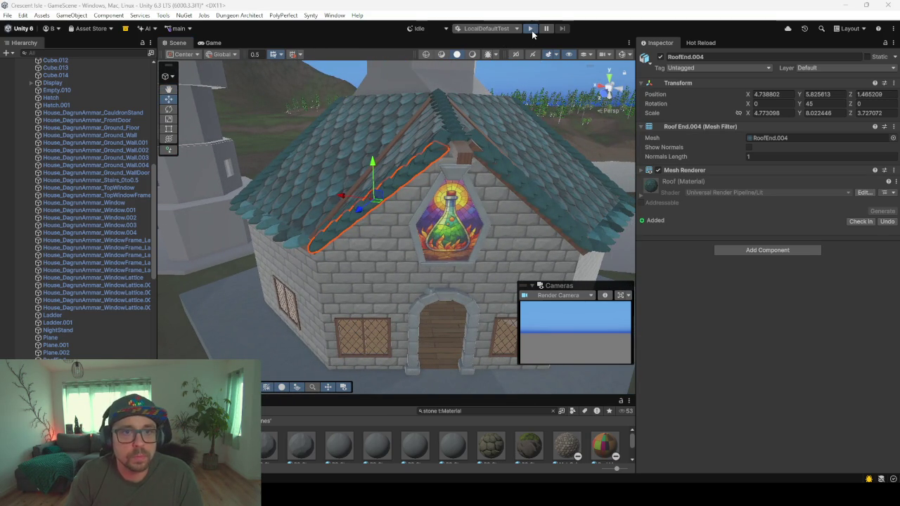
pyautogui.press('Return')
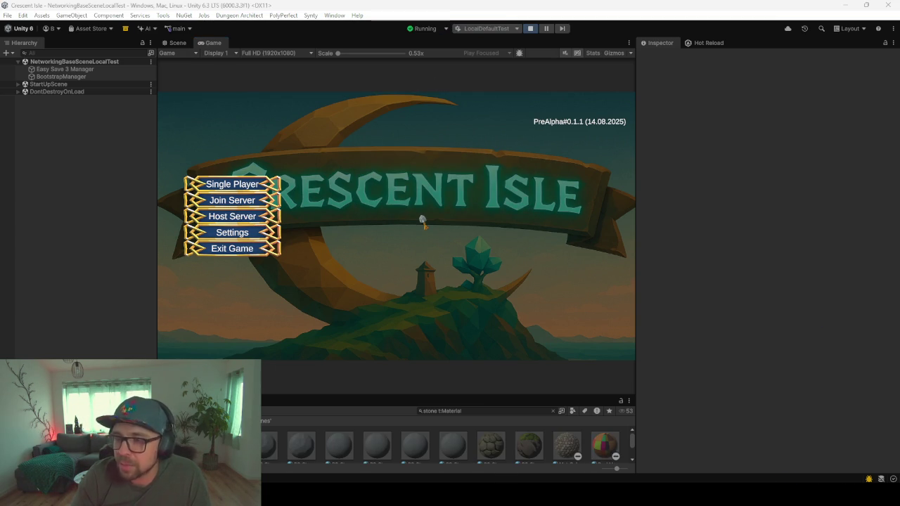
pyautogui.click(232, 187)
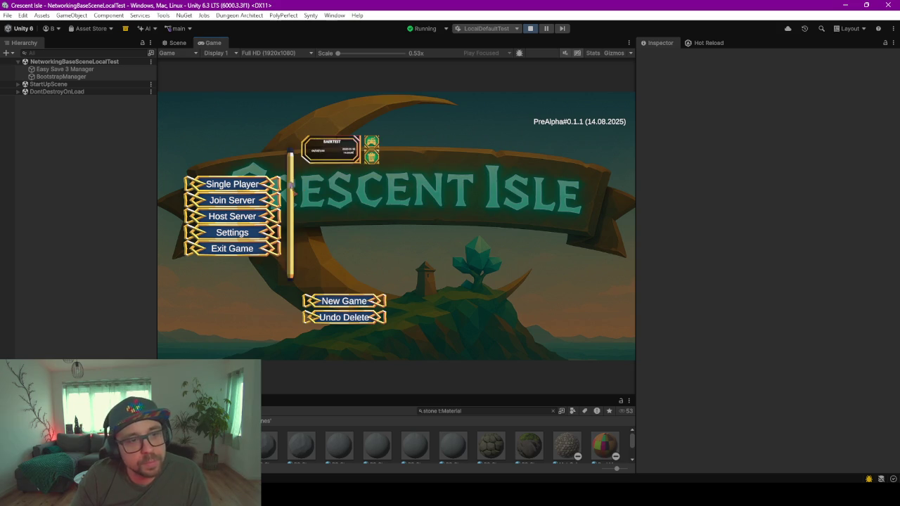
pyautogui.click(371, 143)
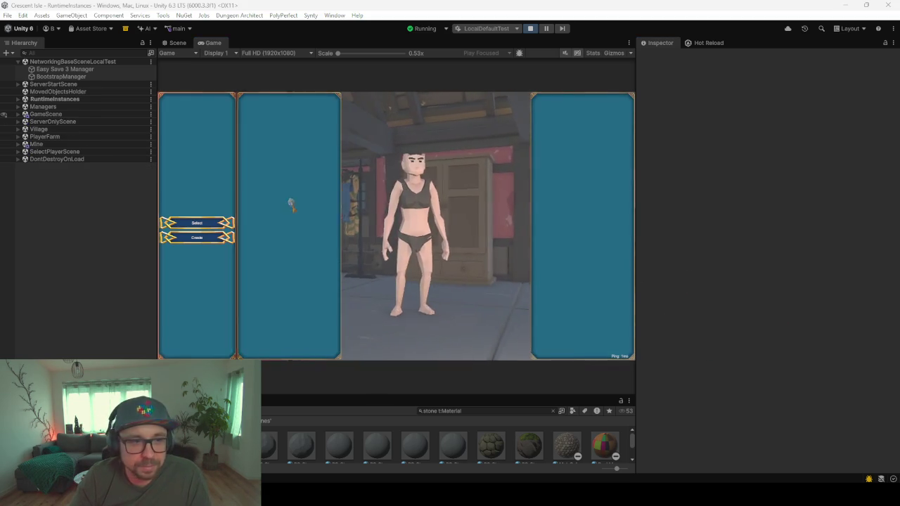
# Step: Select the dressed, bearded player character and start the game
pyautogui.click(415, 273)
pyautogui.click(294, 231)
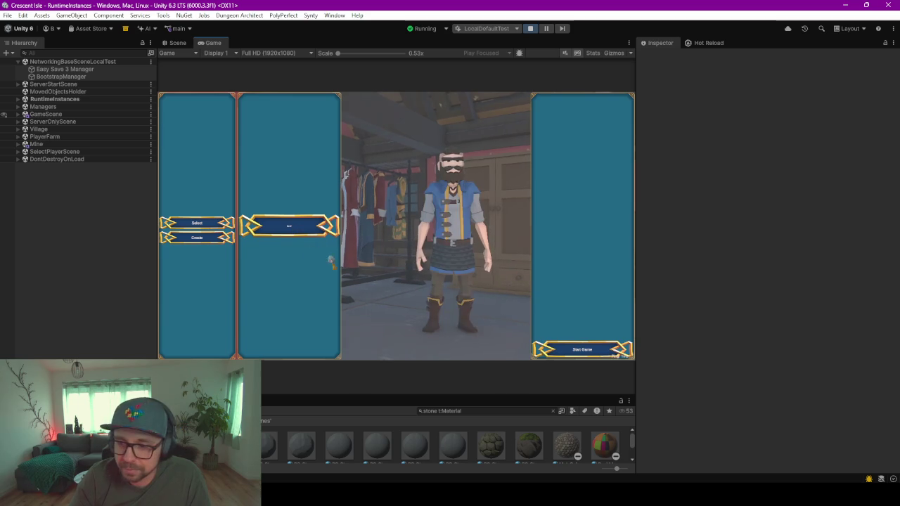
pyautogui.click(591, 352)
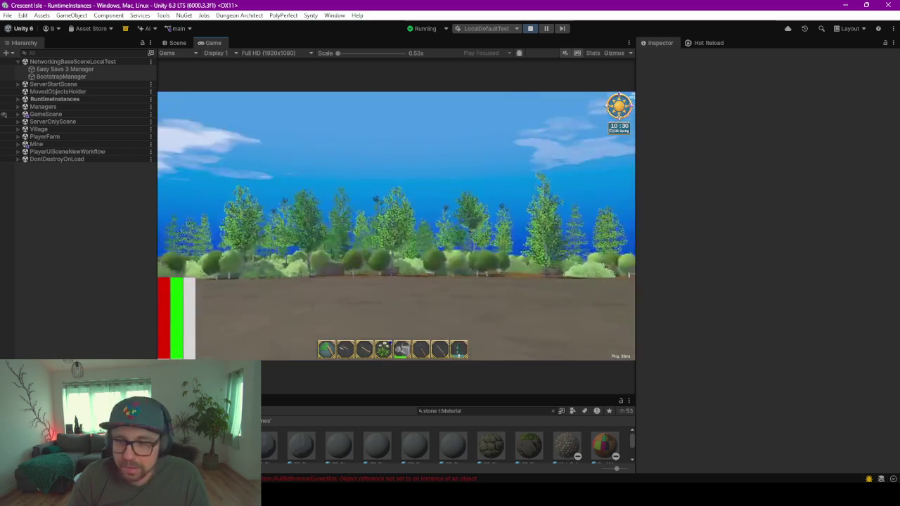
# Step: Run the character toward the stone house, up to its front door
pyautogui.press('w')
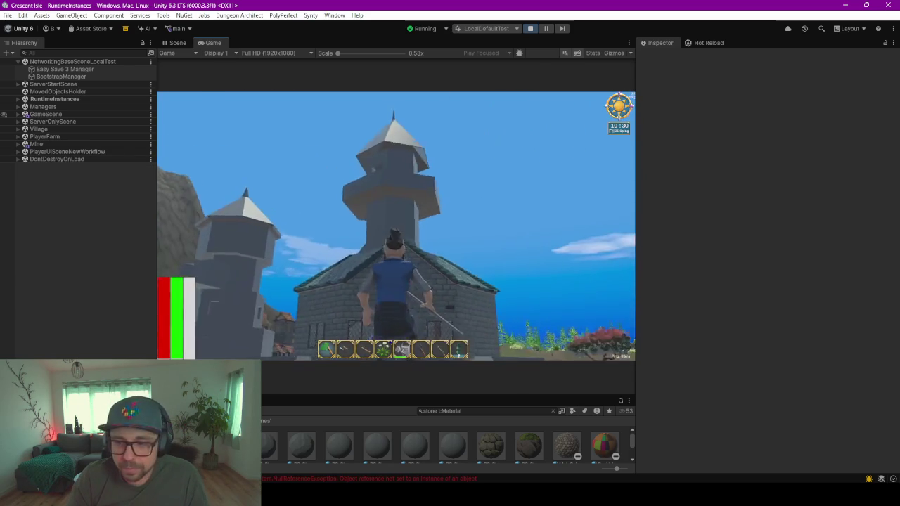
pyautogui.press('w')
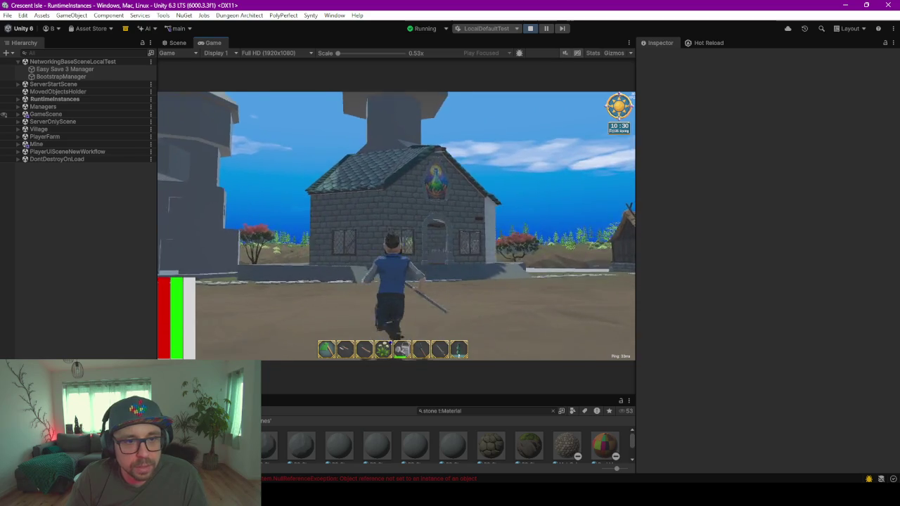
pyautogui.press('w')
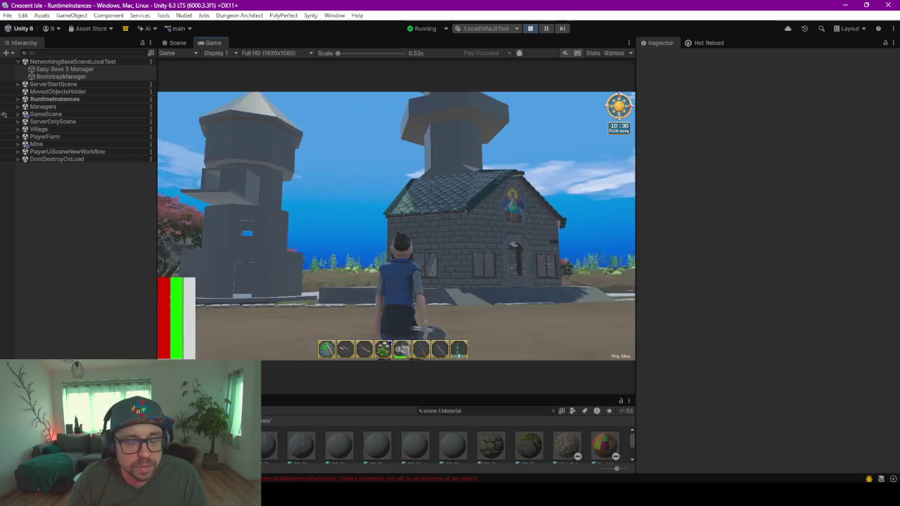
pyautogui.press('w')
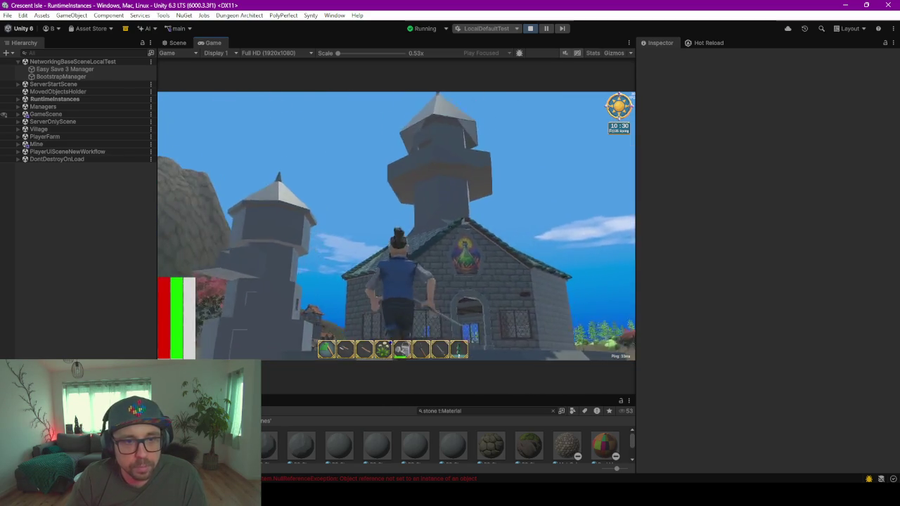
pyautogui.press('w')
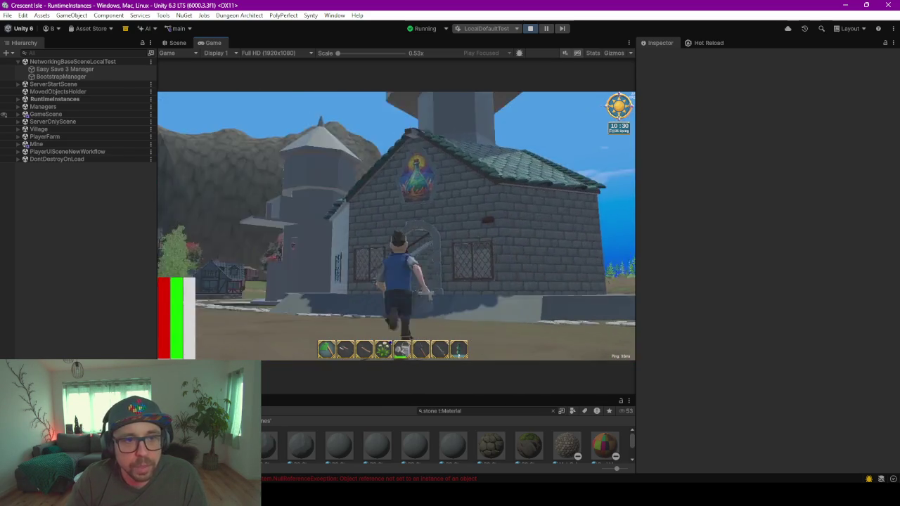
# Step: Run along the house's side and across the plaza, turning the camera around the house
pyautogui.press('w')
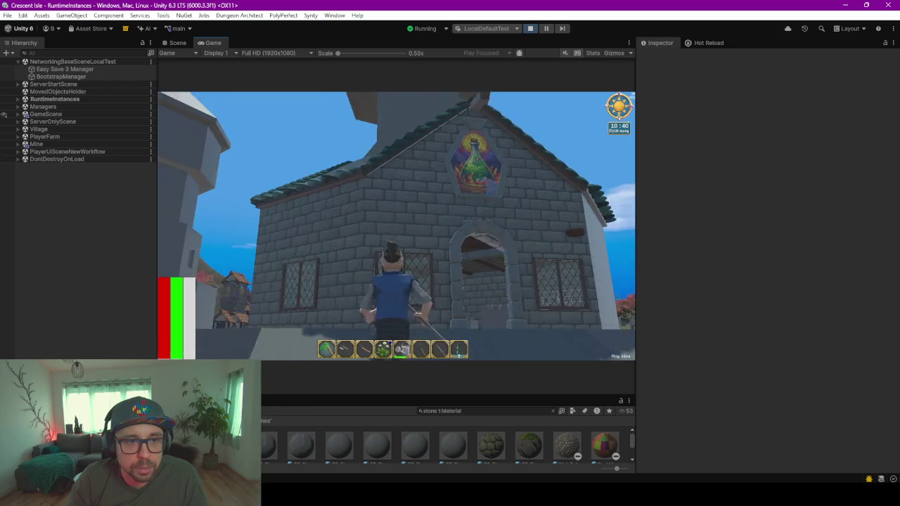
pyautogui.press('w')
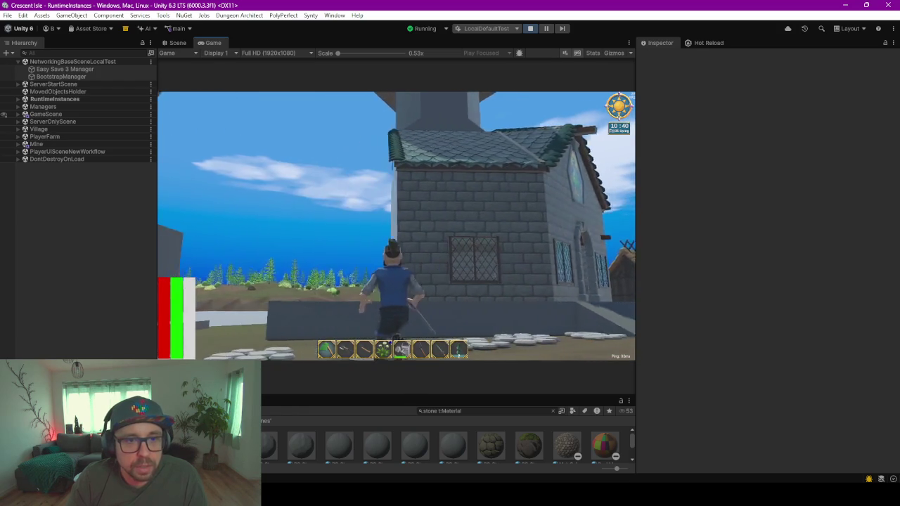
pyautogui.press('w')
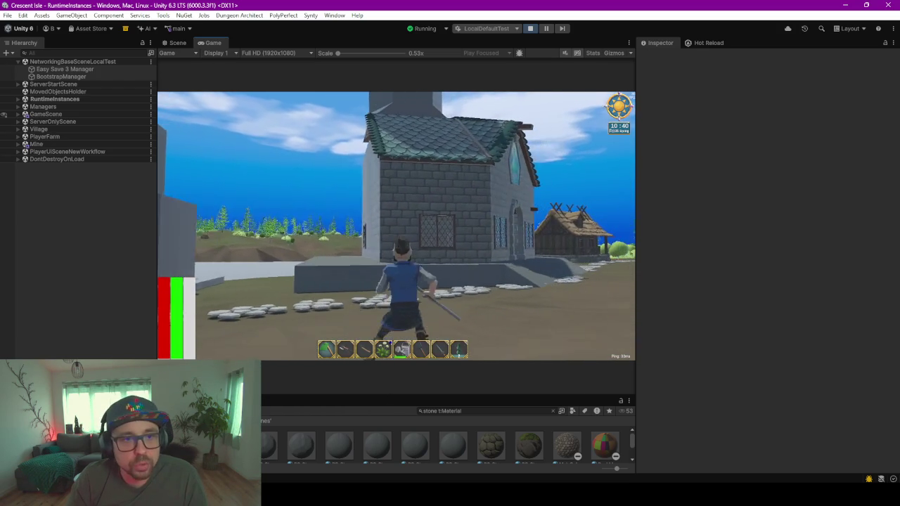
pyautogui.hotkey('alt', 'Tab')
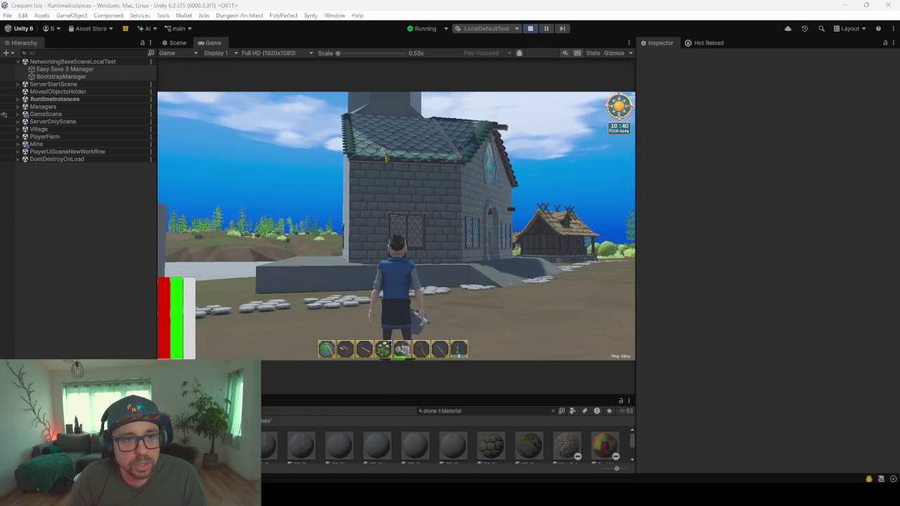
pyautogui.click(385, 158)
pyautogui.hotkey('alt', 'Tab')
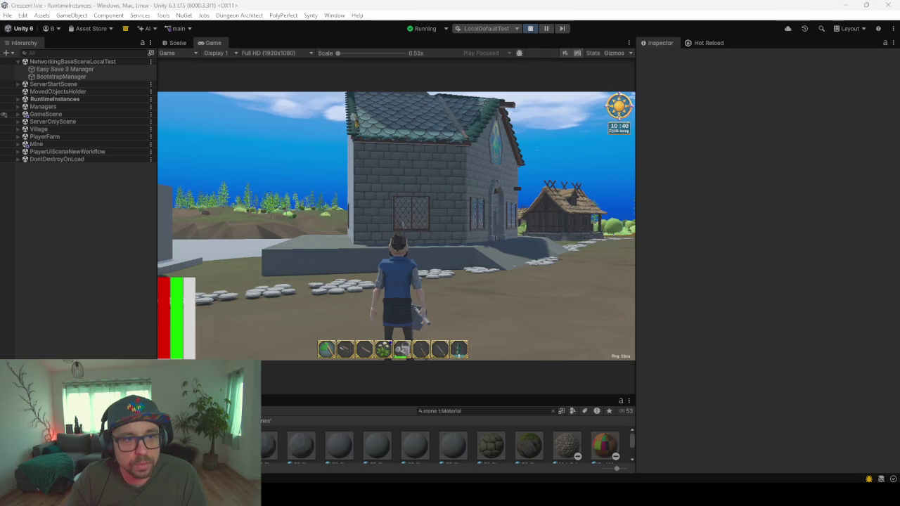
pyautogui.hotkey('alt', 'Tab')
pyautogui.press('w')
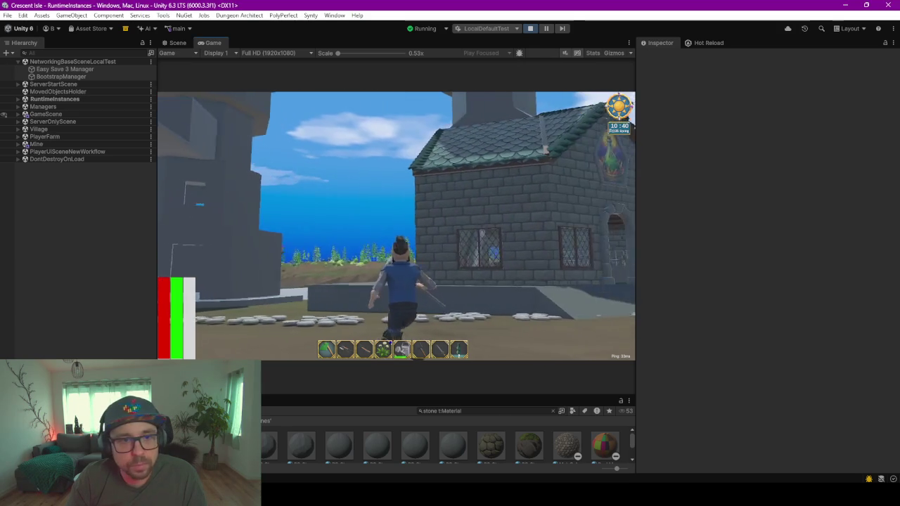
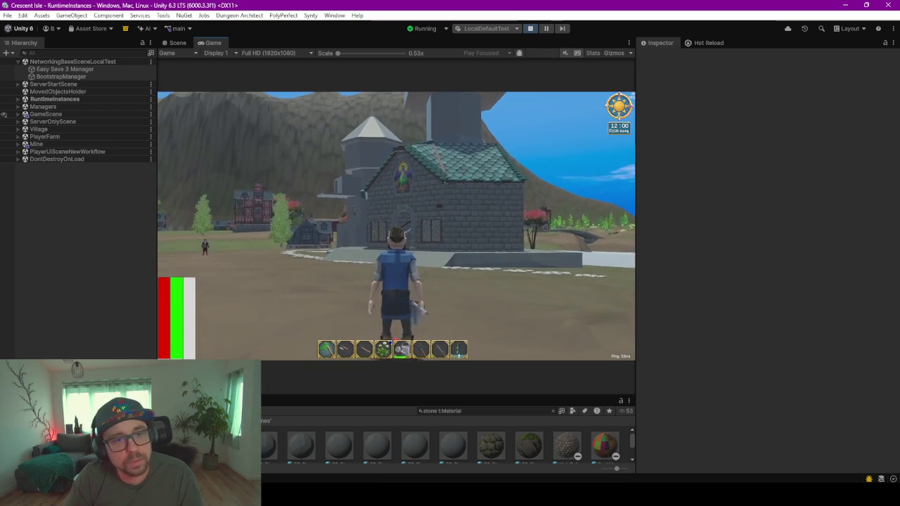
# Step: Run the character into the stone house with W and bring up the in-game menu
pyautogui.press('w')
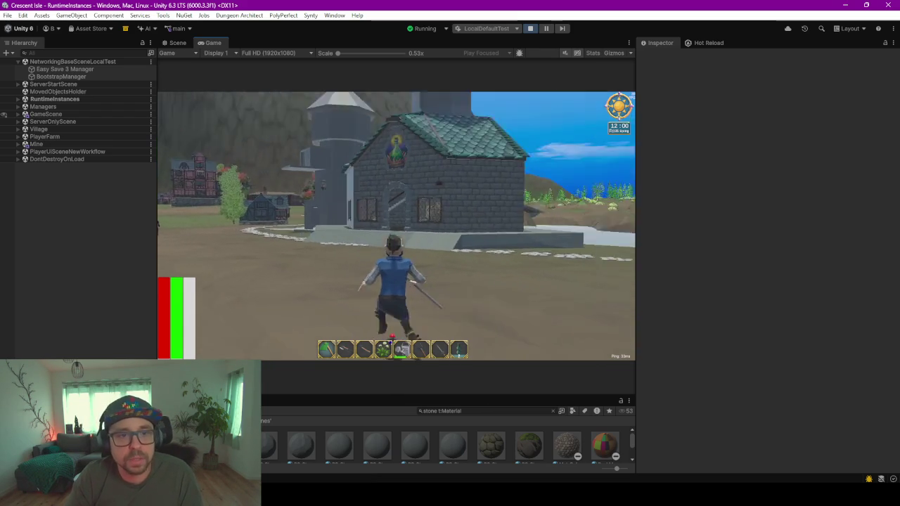
pyautogui.press('w')
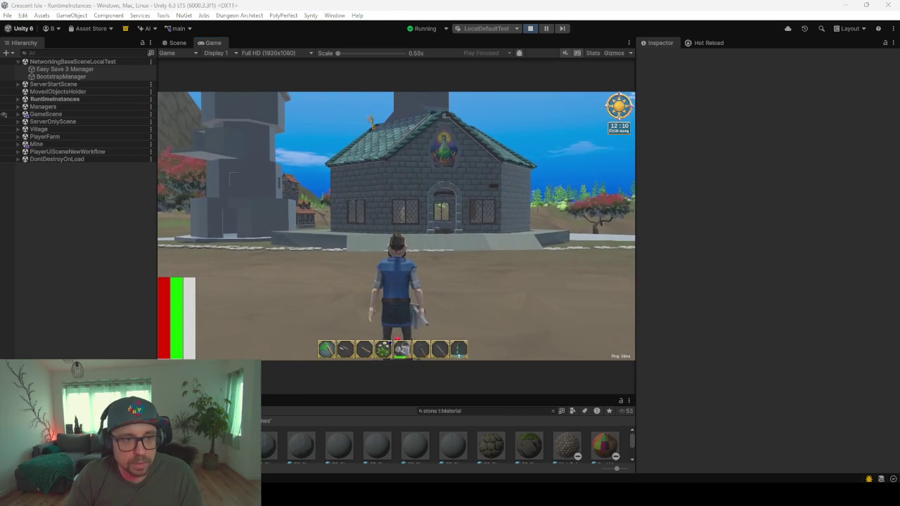
pyautogui.press('w')
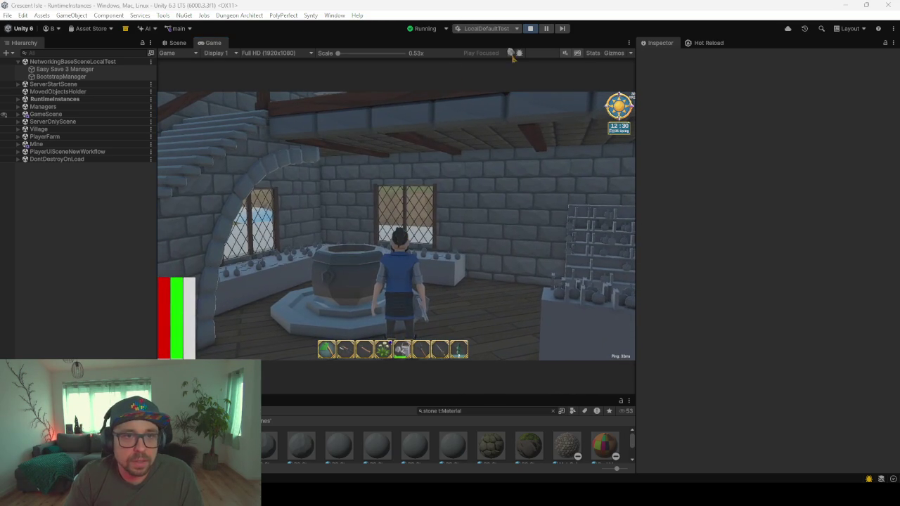
pyautogui.press('Escape')
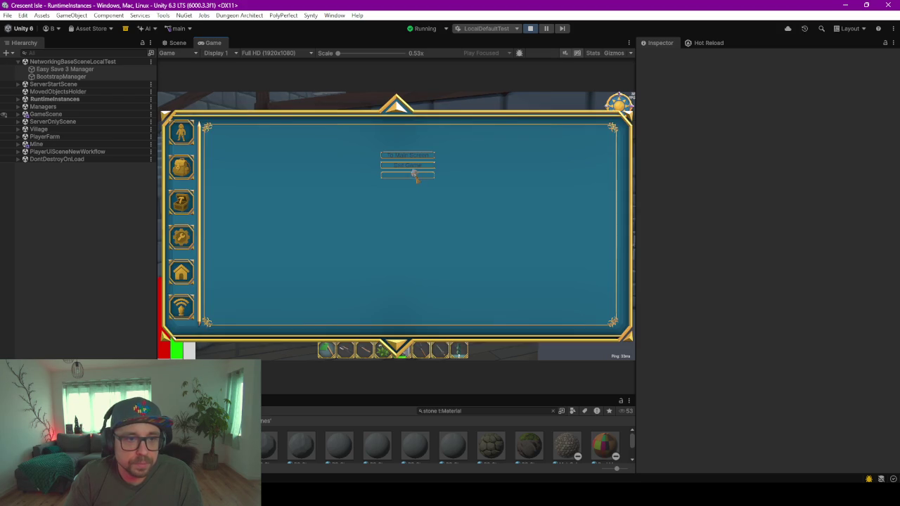
# Step: Back in Blender, hide the front roof piece Roof.006 and select the pink floor plane Plane.001
pyautogui.hotkey('alt', 'Tab')
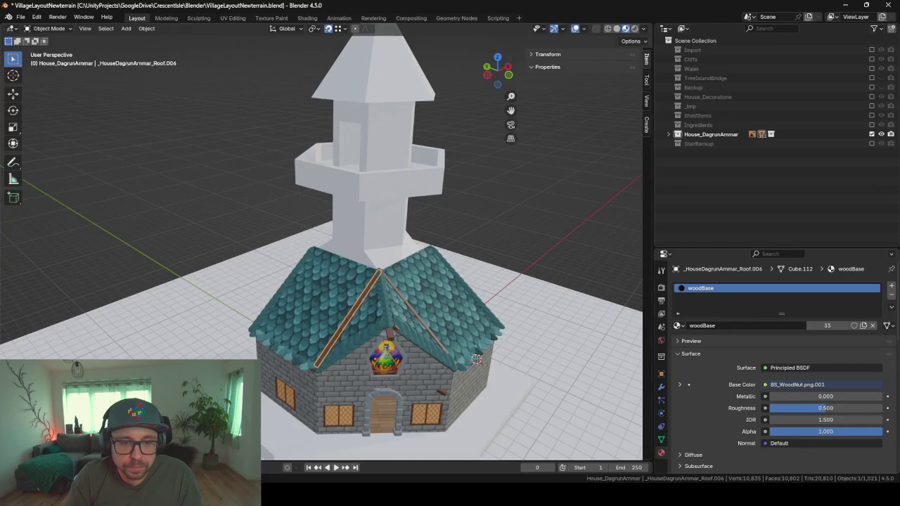
pyautogui.moveTo(239, 322); pyautogui.dragTo(330, 316, button='middle')
pyautogui.press('h')
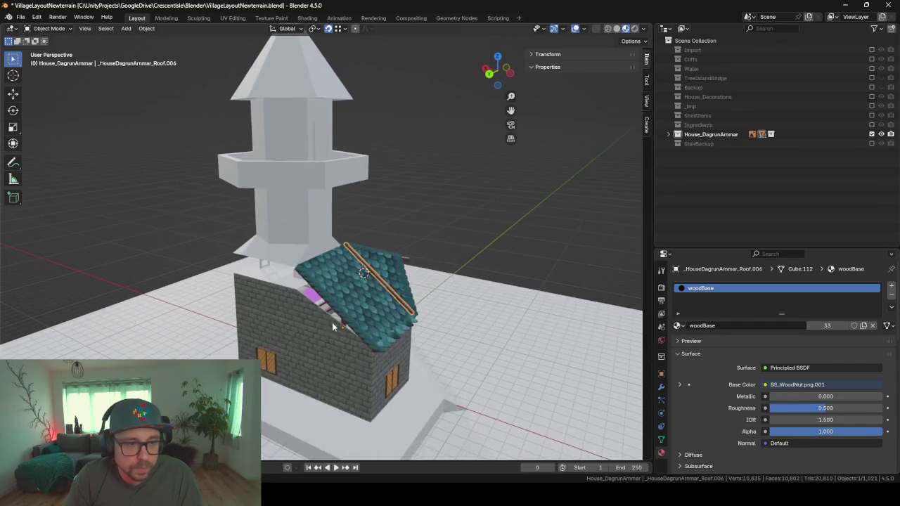
pyautogui.click(309, 341)
pyautogui.press('KP_Decimal')
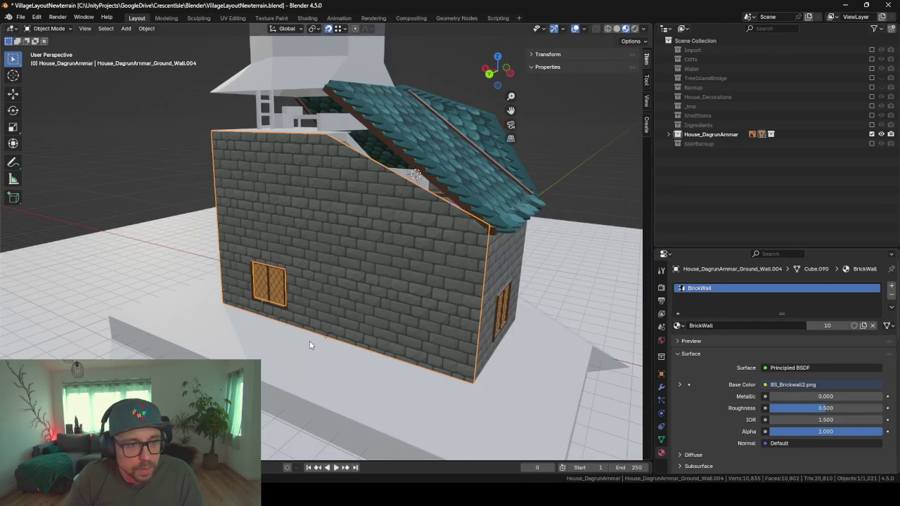
pyautogui.moveTo(279, 235)
pyautogui.mouseDown(button='middle')
pyautogui.moveTo(395, 225)
pyautogui.moveTo(289, 249)
pyautogui.moveTo(451, 277)
pyautogui.mouseUp(button='middle')
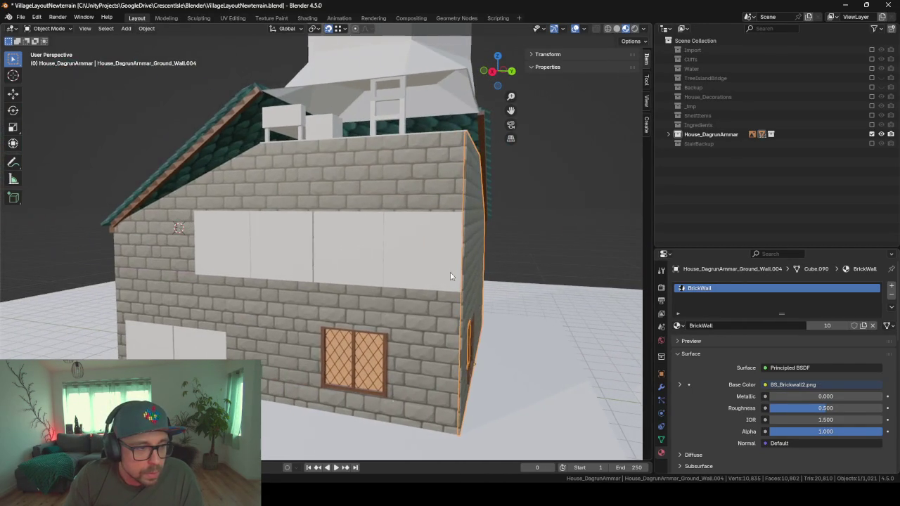
pyautogui.click(276, 303)
pyautogui.press('KP_Decimal')
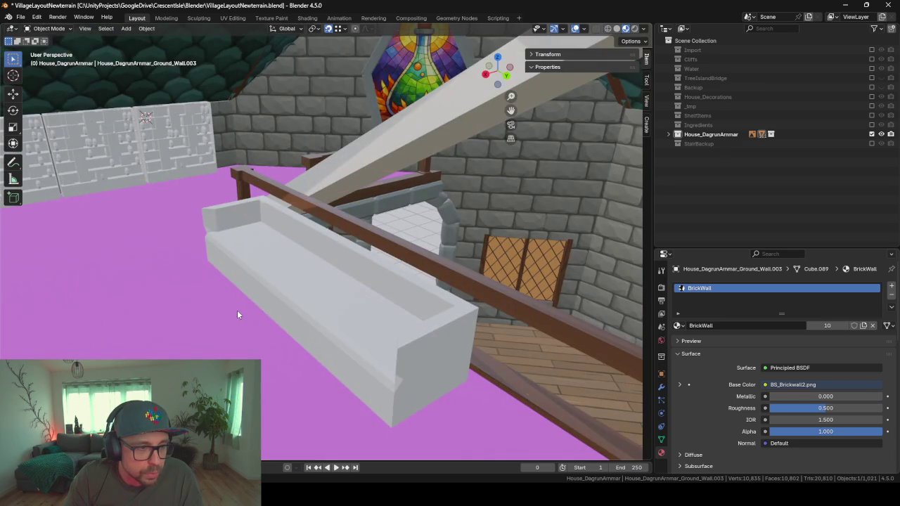
pyautogui.click(237, 313)
pyautogui.moveTo(213, 336)
pyautogui.mouseDown(button='middle')
pyautogui.moveTo(170, 339)
pyautogui.moveTo(349, 295)
pyautogui.moveTo(292, 301)
pyautogui.mouseUp(button='middle')
# Step: In Edit Mode, select and frame the vertices of one floor edge, and check the snapping settings
pyautogui.press('Tab')
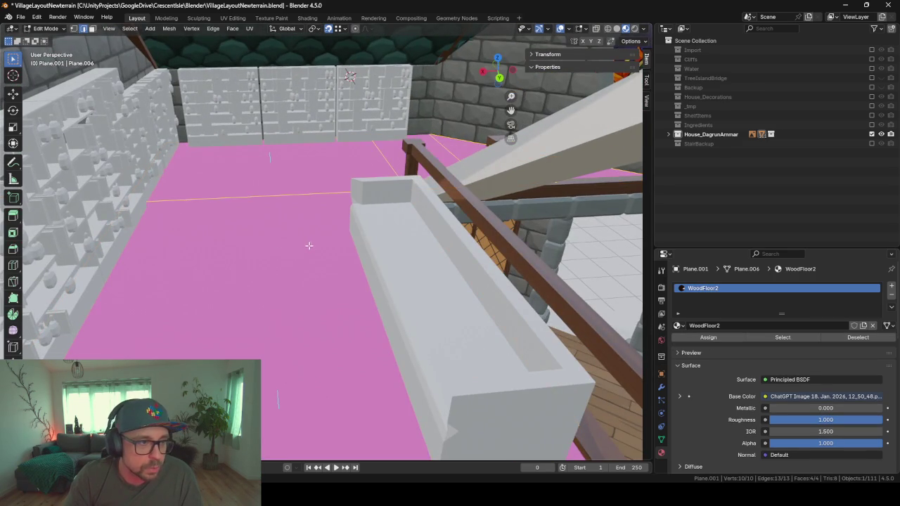
pyautogui.moveTo(309, 246); pyautogui.dragTo(153, 83, button='middle')
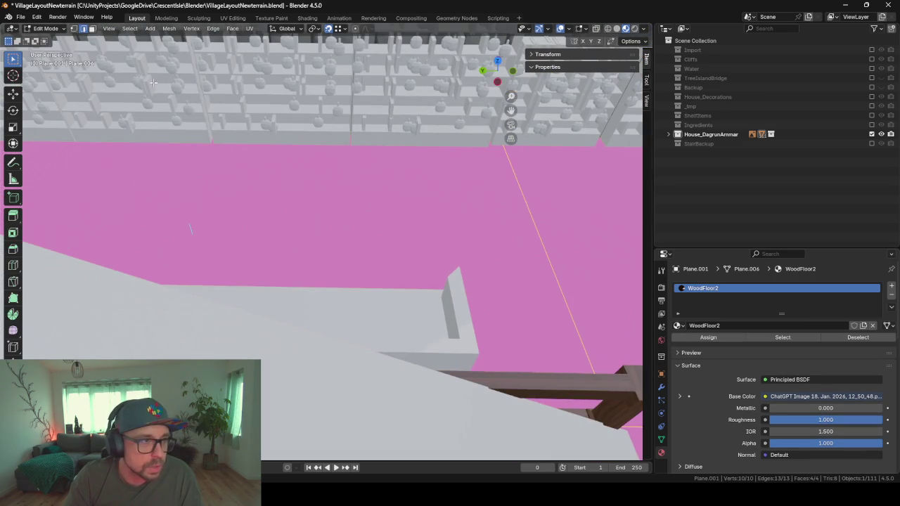
pyautogui.click(291, 134)
pyautogui.press('KP_Decimal')
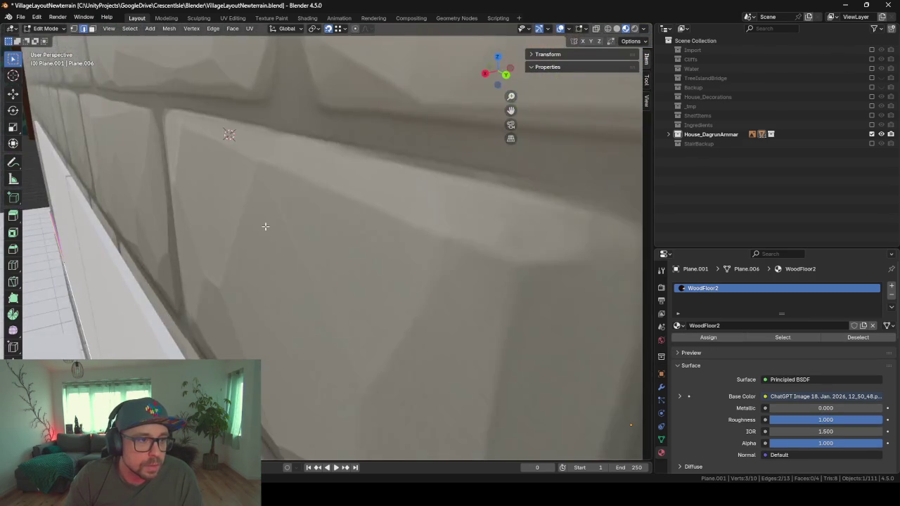
pyautogui.scroll(-3, 265, 226)
pyautogui.scroll(-2, 218, 279)
pyautogui.scroll(-1, 211, 291)
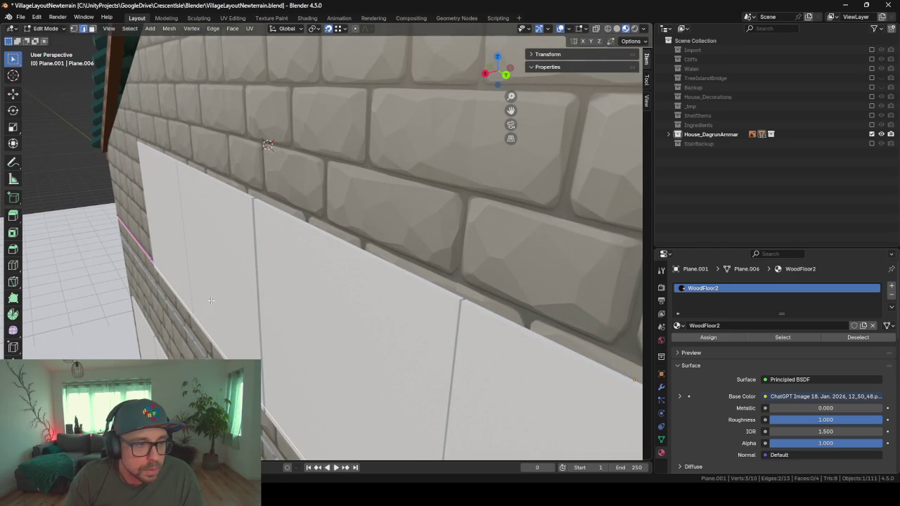
pyautogui.scroll(-2, 211, 300)
pyautogui.scroll(-1, 232, 309)
pyautogui.scroll(-1, 267, 337)
pyautogui.moveTo(292, 353)
pyautogui.mouseDown(button='middle')
pyautogui.moveTo(288, 328)
pyautogui.moveTo(291, 341)
pyautogui.mouseUp(button='middle')
pyautogui.click(339, 30)
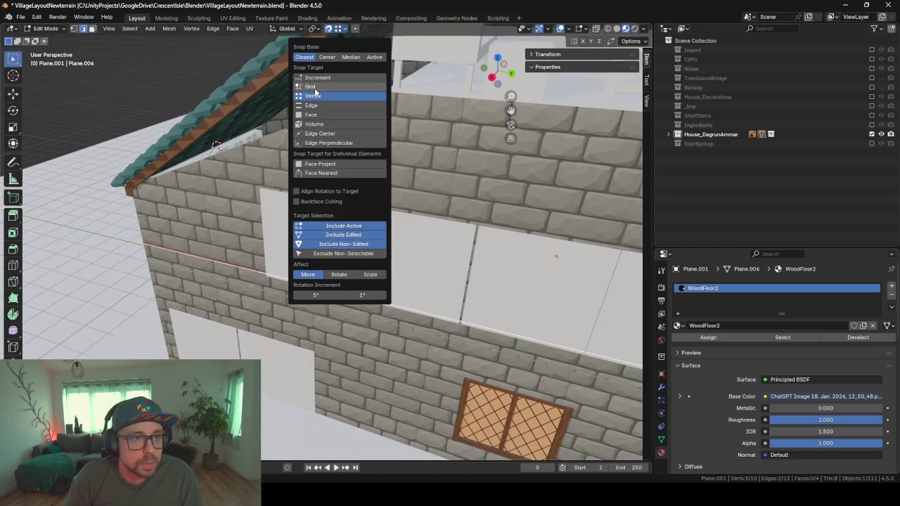
pyautogui.moveTo(233, 316); pyautogui.dragTo(203, 342, button='middle')
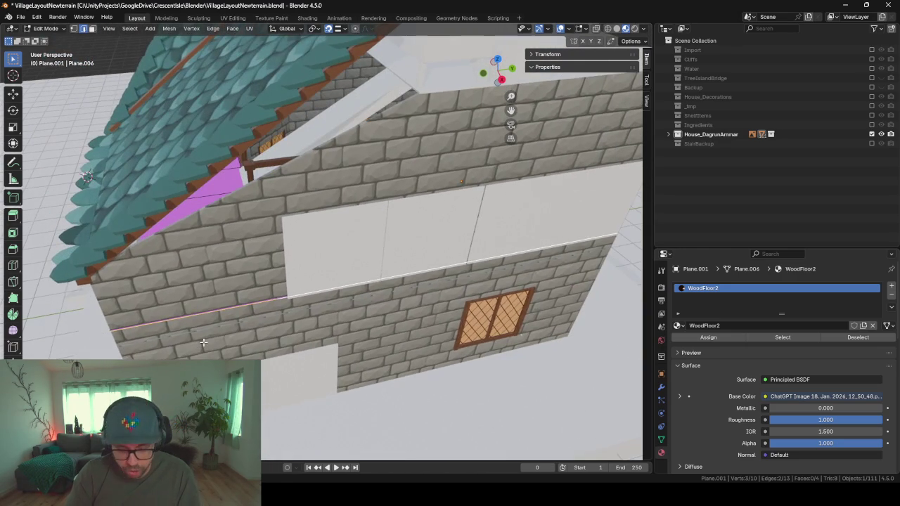
# Step: Move the floor edge about 0.025 m along X to meet the wall, then return to Object Mode
pyautogui.press('g')
pyautogui.press('x')
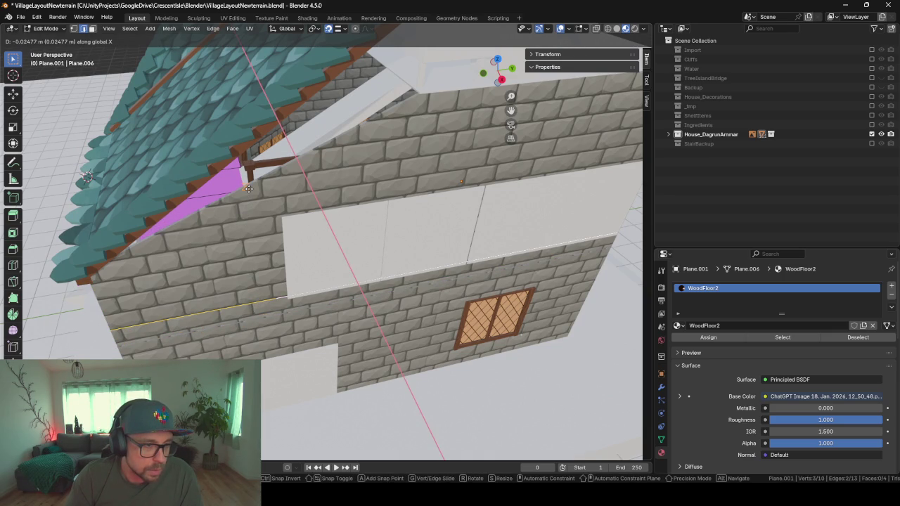
pyautogui.click(247, 190)
pyautogui.press('Tab')
pyautogui.moveTo(242, 338); pyautogui.dragTo(296, 334, button='middle')
# Step: Look over the interior shelves, enlarge the timeline area and select the pink floor plane
pyautogui.click(333, 245)
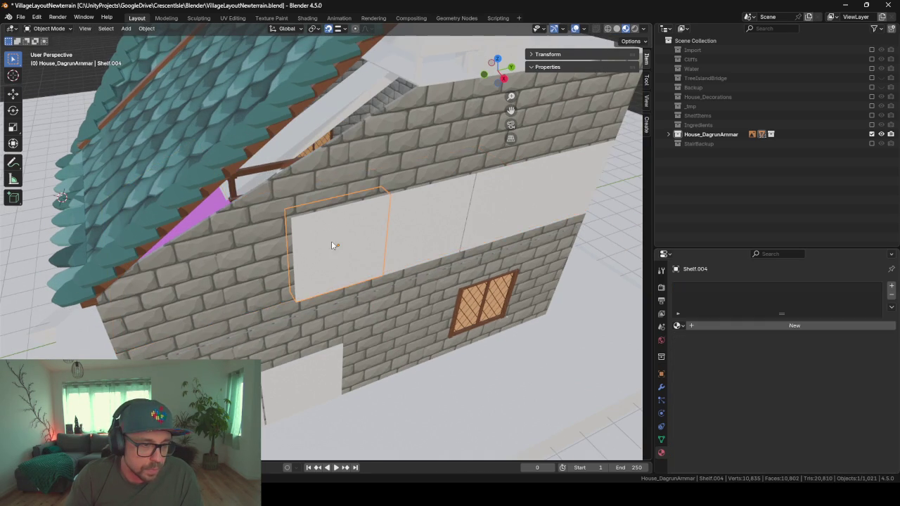
pyautogui.moveTo(353, 301); pyautogui.dragTo(330, 264, button='middle')
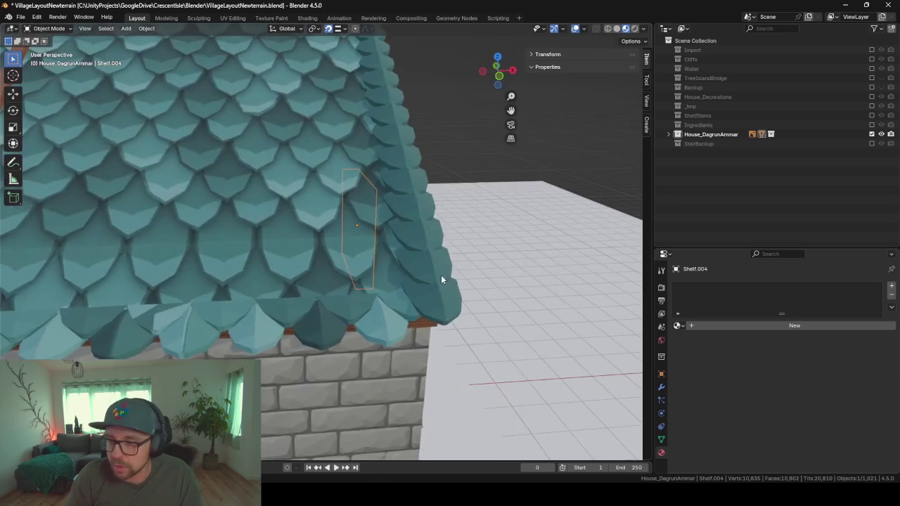
pyautogui.scroll(4, 329, 263)
pyautogui.scroll(3, 381, 268)
pyautogui.moveTo(425, 267); pyautogui.dragTo(397, 309, button='middle')
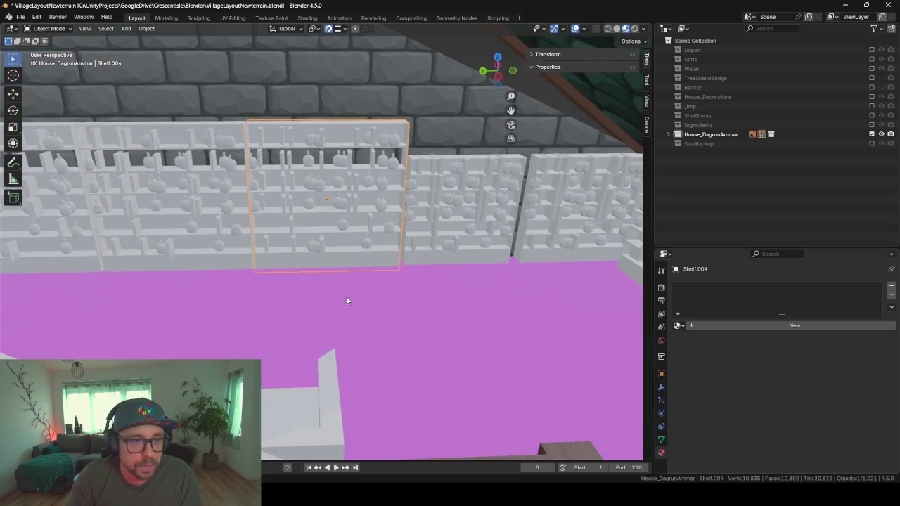
pyautogui.scroll(-2, 397, 309)
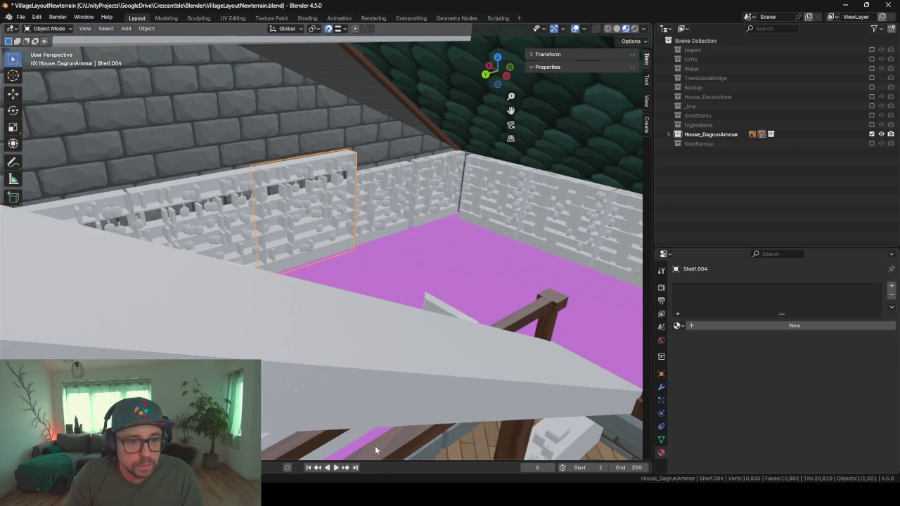
pyautogui.moveTo(392, 460); pyautogui.dragTo(399, 292)
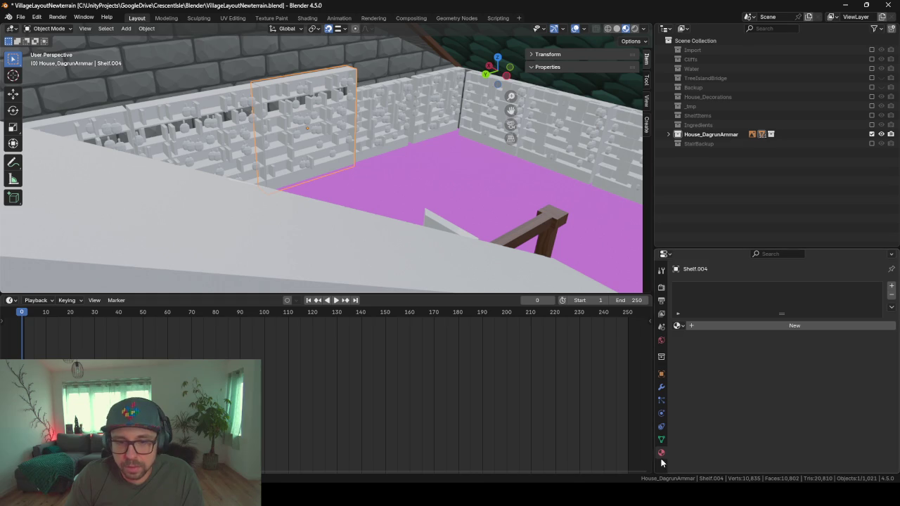
pyautogui.click(551, 190)
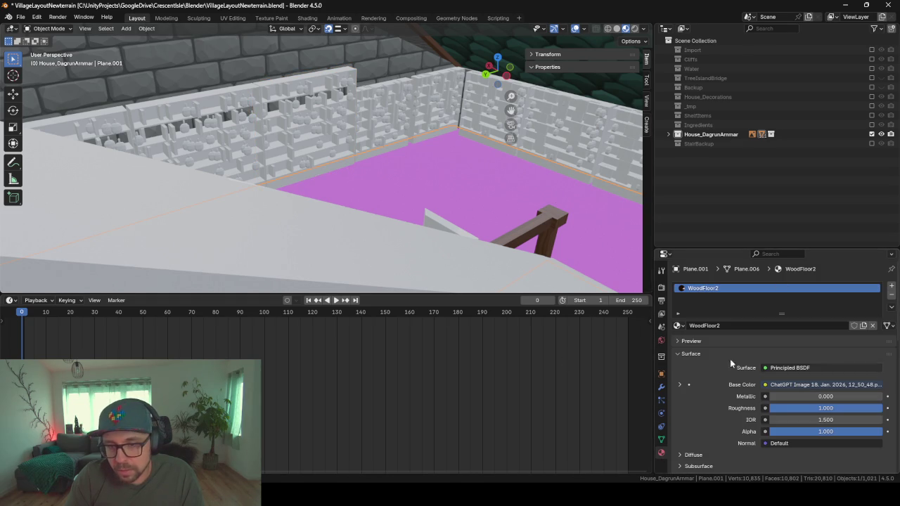
# Step: Load BS_WoodFloorAlchemist.png into the floor's Image Texture node in UV Editing, then return to Layout
pyautogui.click(223, 17)
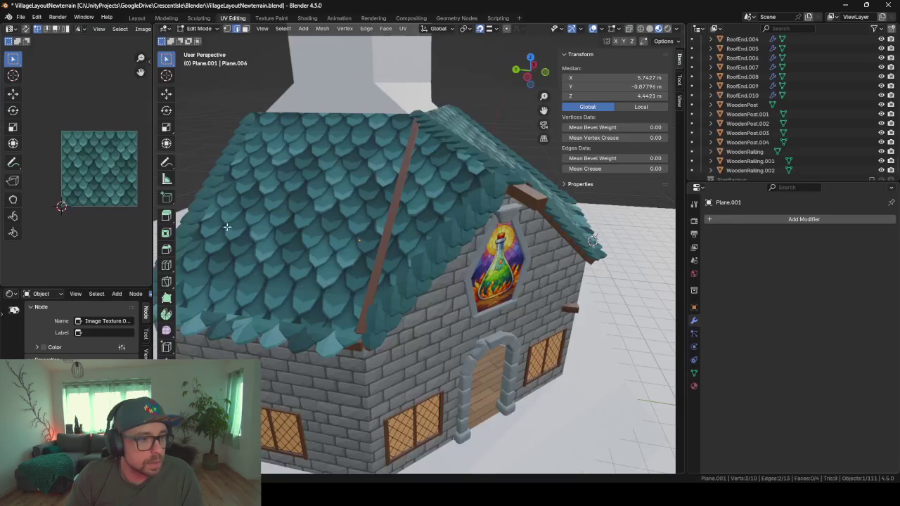
pyautogui.moveTo(152, 211); pyautogui.dragTo(385, 211)
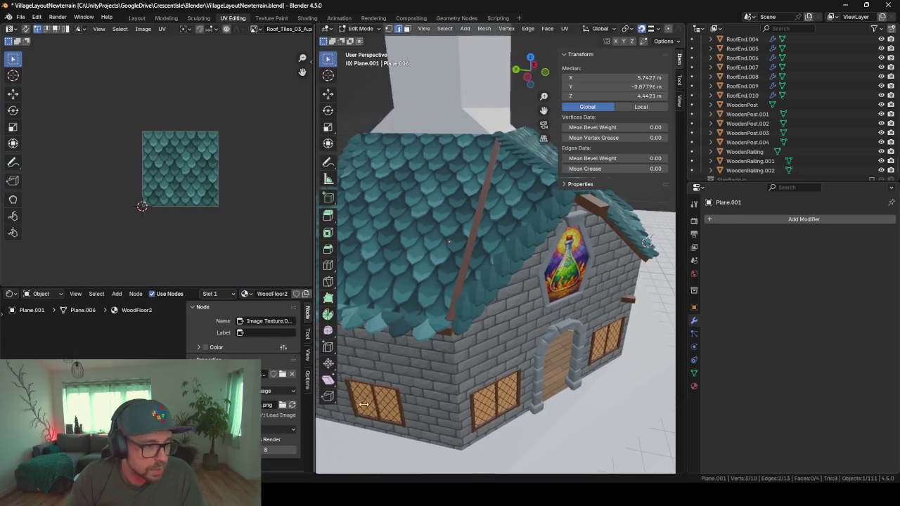
pyautogui.moveTo(105, 330); pyautogui.dragTo(243, 331, button='middle')
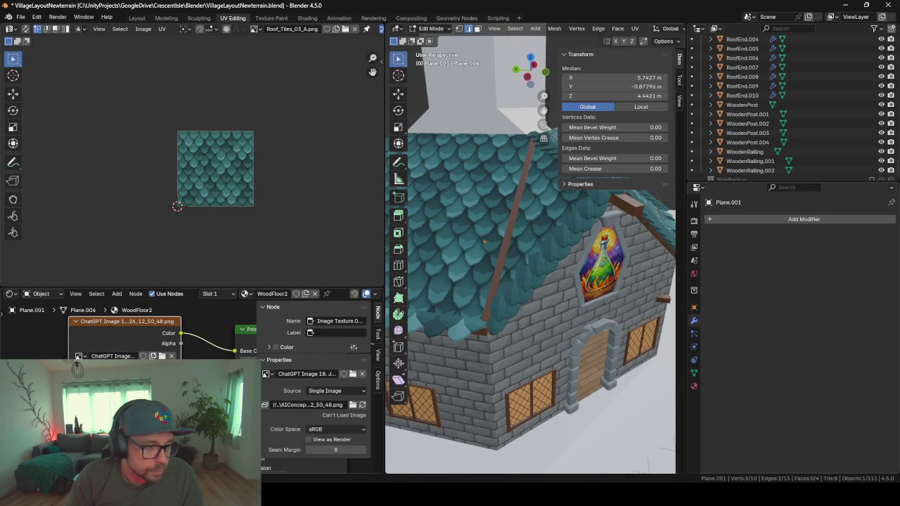
pyautogui.hotkey('alt', 'o')
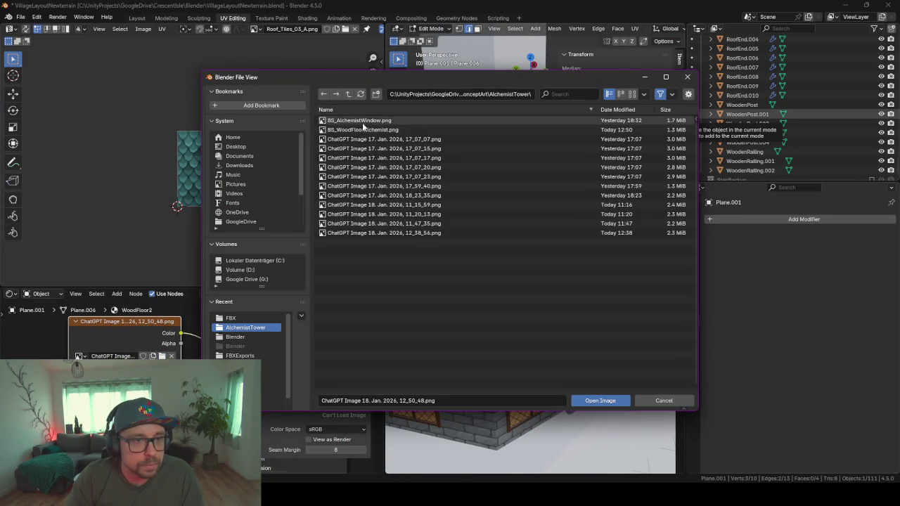
pyautogui.click(371, 130)
pyautogui.click(595, 401)
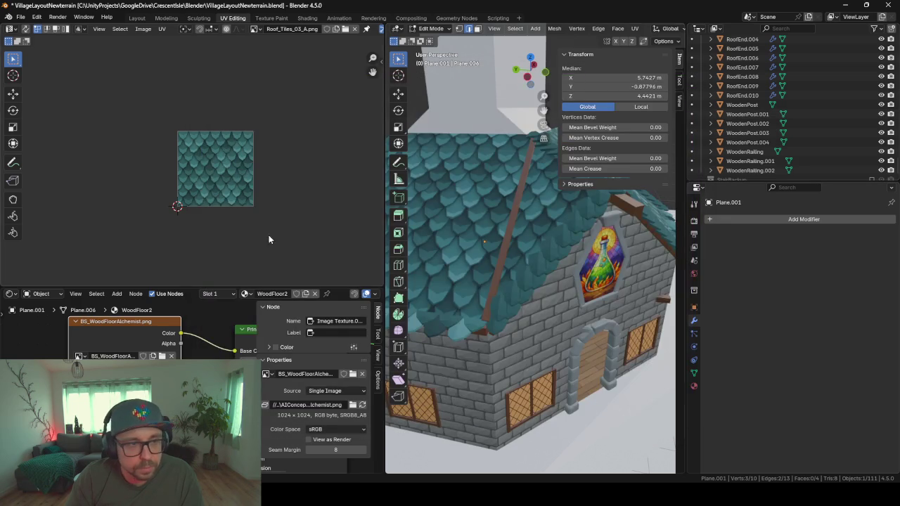
pyautogui.scroll(4, 508, 317)
pyautogui.scroll(3, 509, 317)
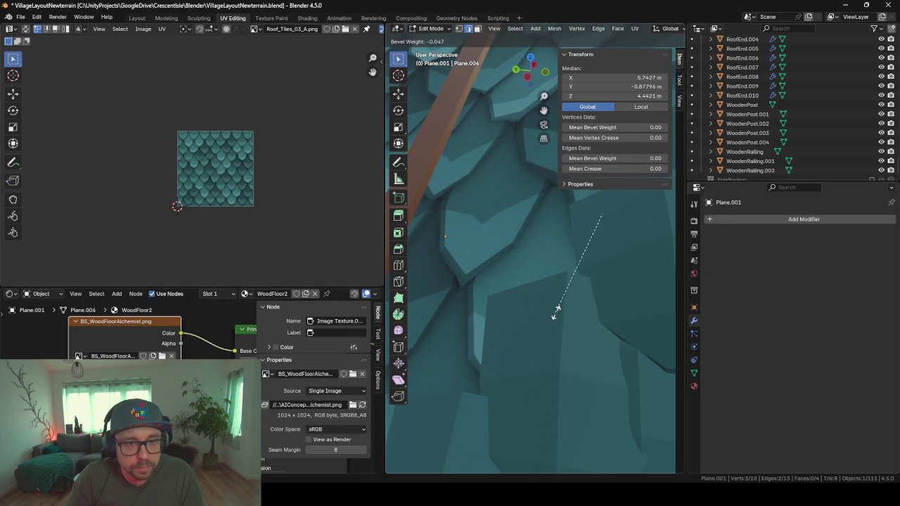
pyautogui.press('Tab')
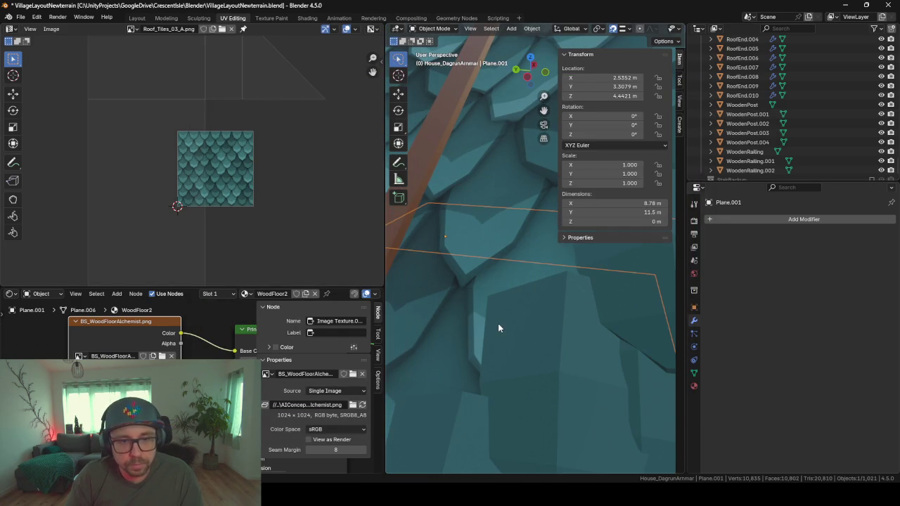
pyautogui.rightClick(498, 323)
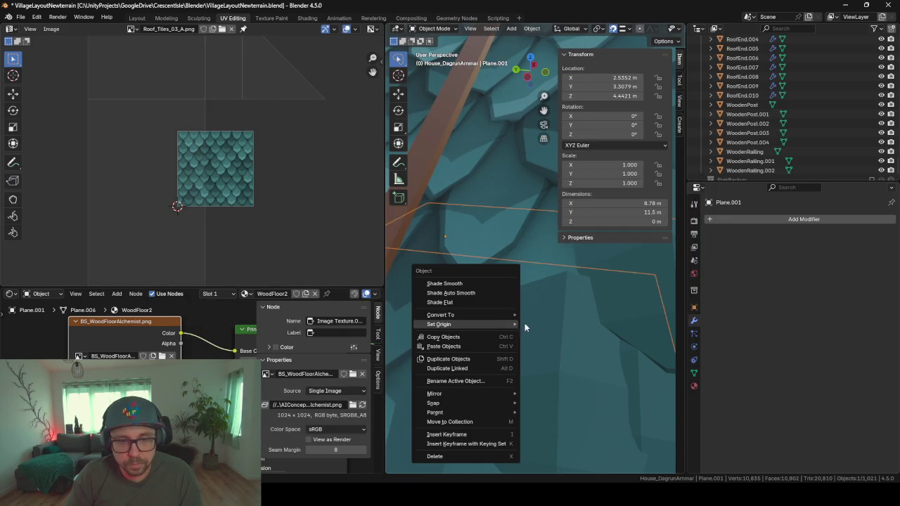
pyautogui.click(138, 18)
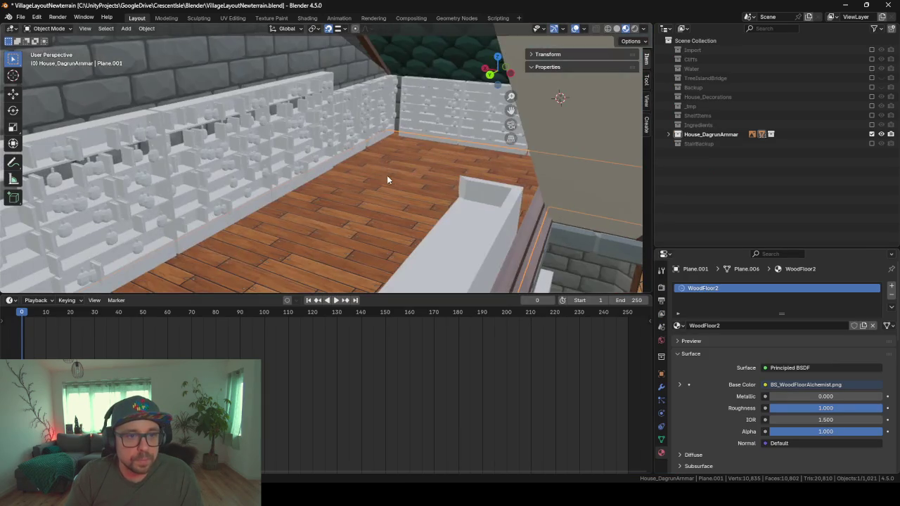
pyautogui.moveTo(387, 179); pyautogui.dragTo(313, 209, button='middle')
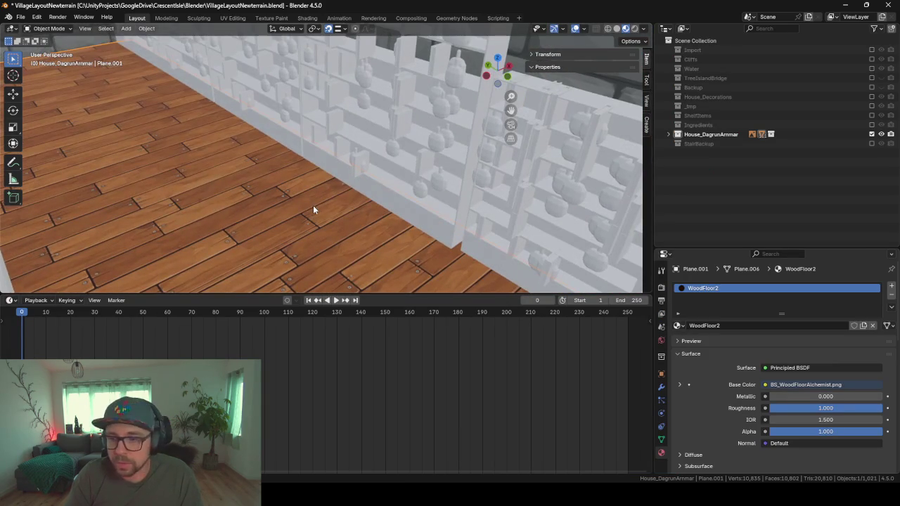
pyautogui.scroll(-5, 421, 281)
pyautogui.scroll(-5, 415, 282)
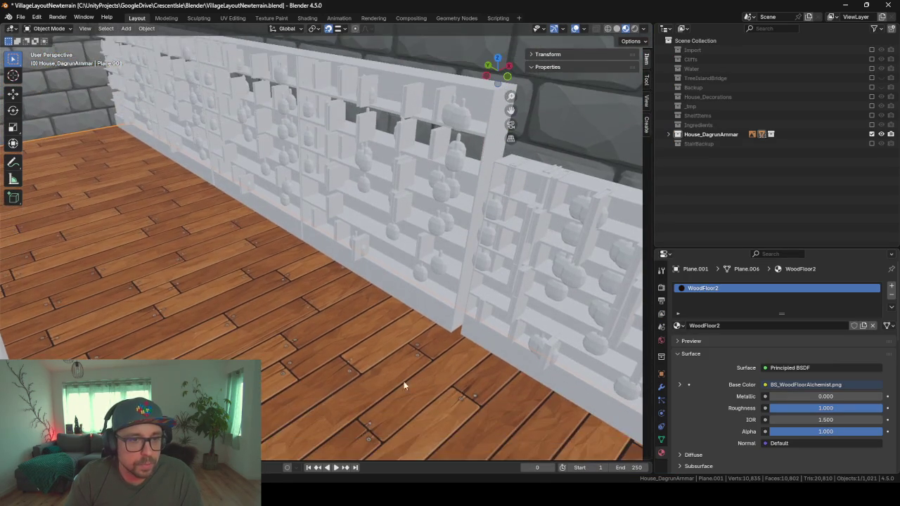
pyautogui.moveTo(415, 302); pyautogui.dragTo(404, 464)
pyautogui.scroll(3, 386, 308)
pyautogui.scroll(3, 386, 307)
pyautogui.scroll(3, 386, 308)
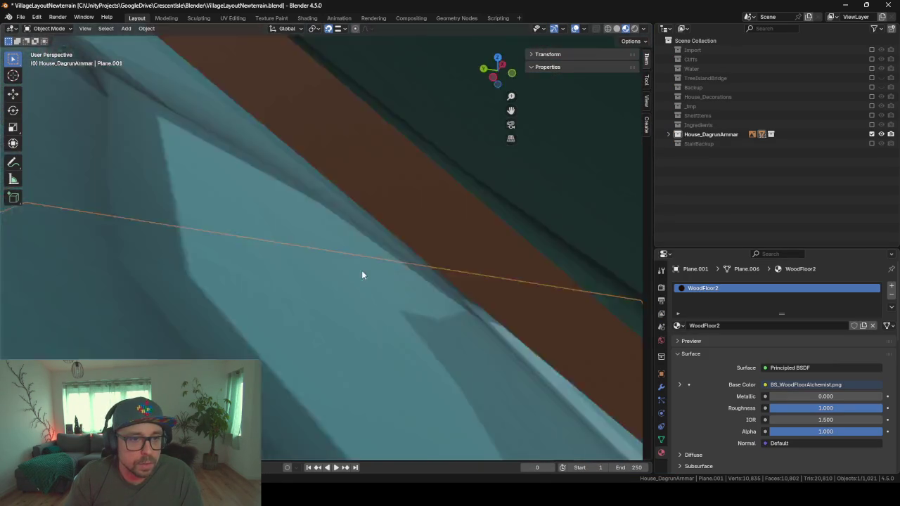
pyautogui.scroll(3, 361, 271)
pyautogui.scroll(2, 373, 271)
pyautogui.rightClick(346, 278)
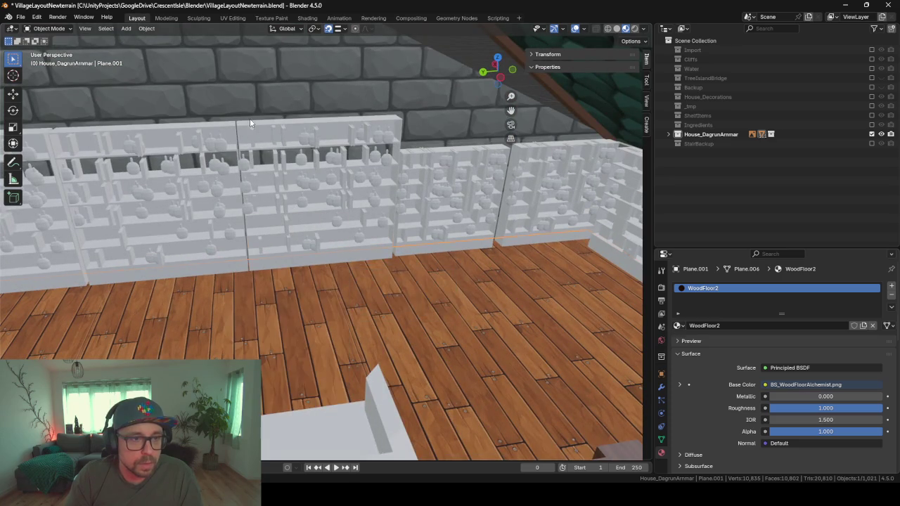
pyautogui.click(249, 123)
pyautogui.moveTo(189, 282)
pyautogui.mouseDown(button='middle')
pyautogui.moveTo(477, 274)
pyautogui.moveTo(482, 291)
pyautogui.mouseUp(button='middle')
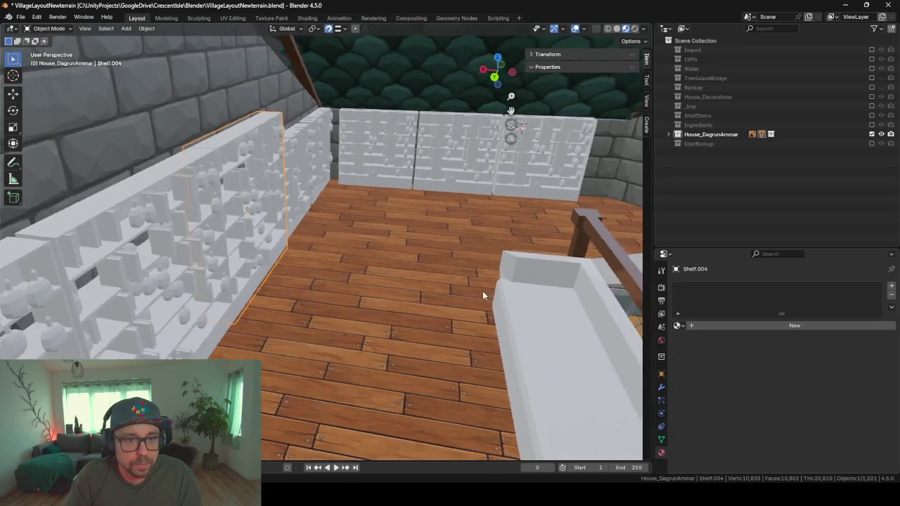
pyautogui.scroll(5, 298, 291)
pyautogui.scroll(-5, 298, 293)
pyautogui.moveTo(364, 291)
pyautogui.mouseDown(button='middle')
pyautogui.moveTo(493, 231)
pyautogui.moveTo(462, 258)
pyautogui.moveTo(337, 208)
pyautogui.moveTo(369, 350)
pyautogui.moveTo(367, 276)
pyautogui.moveTo(201, 301)
pyautogui.mouseUp(button='middle')
pyautogui.scroll(-8, 366, 277)
pyautogui.scroll(5, 201, 301)
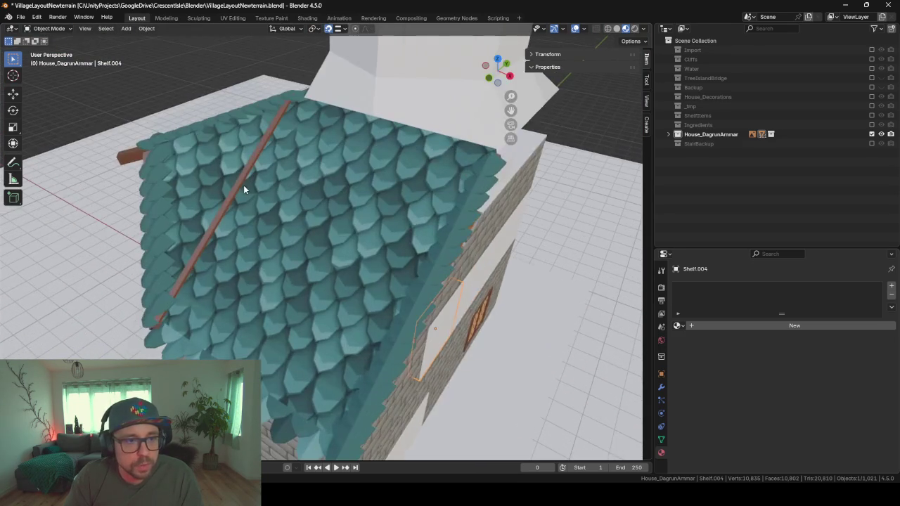
pyautogui.scroll(3, 243, 185)
pyautogui.scroll(1, 332, 270)
pyautogui.moveTo(251, 270)
pyautogui.mouseDown(button='middle')
pyautogui.moveTo(429, 260)
pyautogui.moveTo(211, 304)
pyautogui.mouseUp(button='middle')
pyautogui.scroll(3, 370, 180)
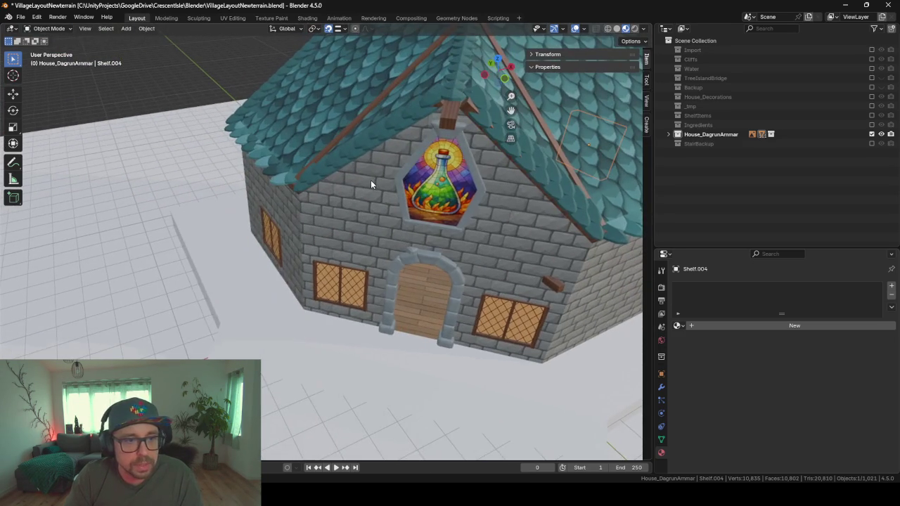
pyautogui.moveTo(306, 303); pyautogui.dragTo(364, 281, button='middle')
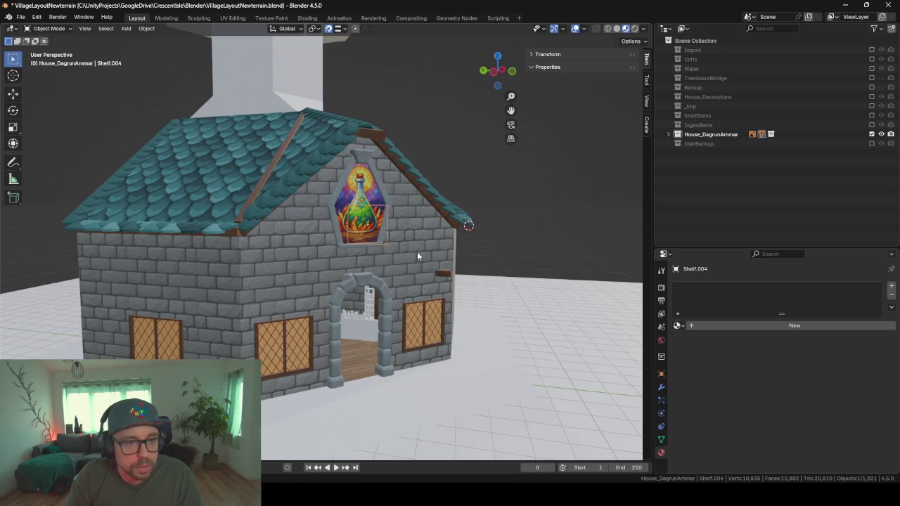
pyautogui.moveTo(417, 255); pyautogui.dragTo(465, 293, button='middle')
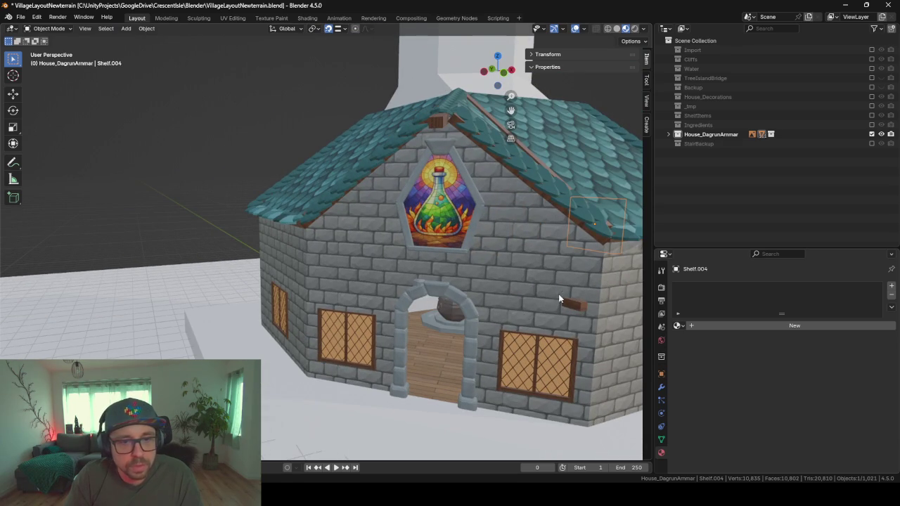
# Step: Select the wooden beam Cube.013 and slide its selected geometry along Y in Edit Mode
pyautogui.click(577, 309)
pyautogui.press('KP_Decimal')
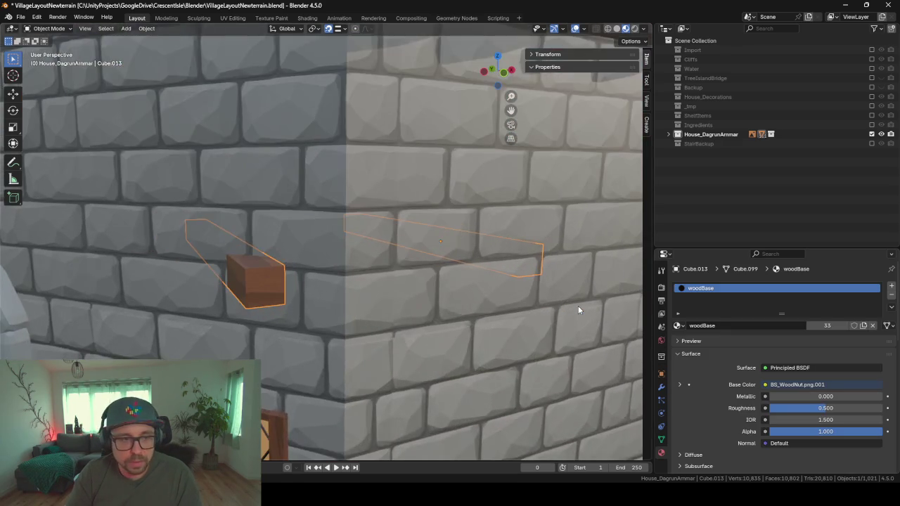
pyautogui.scroll(-5, 578, 310)
pyautogui.hotkey('ctrl', 'a')
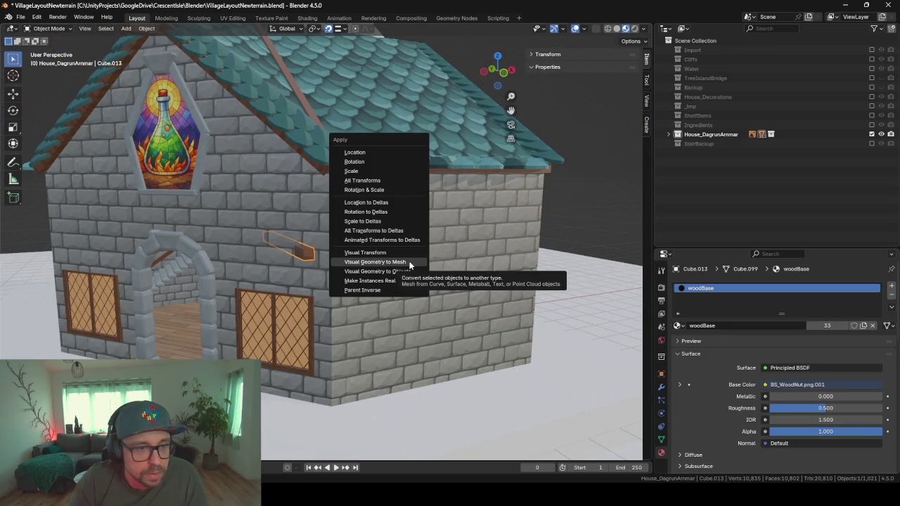
pyautogui.press('Tab')
pyautogui.scroll(2, 313, 264)
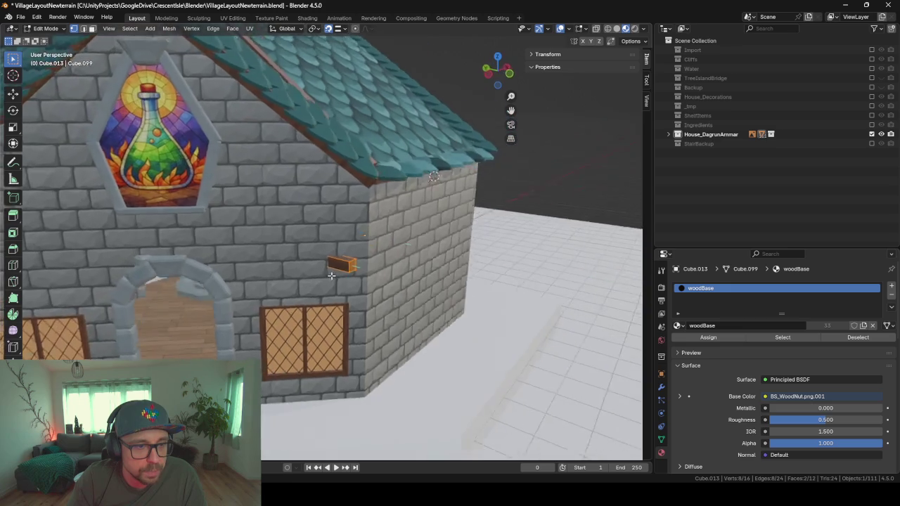
pyautogui.scroll(2, 323, 271)
pyautogui.scroll(2, 340, 284)
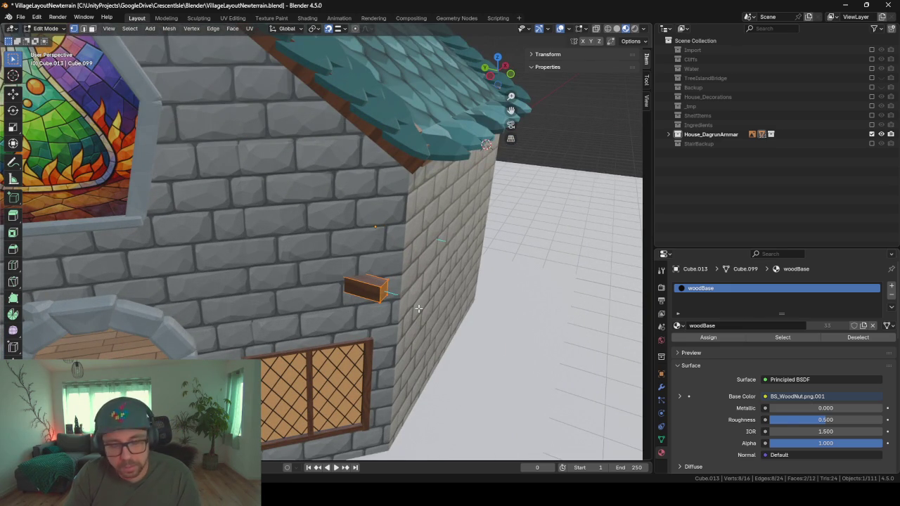
pyautogui.press('g')
pyautogui.press('y')
pyautogui.click(364, 276)
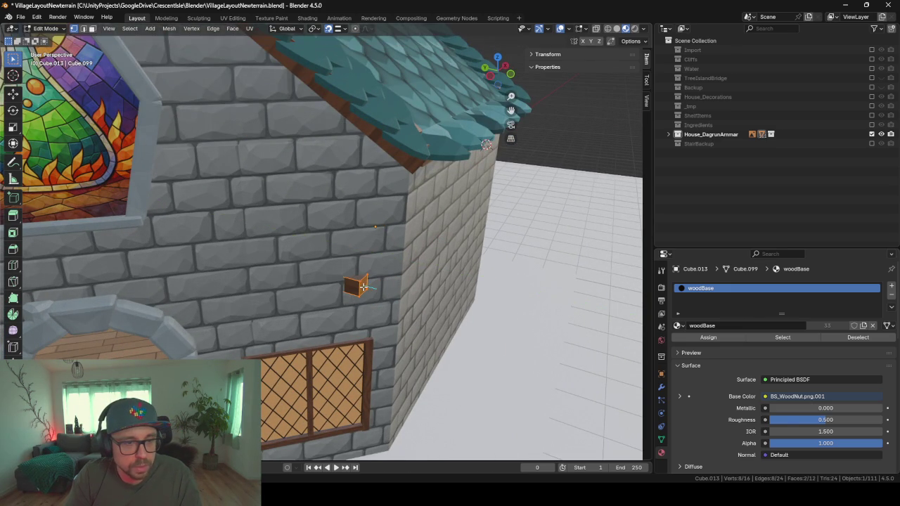
# Step: Pull the beam's end edge back along Y so it stops at the wall
pyautogui.moveTo(123, 117)
pyautogui.mouseDown(button='middle')
pyautogui.moveTo(299, 228)
pyautogui.moveTo(193, 253)
pyautogui.mouseUp(button='middle')
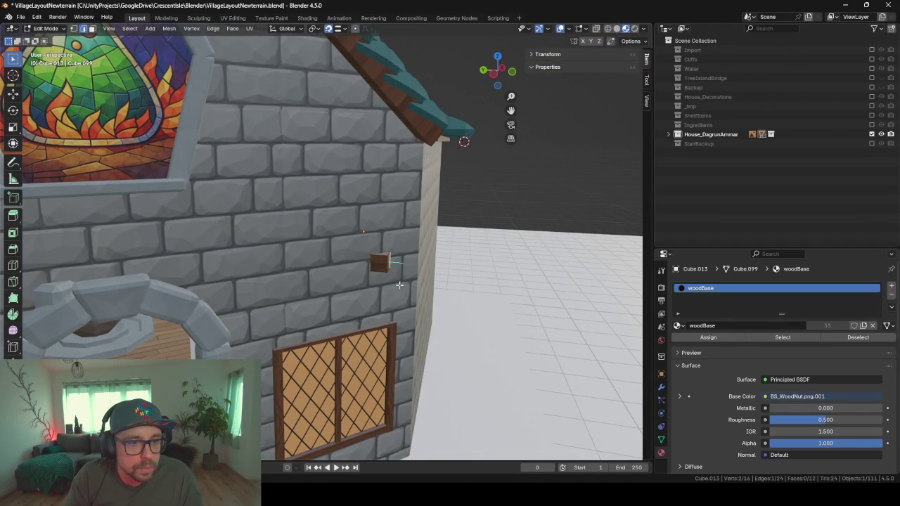
pyautogui.moveTo(399, 285)
pyautogui.mouseDown(button='middle')
pyautogui.moveTo(352, 295)
pyautogui.moveTo(332, 319)
pyautogui.moveTo(317, 312)
pyautogui.moveTo(382, 326)
pyautogui.moveTo(333, 345)
pyautogui.mouseUp(button='middle')
pyautogui.scroll(5, 352, 295)
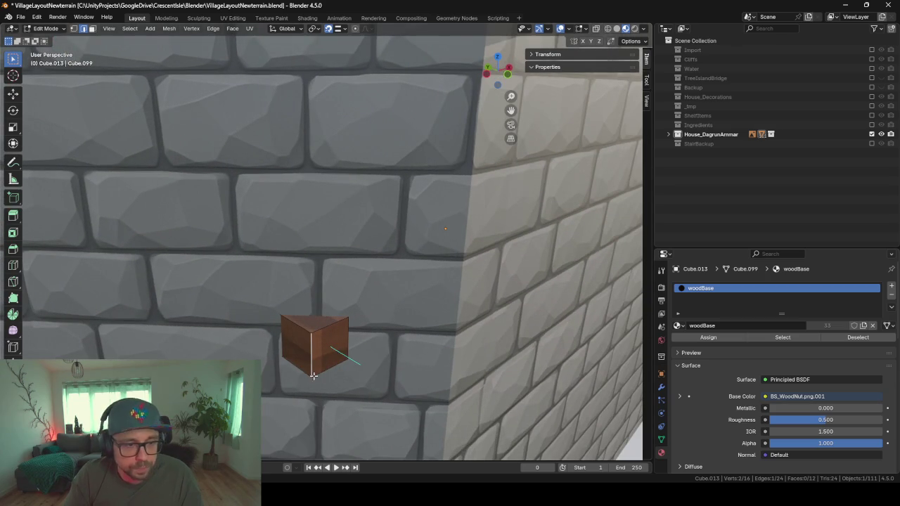
pyautogui.press('g')
pyautogui.press('y')
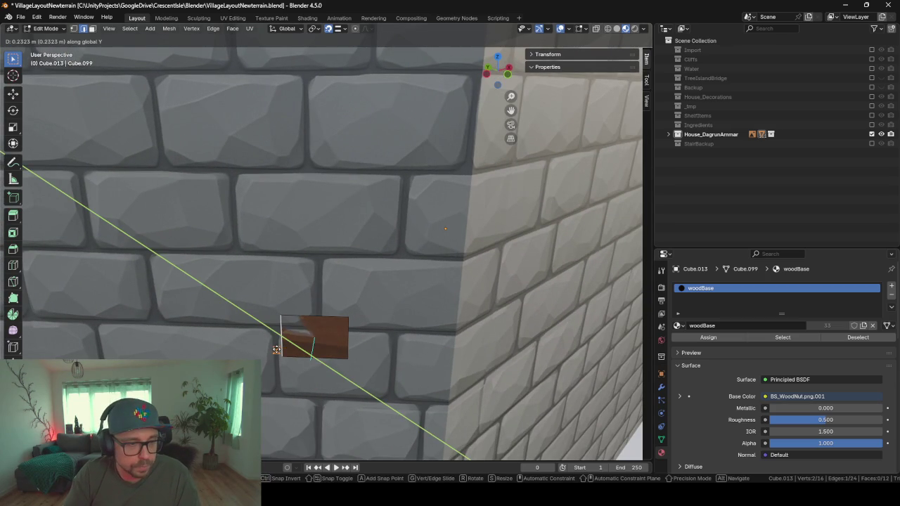
pyautogui.click(276, 349)
pyautogui.press('Tab')
# Step: Slide the beam's interior end face along Y so it no longer pokes through the wall
pyautogui.moveTo(251, 336)
pyautogui.mouseDown(button='middle')
pyautogui.moveTo(375, 328)
pyautogui.moveTo(372, 301)
pyautogui.moveTo(527, 317)
pyautogui.moveTo(293, 367)
pyautogui.moveTo(326, 304)
pyautogui.moveTo(320, 285)
pyautogui.mouseUp(button='middle')
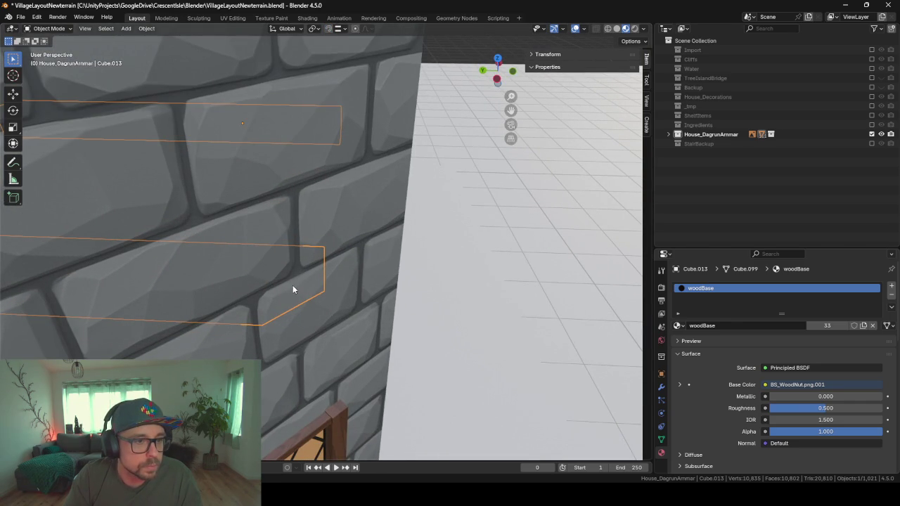
pyautogui.press('Tab')
pyautogui.press('k')
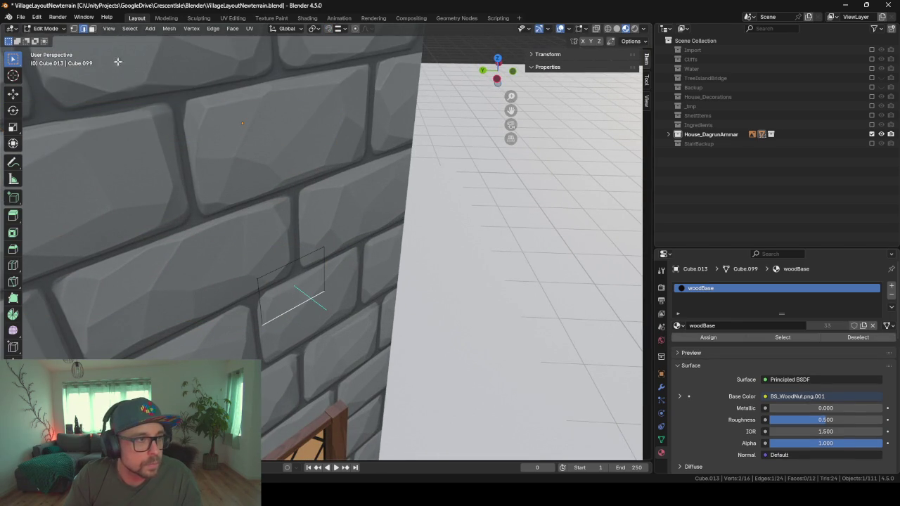
pyautogui.click(277, 279)
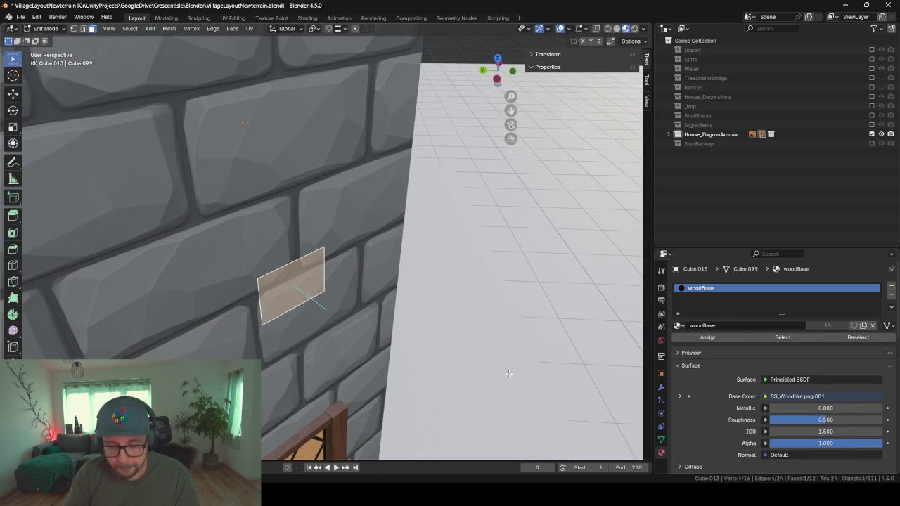
pyautogui.press('g')
pyautogui.press('y')
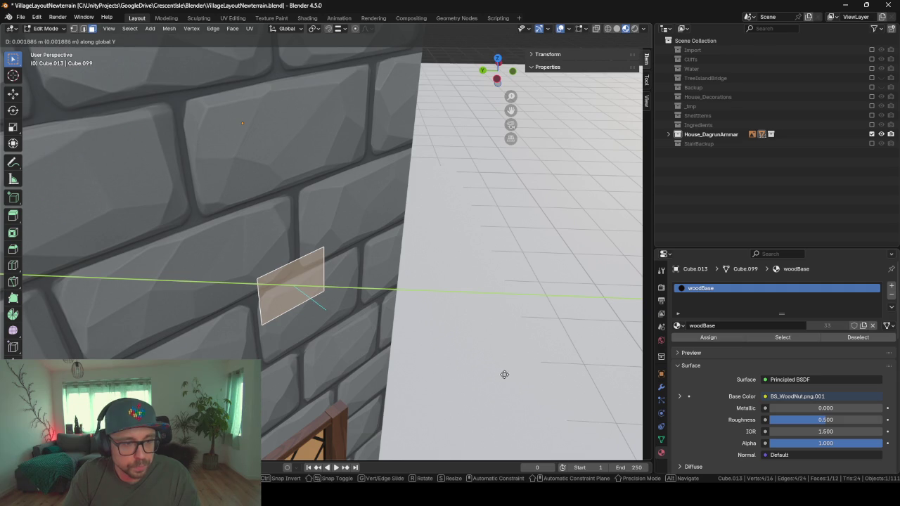
pyautogui.click(504, 374)
pyautogui.press('Tab')
pyautogui.moveTo(353, 352)
pyautogui.mouseDown(button='middle')
pyautogui.moveTo(437, 318)
pyautogui.moveTo(381, 345)
pyautogui.moveTo(387, 380)
pyautogui.moveTo(283, 346)
pyautogui.moveTo(398, 233)
pyautogui.moveTo(415, 164)
pyautogui.mouseUp(button='middle')
pyautogui.moveTo(301, 230)
pyautogui.mouseDown(button='middle')
pyautogui.moveTo(209, 247)
pyautogui.moveTo(263, 228)
pyautogui.mouseUp(button='middle')
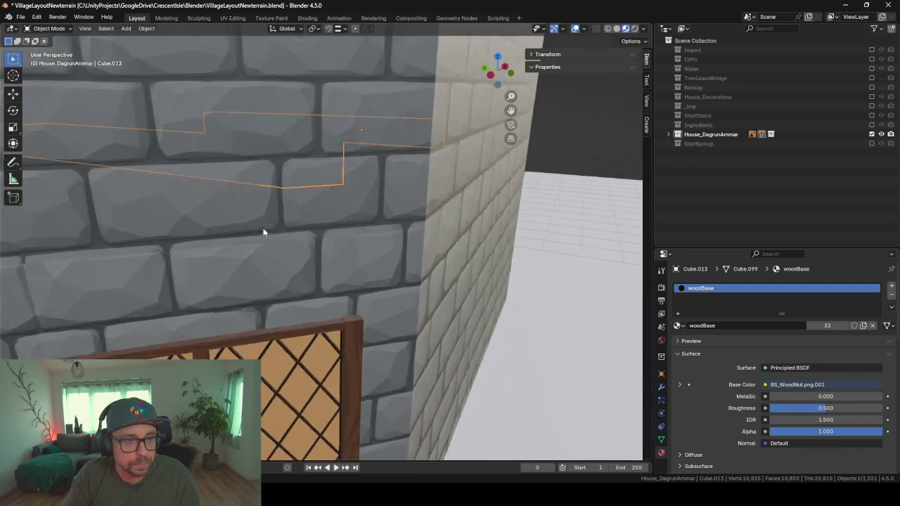
# Step: Locate the shelves showing through the outer wall, checking the first shelf and Shelf.002 in Edit Mode
pyautogui.scroll(-5, 263, 227)
pyautogui.moveTo(327, 258)
pyautogui.mouseDown(button='middle')
pyautogui.moveTo(406, 272)
pyautogui.moveTo(346, 285)
pyautogui.moveTo(253, 211)
pyautogui.moveTo(277, 225)
pyautogui.moveTo(262, 241)
pyautogui.moveTo(281, 240)
pyautogui.mouseUp(button='middle')
pyautogui.scroll(3, 406, 272)
pyautogui.moveTo(536, 198)
pyautogui.mouseDown(button='middle')
pyautogui.moveTo(417, 239)
pyautogui.moveTo(289, 261)
pyautogui.moveTo(328, 260)
pyautogui.mouseUp(button='middle')
pyautogui.click(327, 256)
pyautogui.moveTo(260, 278); pyautogui.dragTo(265, 313, button='middle')
pyautogui.press('Tab')
pyautogui.press('Tab')
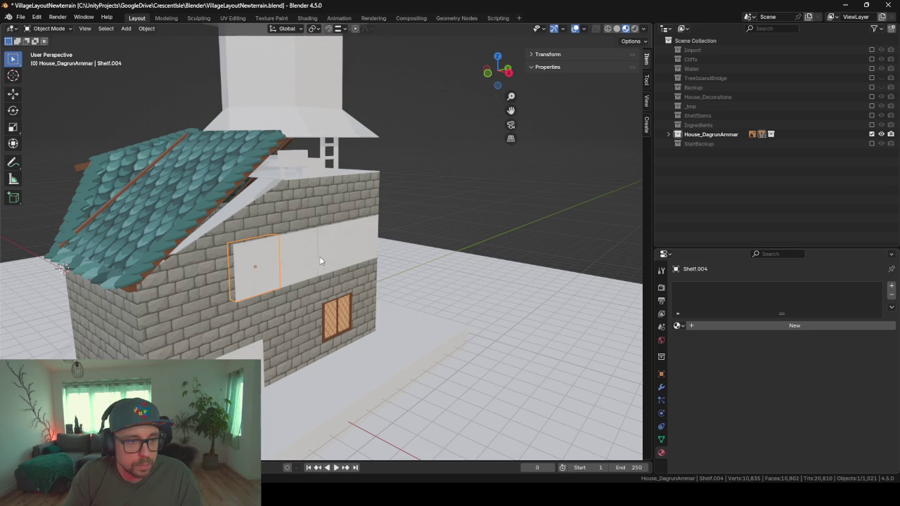
pyautogui.press('Tab')
pyautogui.press('Tab')
pyautogui.click(329, 251)
# Step: Move Shelf.001's geometry along X behind the brick wall and return to Object Mode
pyautogui.press('Tab')
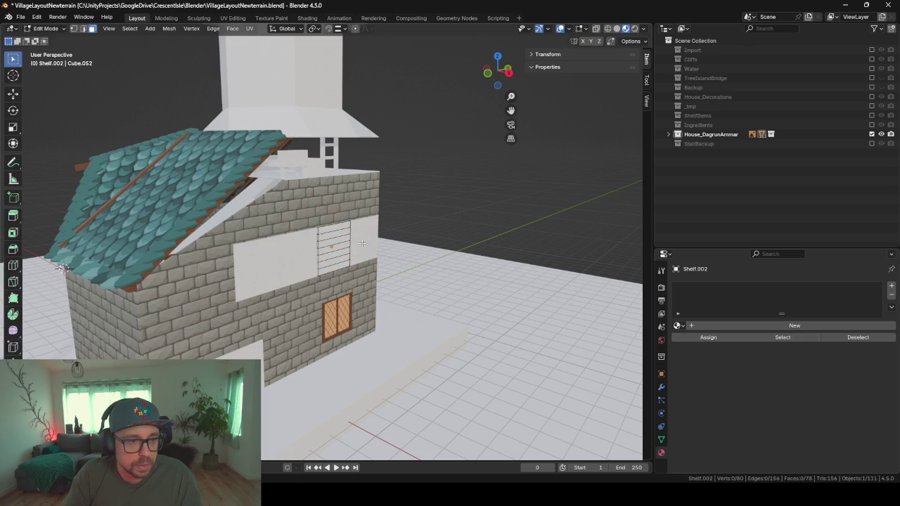
pyautogui.press('Tab')
pyautogui.click(362, 241)
pyautogui.press('Tab')
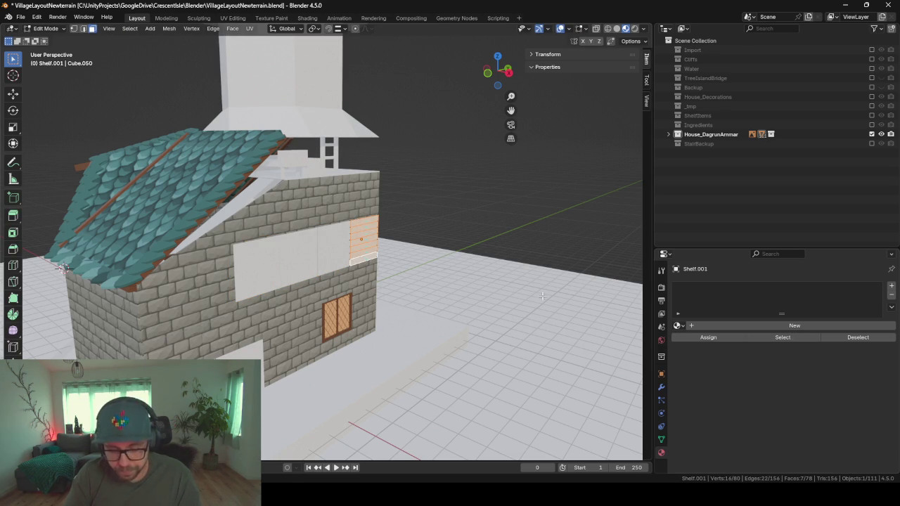
pyautogui.press('g')
pyautogui.press('x')
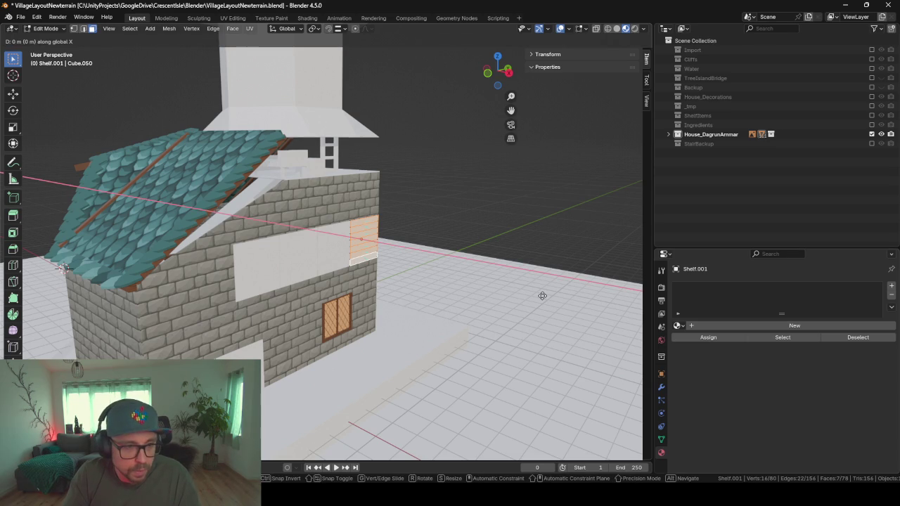
pyautogui.click(536, 295)
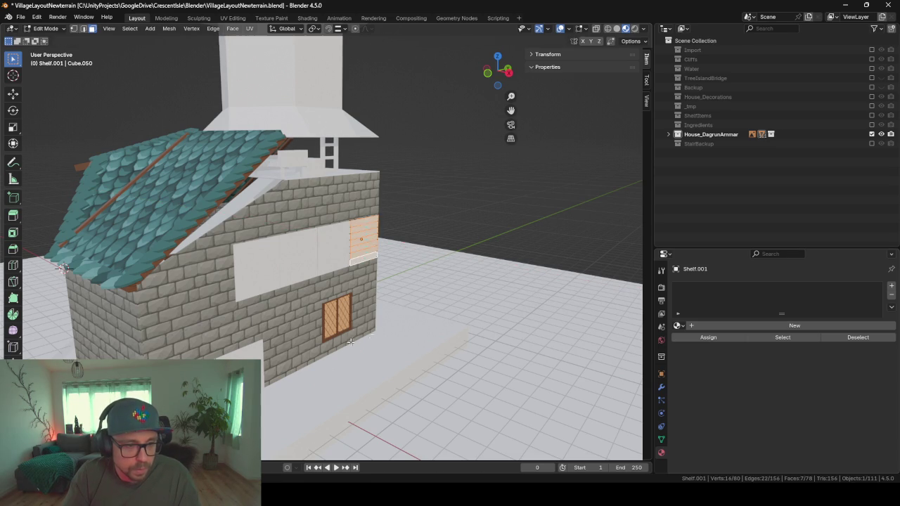
pyautogui.press('Tab')
pyautogui.scroll(3, 173, 308)
pyautogui.scroll(3, 274, 306)
pyautogui.scroll(3, 365, 259)
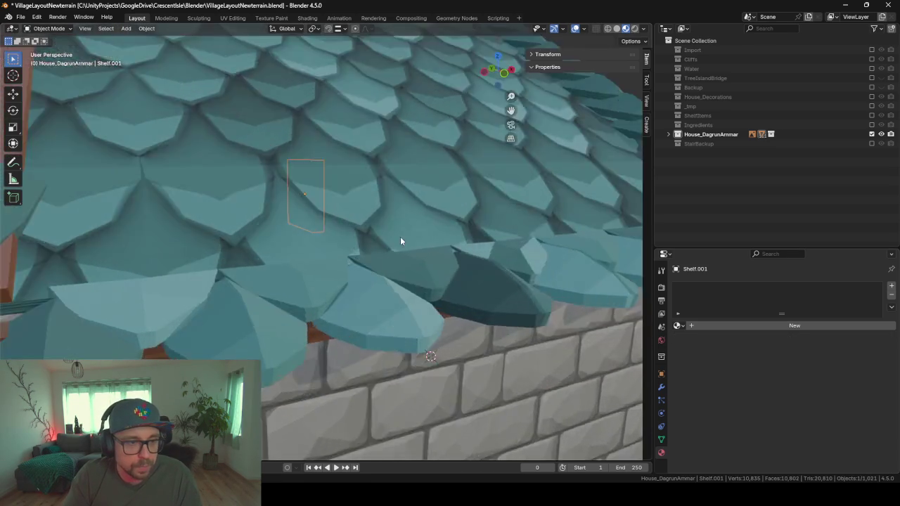
pyautogui.scroll(3, 400, 236)
# Step: Select the shelf inlay objects plus the middle and left shelves with their items
pyautogui.moveTo(400, 236)
pyautogui.mouseDown(button='middle')
pyautogui.moveTo(384, 290)
pyautogui.moveTo(342, 188)
pyautogui.moveTo(286, 349)
pyautogui.moveTo(320, 294)
pyautogui.moveTo(456, 321)
pyautogui.moveTo(413, 323)
pyautogui.mouseUp(button='middle')
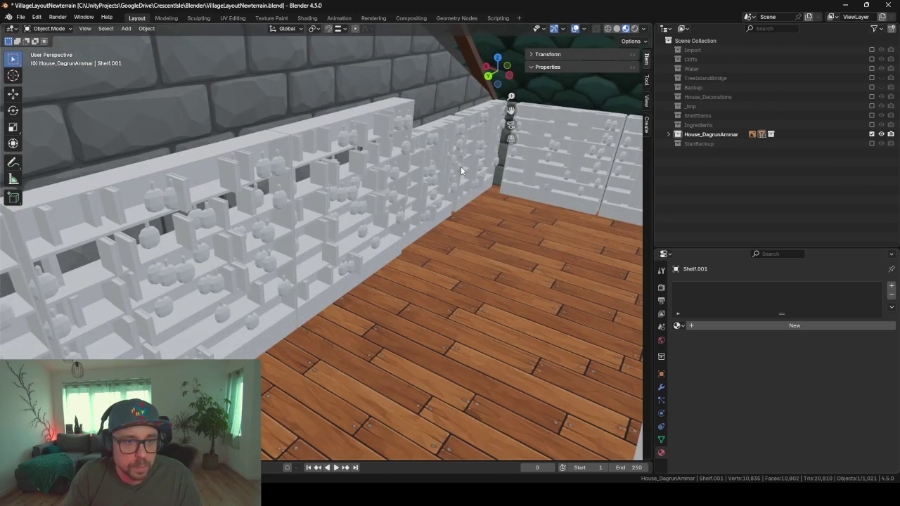
pyautogui.moveTo(478, 168); pyautogui.dragTo(451, 214)
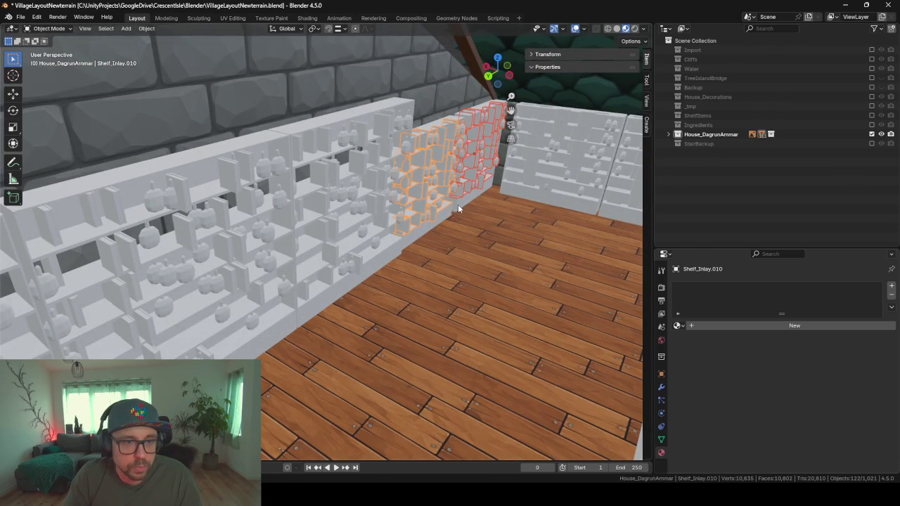
pyautogui.keyDown('shift'); pyautogui.click(458, 209); pyautogui.keyUp('shift')
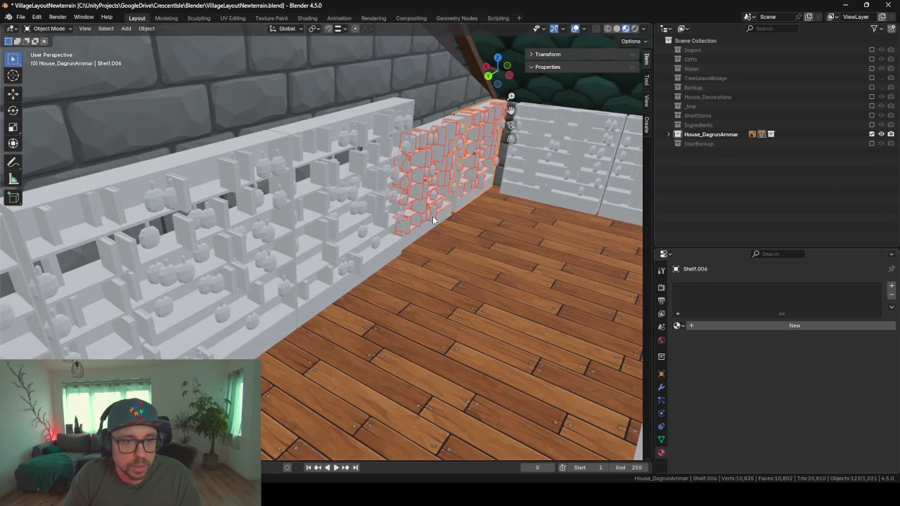
pyautogui.keyDown('shift'); pyautogui.click(377, 242); pyautogui.keyUp('shift')
pyautogui.keyDown('shift'); pyautogui.click(256, 326); pyautogui.keyUp('shift')
pyautogui.keyDown('shift'); pyautogui.click(257, 326); pyautogui.keyUp('shift')
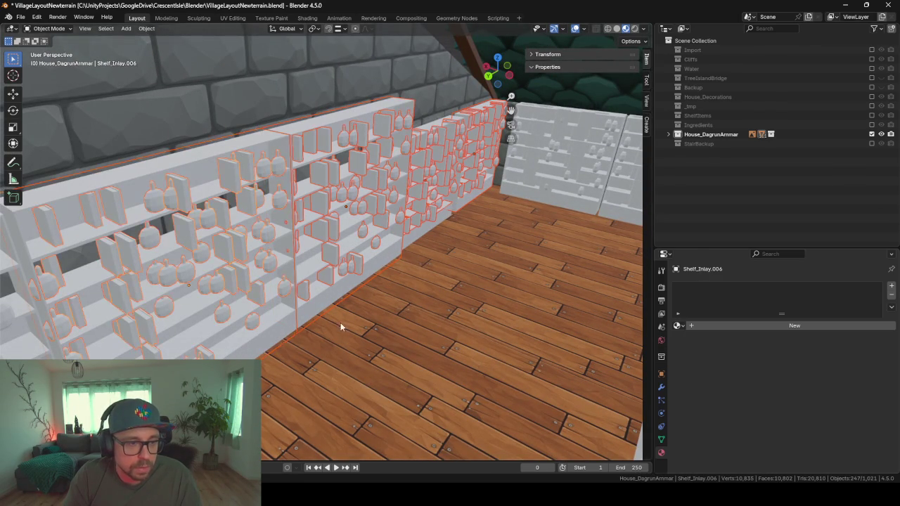
pyautogui.moveTo(340, 322)
pyautogui.mouseDown(button='middle')
pyautogui.moveTo(269, 328)
pyautogui.moveTo(406, 275)
pyautogui.moveTo(321, 269)
pyautogui.mouseUp(button='middle')
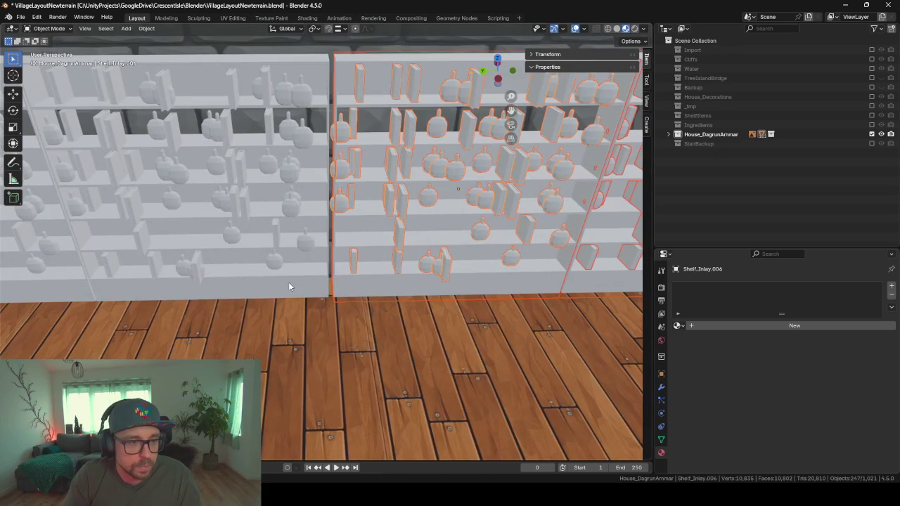
pyautogui.keyDown('shift'); pyautogui.click(288, 282); pyautogui.keyUp('shift')
pyautogui.moveTo(177, 280); pyautogui.dragTo(521, 236, button='middle')
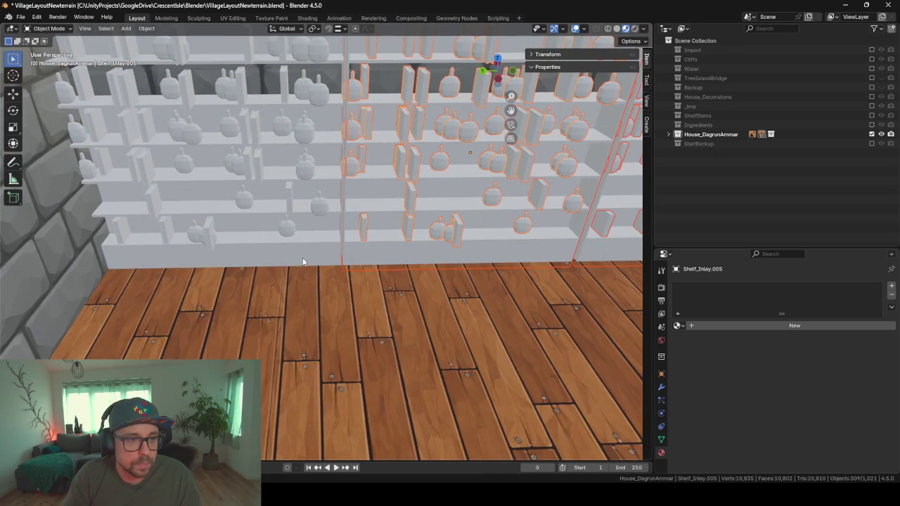
pyautogui.scroll(-2, 302, 262)
pyautogui.keyDown('shift'); pyautogui.click(285, 240); pyautogui.keyUp('shift')
pyautogui.moveTo(284, 241)
pyautogui.mouseDown(button='middle')
pyautogui.moveTo(442, 256)
pyautogui.moveTo(302, 310)
pyautogui.moveTo(420, 223)
pyautogui.moveTo(419, 247)
pyautogui.moveTo(401, 243)
pyautogui.mouseUp(button='middle')
# Step: Slide the selected shelves along X into alignment, then adjust them once more
pyautogui.press('g')
pyautogui.press('x')
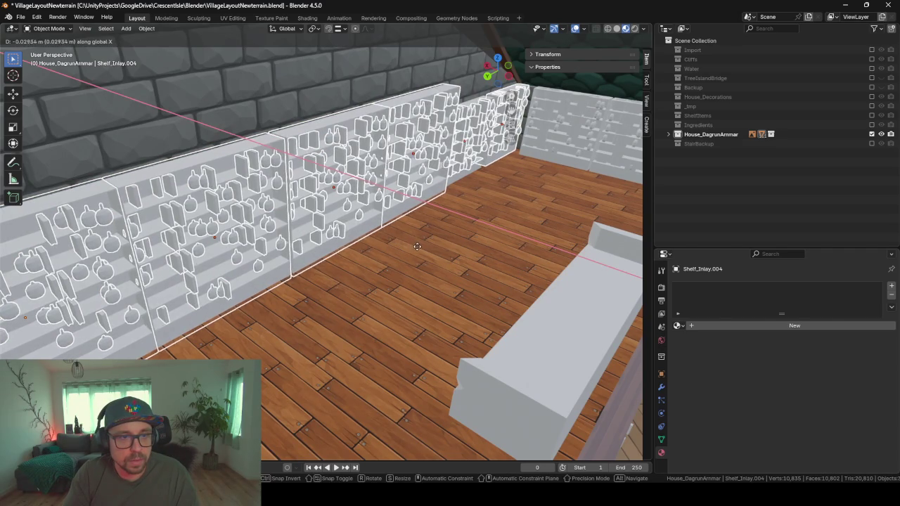
pyautogui.click(407, 238)
pyautogui.moveTo(406, 237)
pyautogui.mouseDown(button='middle')
pyautogui.moveTo(413, 233)
pyautogui.moveTo(375, 253)
pyautogui.moveTo(306, 239)
pyautogui.mouseUp(button='middle')
pyautogui.scroll(-5, 492, 231)
pyautogui.scroll(-5, 492, 231)
pyautogui.scroll(5, 306, 240)
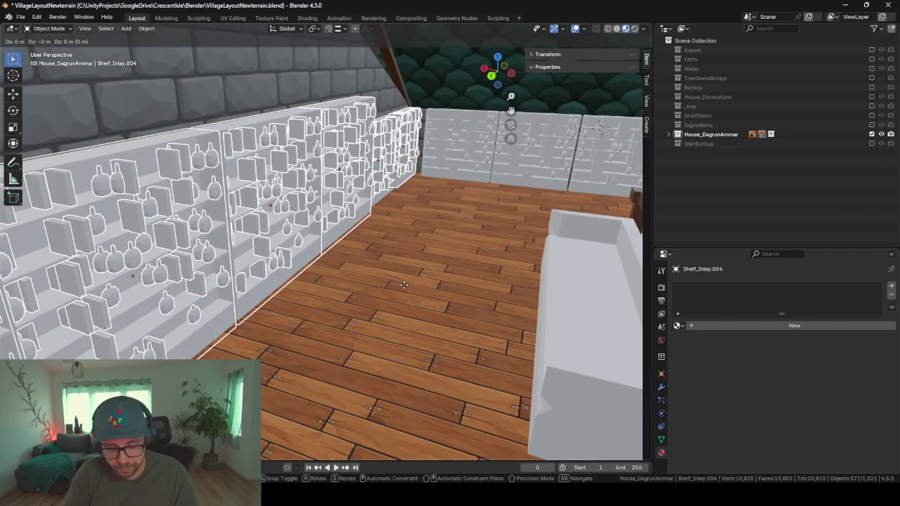
pyautogui.press('g')
pyautogui.press('x')
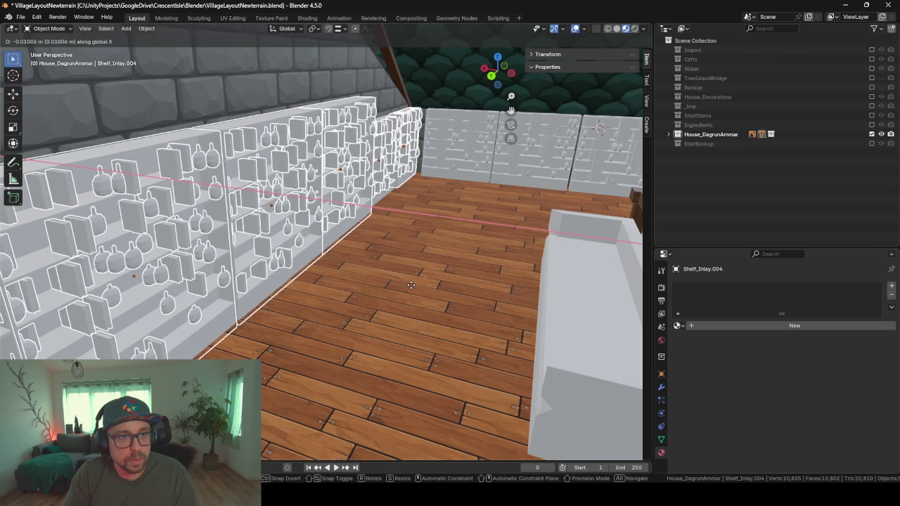
pyautogui.click(345, 236)
pyautogui.scroll(-5, 345, 236)
pyautogui.moveTo(391, 237); pyautogui.dragTo(427, 241, button='middle')
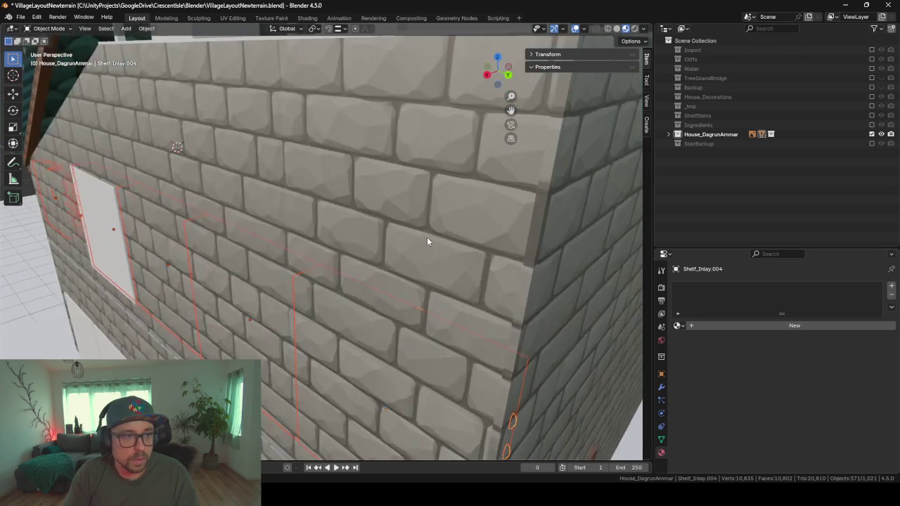
# Step: Shift the shelf unit in the window opening and its books and bottles slightly along X
pyautogui.click(110, 246)
pyautogui.moveTo(110, 245); pyautogui.dragTo(234, 325, button='middle')
pyautogui.scroll(3, 295, 284)
pyautogui.scroll(-3, 296, 284)
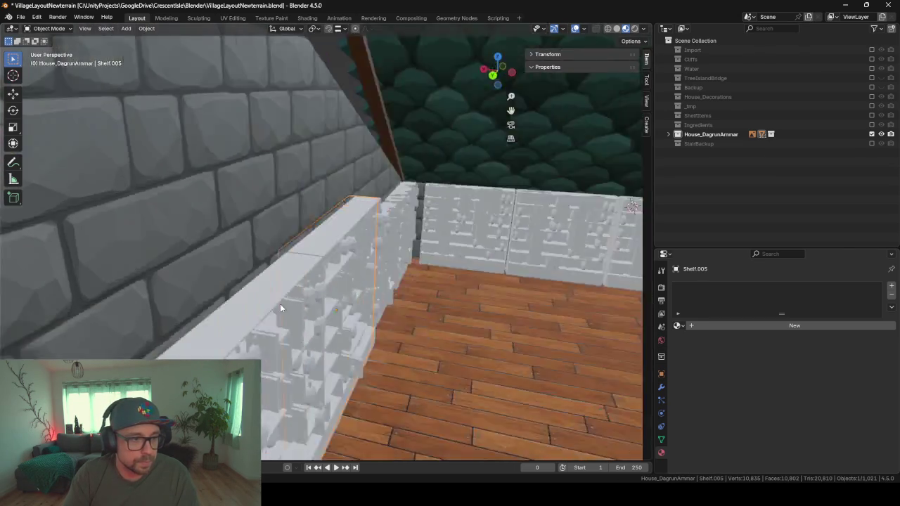
pyautogui.moveTo(280, 304); pyautogui.dragTo(479, 360, button='middle')
pyautogui.hotkey('shift', ']')
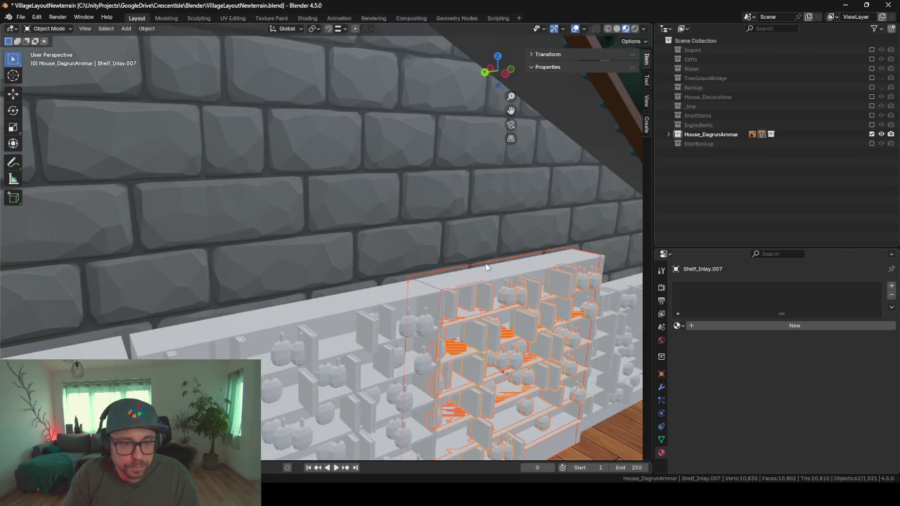
pyautogui.click(477, 269)
pyautogui.moveTo(481, 297)
pyautogui.mouseDown(button='middle')
pyautogui.moveTo(506, 311)
pyautogui.moveTo(488, 304)
pyautogui.mouseUp(button='middle')
pyautogui.hotkey('ctrl', 'z')
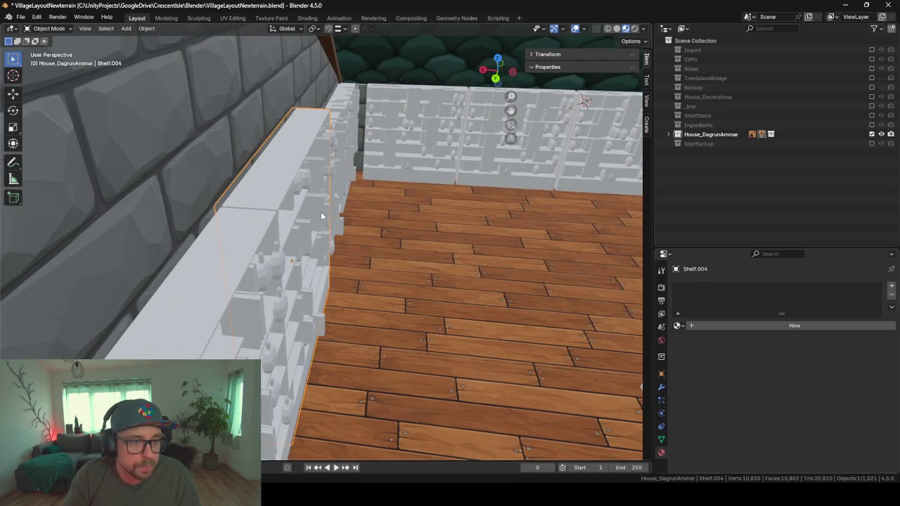
pyautogui.press('g')
pyautogui.press('x')
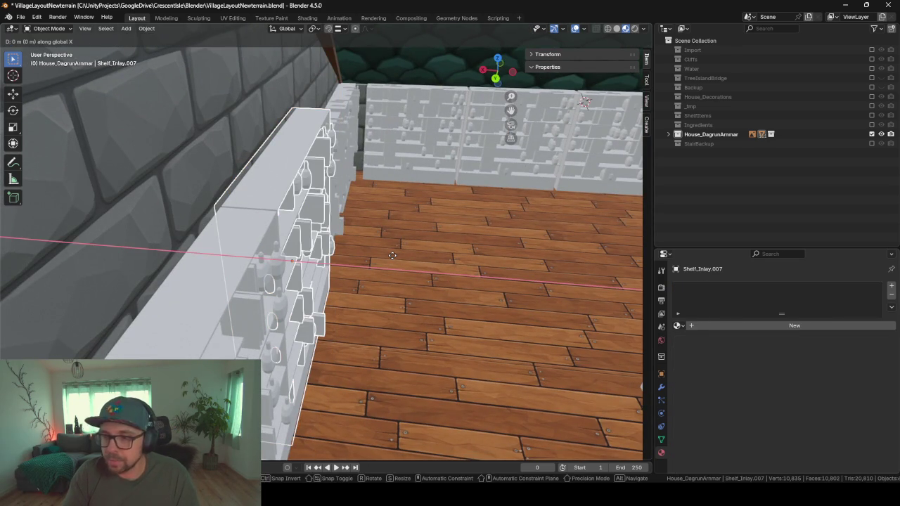
pyautogui.click(428, 255)
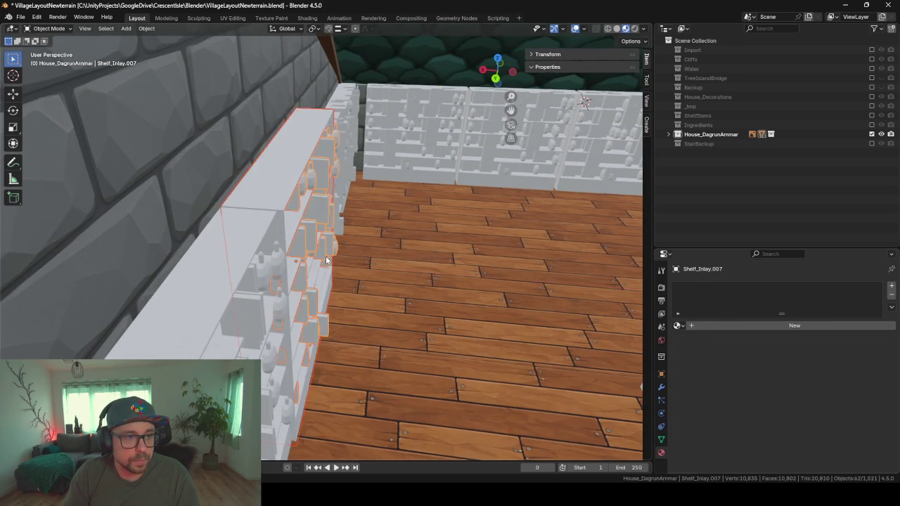
# Step: Move a shelf out into the room along X and delete the leftover wall shelf
pyautogui.moveTo(428, 255)
pyautogui.mouseDown(button='middle')
pyautogui.moveTo(314, 254)
pyautogui.moveTo(255, 242)
pyautogui.moveTo(296, 239)
pyautogui.moveTo(487, 307)
pyautogui.mouseUp(button='middle')
pyautogui.press('g')
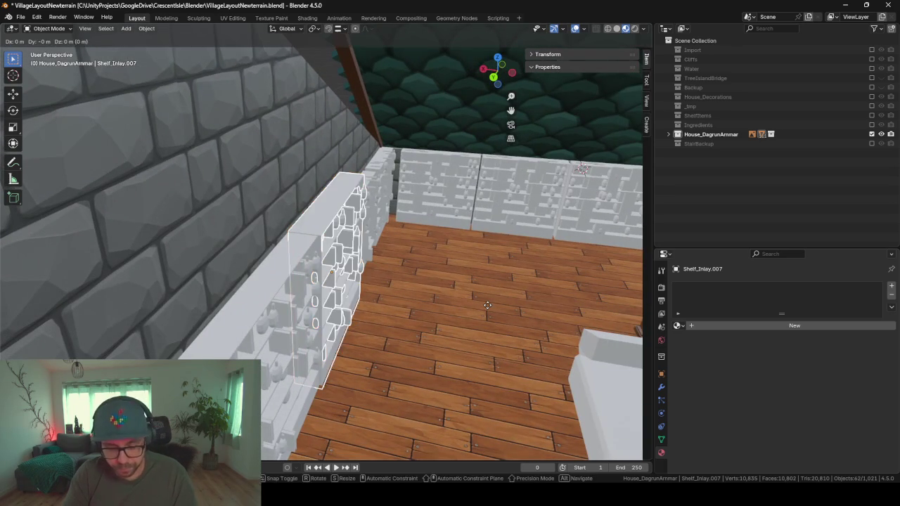
pyautogui.press('x')
pyautogui.click(542, 318)
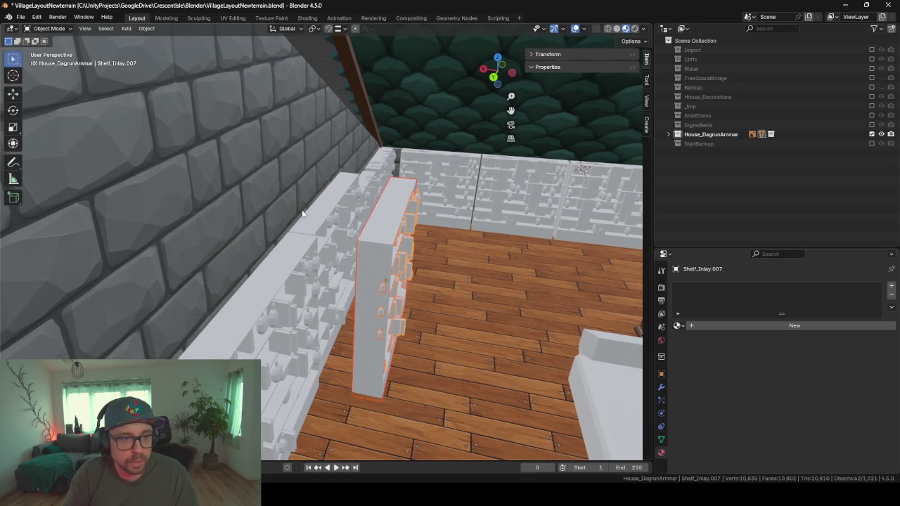
pyautogui.click(321, 221)
pyautogui.press('Delete')
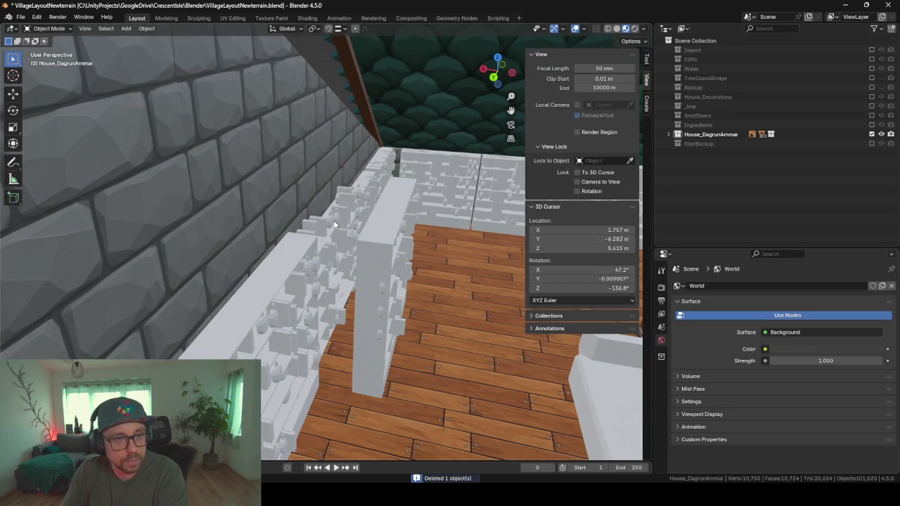
# Step: Reposition the freestanding shelf along the X axis
pyautogui.click(381, 273)
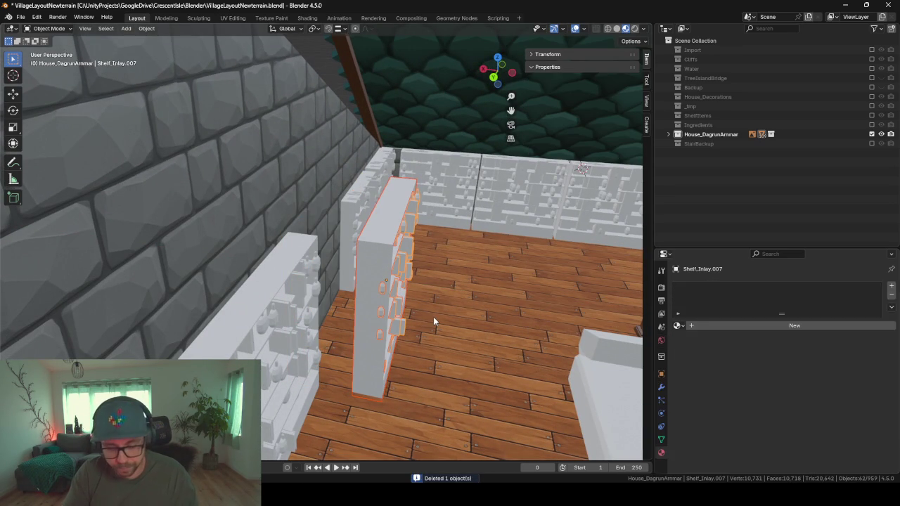
pyautogui.press('g')
pyautogui.press('x')
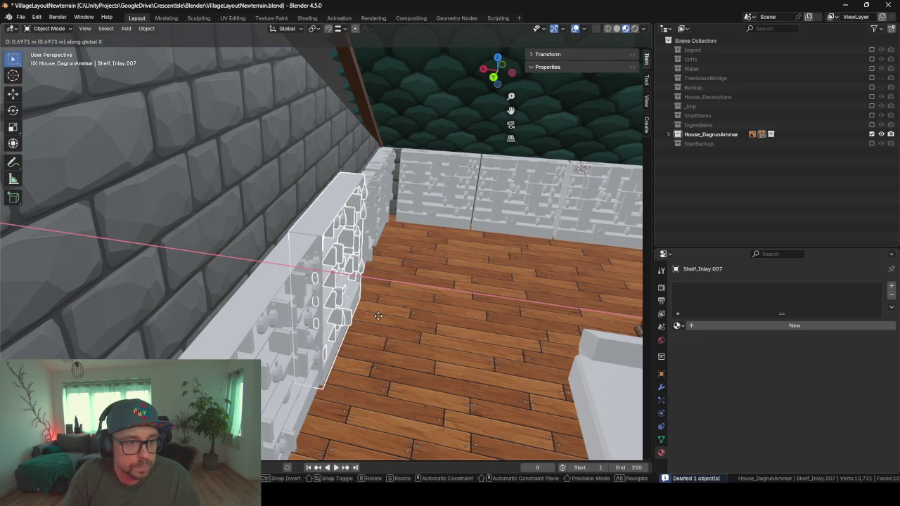
pyautogui.click(366, 309)
pyautogui.moveTo(366, 309)
pyautogui.mouseDown(button='middle')
pyautogui.moveTo(336, 304)
pyautogui.moveTo(395, 297)
pyautogui.moveTo(349, 329)
pyautogui.moveTo(245, 357)
pyautogui.moveTo(361, 285)
pyautogui.moveTo(269, 284)
pyautogui.moveTo(275, 257)
pyautogui.moveTo(443, 265)
pyautogui.moveTo(385, 287)
pyautogui.mouseUp(button='middle')
pyautogui.scroll(-5, 336, 304)
# Step: Select the shelf named Shelf and frame the view on it
pyautogui.click(238, 341)
pyautogui.press('KP_Decimal')
pyautogui.scroll(2, 238, 336)
pyautogui.scroll(3, 444, 265)
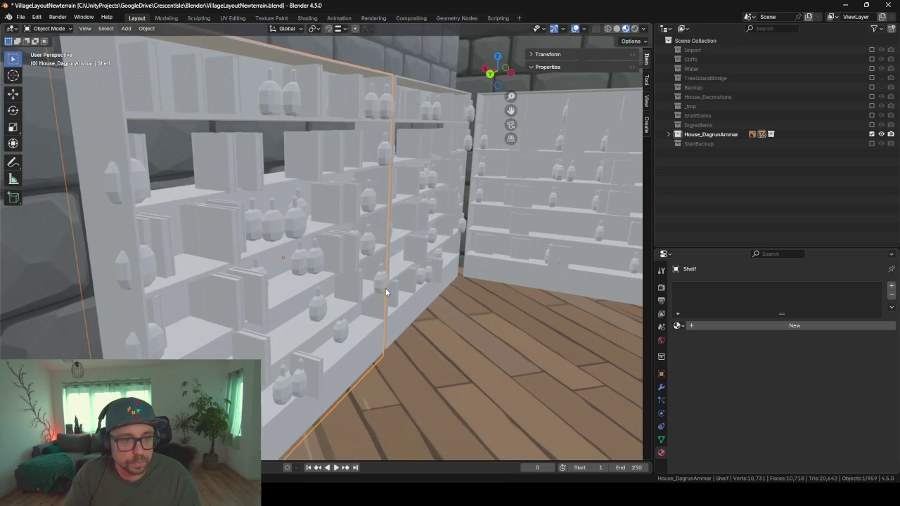
# Step: Duplicate the left shelf's books and bottles along X onto the right shelf section
pyautogui.click(328, 201)
pyautogui.hotkey('shift', 'd')
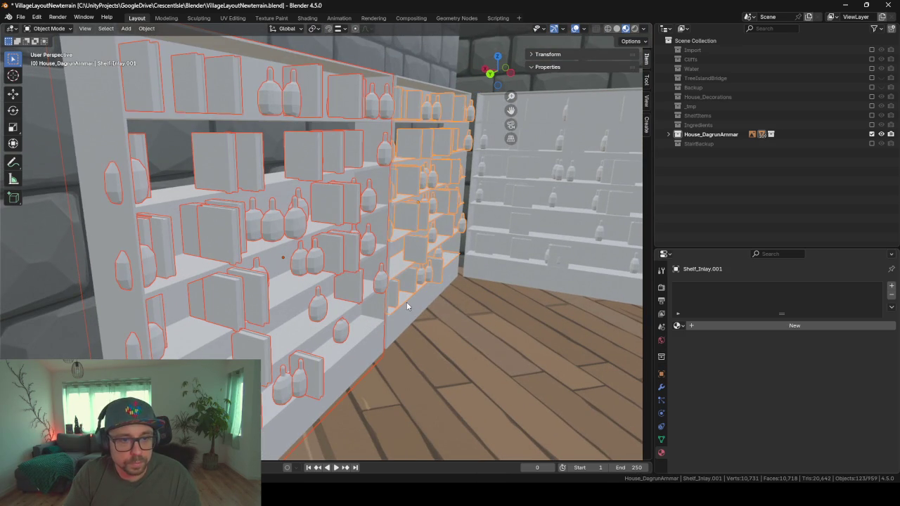
pyautogui.press('x')
pyautogui.keyDown('alt'); pyautogui.scroll(-2, 413, 317); pyautogui.keyUp('alt')
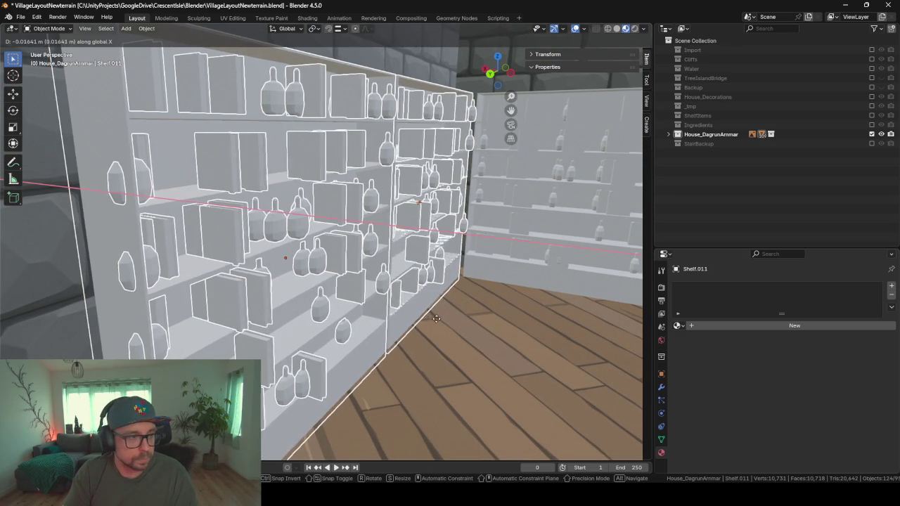
pyautogui.keyDown('alt'); pyautogui.scroll(-2, 422, 316); pyautogui.keyUp('alt')
pyautogui.click(461, 318)
pyautogui.scroll(-3, 409, 286)
pyautogui.scroll(-3, 436, 284)
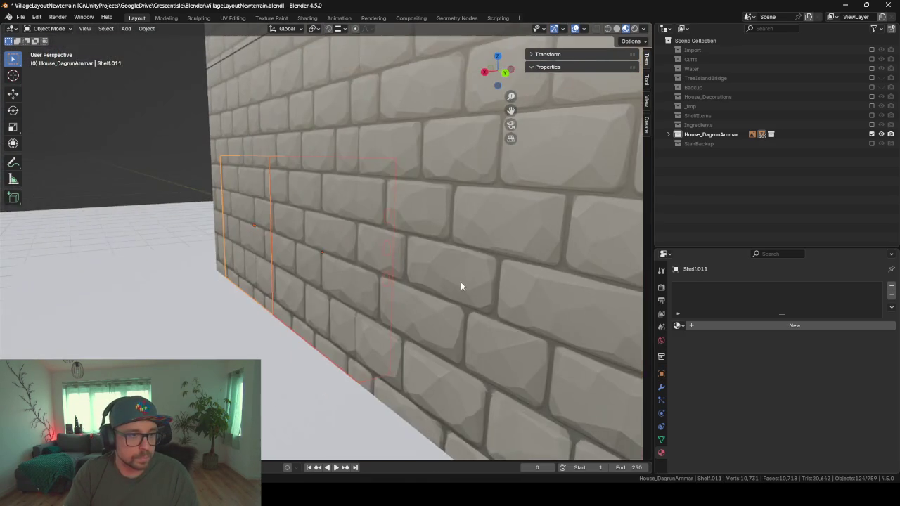
pyautogui.scroll(-2, 362, 275)
pyautogui.scroll(-4, 351, 267)
pyautogui.press('Tab')
pyautogui.scroll(-1, 276, 244)
# Step: Select the brick ground wall and enter its mesh editing, viewing the inner window wall
pyautogui.press('Tab')
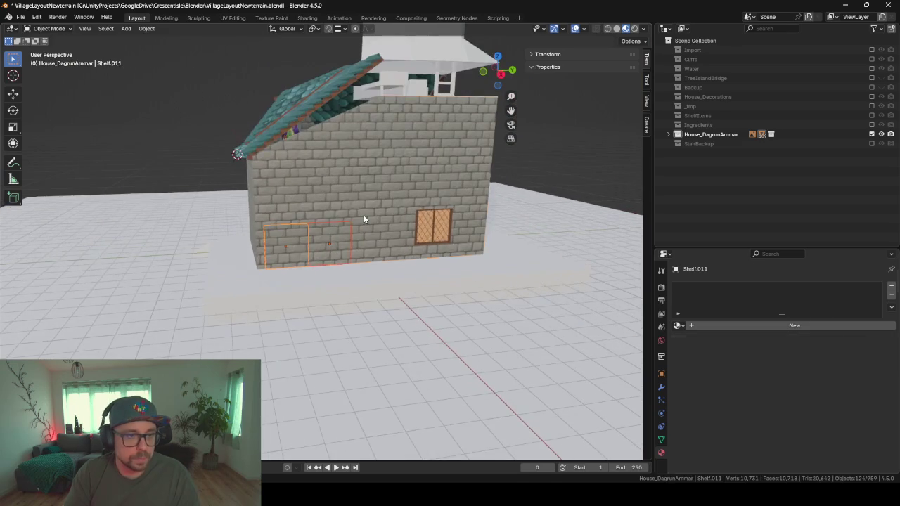
pyautogui.click(363, 214)
pyautogui.moveTo(363, 214)
pyautogui.mouseDown(button='middle')
pyautogui.moveTo(358, 206)
pyautogui.moveTo(260, 220)
pyautogui.mouseUp(button='middle')
pyautogui.scroll(2, 260, 220)
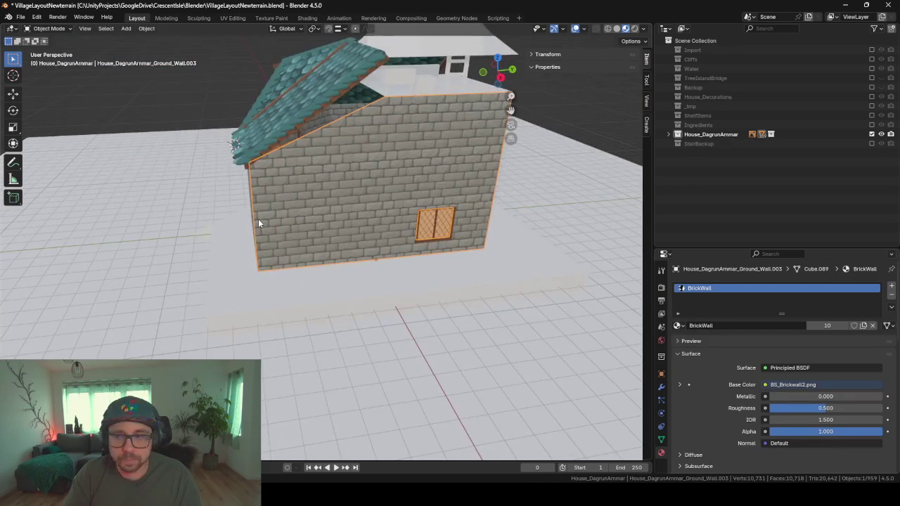
pyautogui.scroll(2, 258, 219)
pyautogui.scroll(2, 258, 219)
pyautogui.scroll(3, 259, 218)
pyautogui.scroll(3, 258, 219)
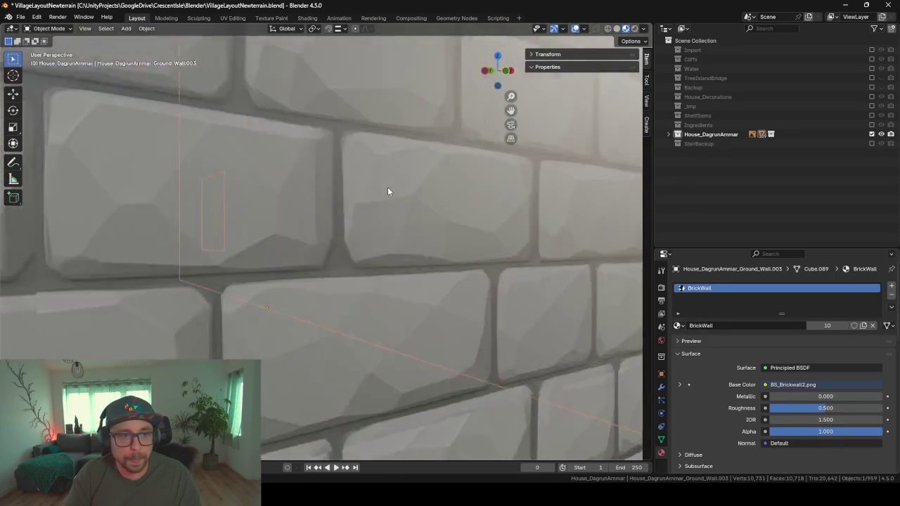
pyautogui.scroll(3, 387, 190)
pyautogui.moveTo(442, 199)
pyautogui.mouseDown(button='middle')
pyautogui.moveTo(221, 215)
pyautogui.moveTo(377, 269)
pyautogui.moveTo(351, 269)
pyautogui.mouseUp(button='middle')
pyautogui.press('Tab')
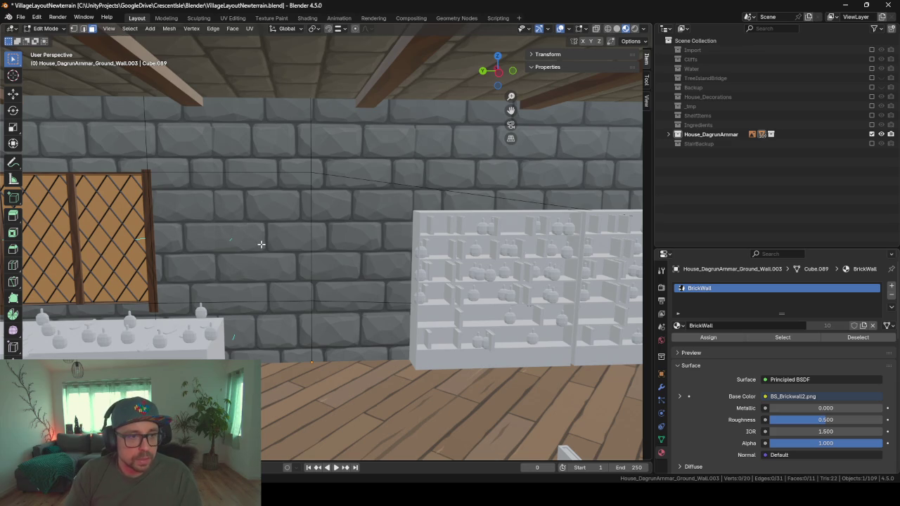
# Step: Add two edge loops across the wall faces beside the window
pyautogui.click(304, 260)
pyautogui.click(325, 260)
pyautogui.click(291, 276)
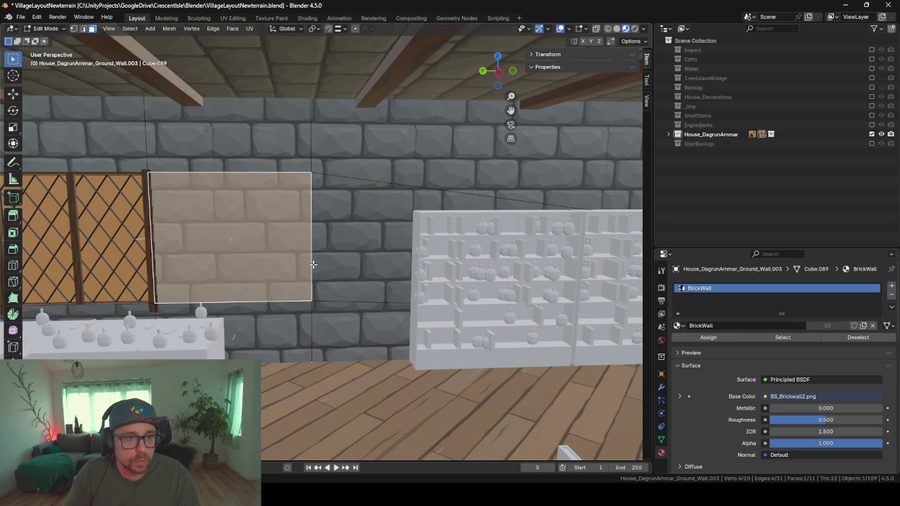
pyautogui.moveTo(313, 264)
pyautogui.mouseDown(button='middle')
pyautogui.moveTo(330, 267)
pyautogui.moveTo(316, 258)
pyautogui.mouseUp(button='middle')
pyautogui.hotkey('ctrl', 'r')
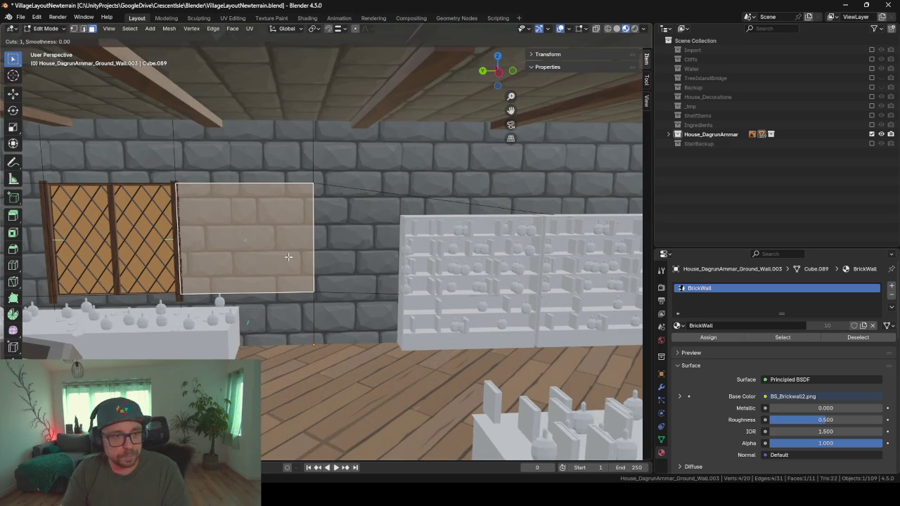
pyautogui.click(261, 170)
pyautogui.rightClick(260, 169)
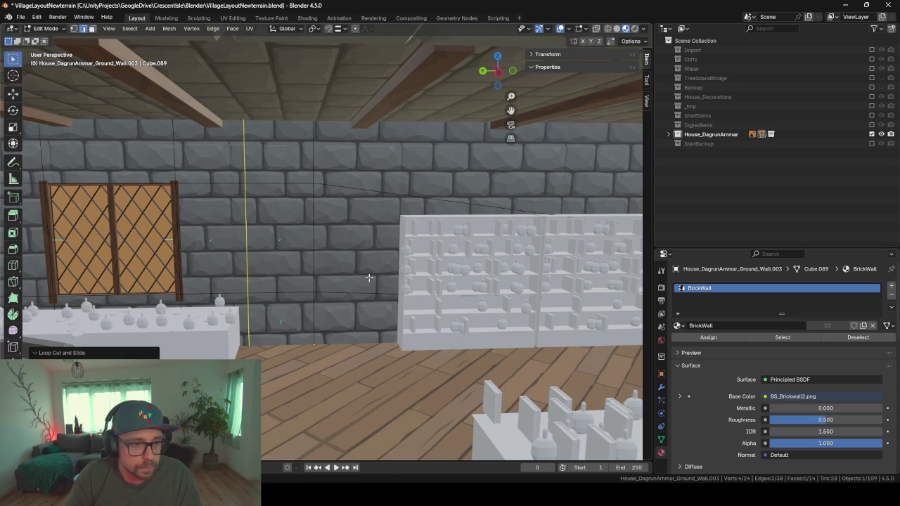
pyautogui.hotkey('ctrl', 'r')
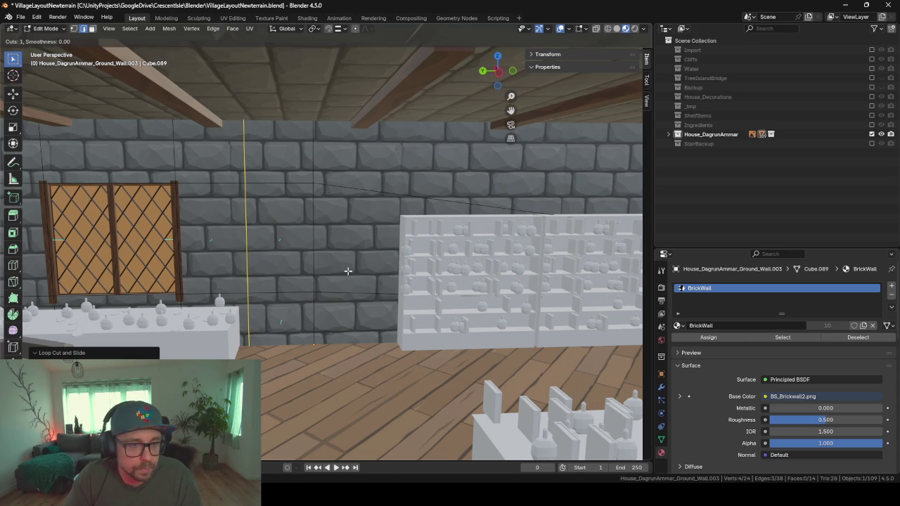
pyautogui.click(425, 188)
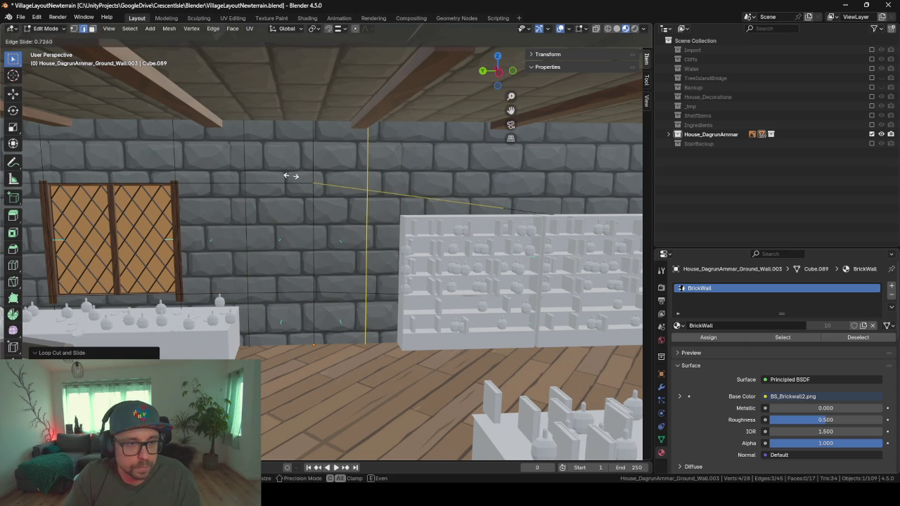
pyautogui.click(295, 175)
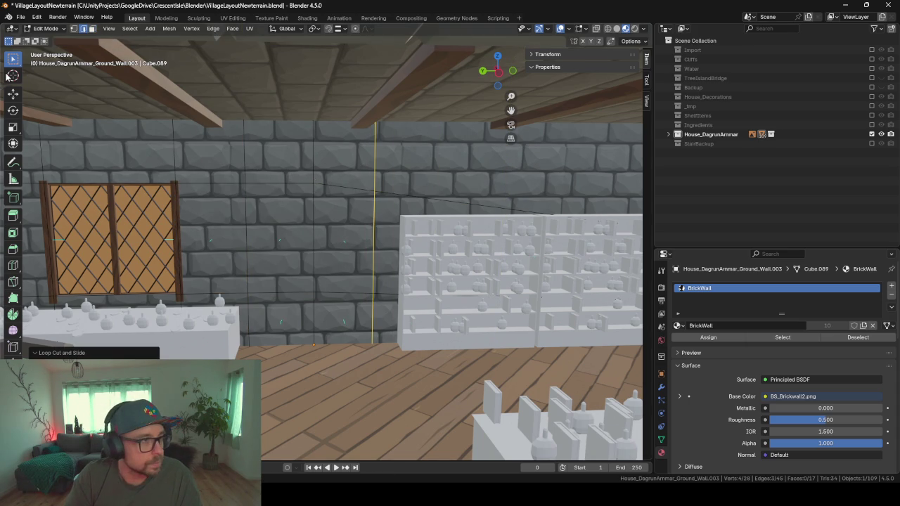
# Step: In vertex select mode, slide a wall vertex along its edge
pyautogui.click(74, 28)
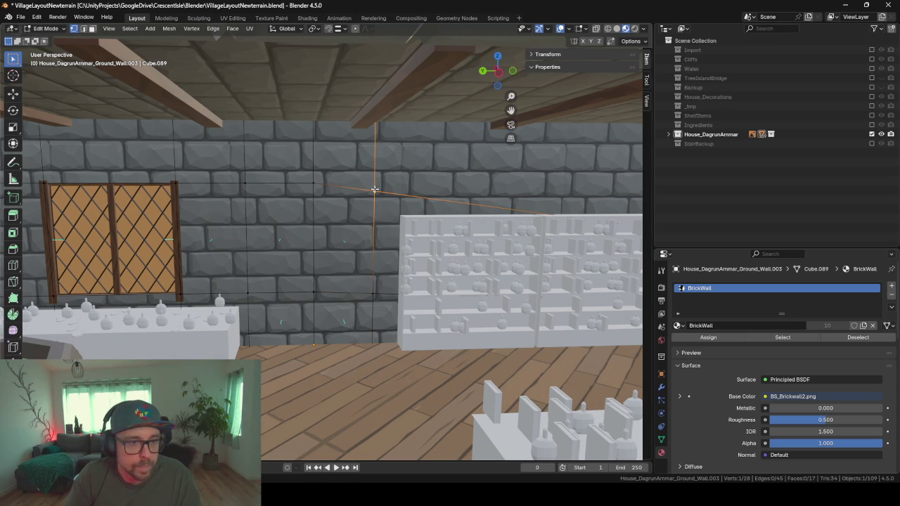
pyautogui.press('g')
pyautogui.press('z')
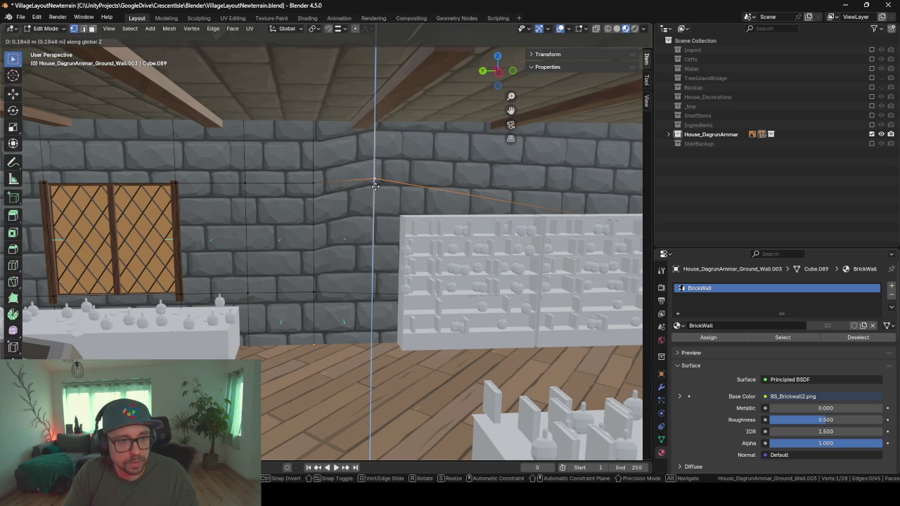
pyautogui.press('Escape')
pyautogui.press('g')
pyautogui.press('g')
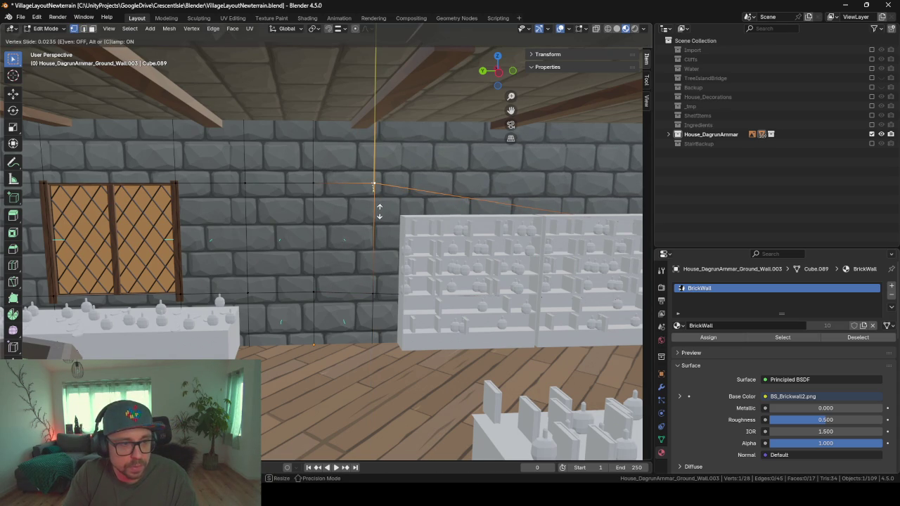
pyautogui.click(379, 211)
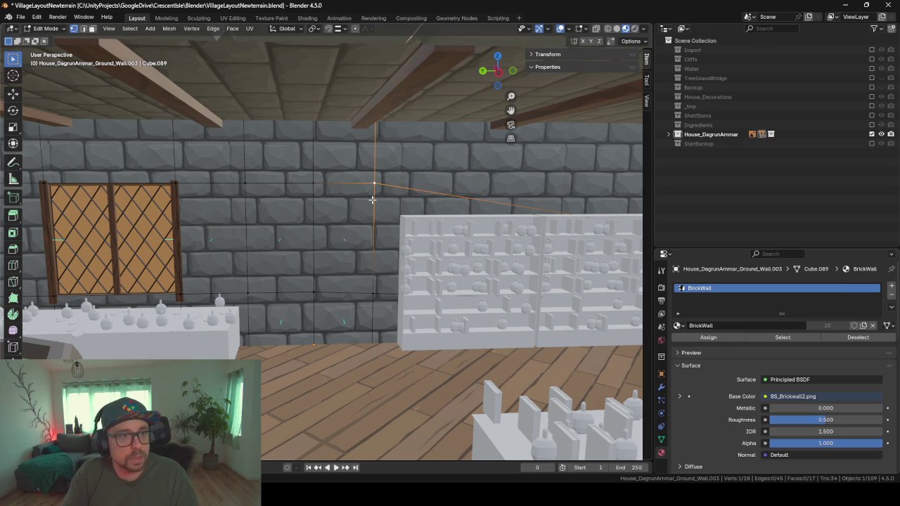
pyautogui.press('g')
pyautogui.press('z')
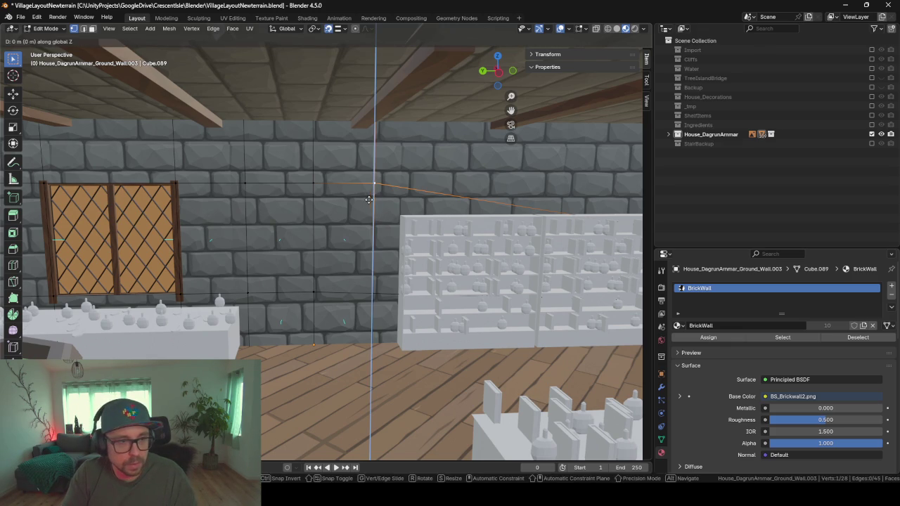
pyautogui.press('Escape')
pyautogui.scroll(2, 378, 188)
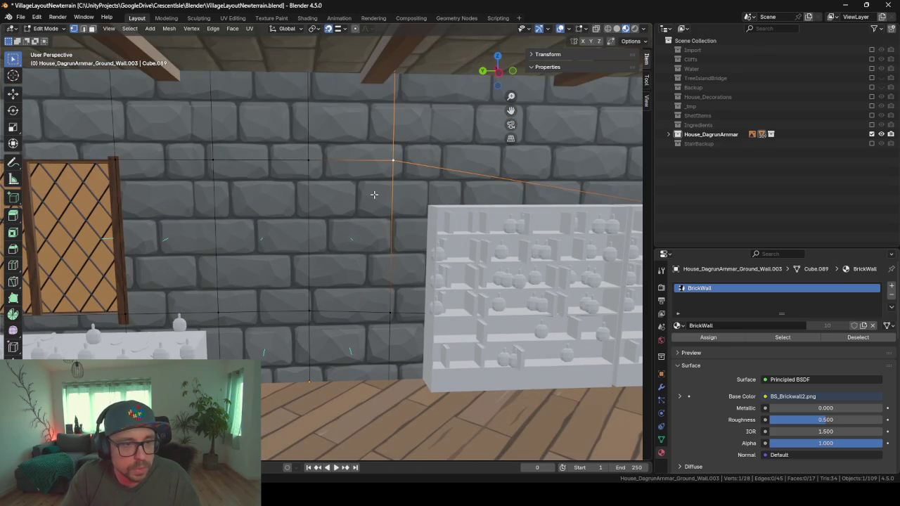
# Step: Slide the two vertical wall edges sideways along the wall surface
pyautogui.click(217, 231)
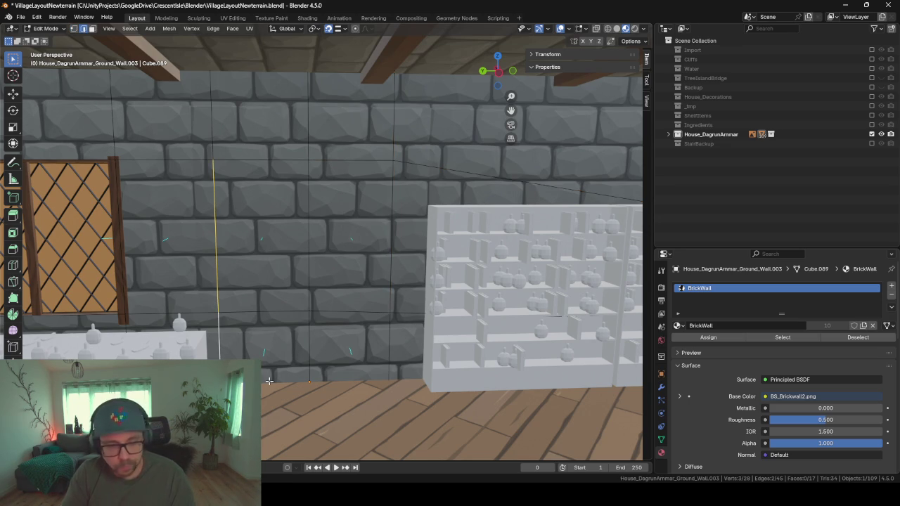
pyautogui.press('g')
pyautogui.press('g')
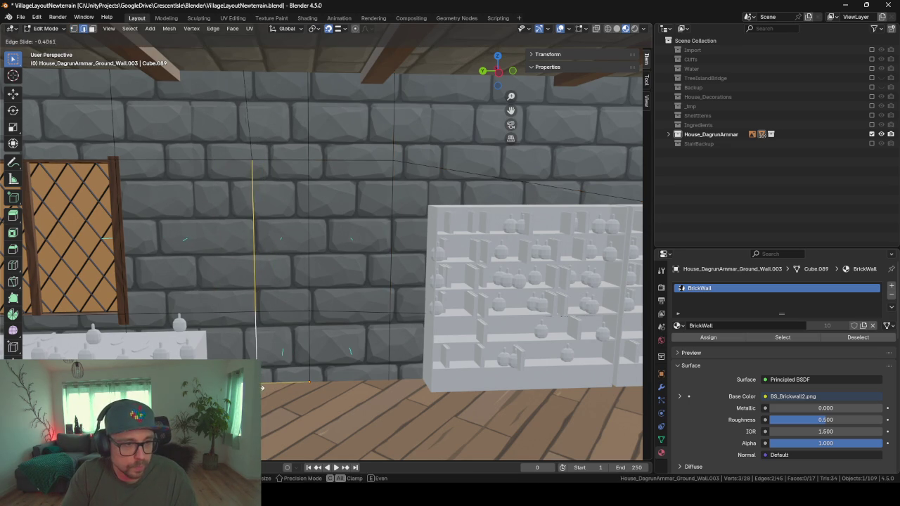
pyautogui.click(406, 260)
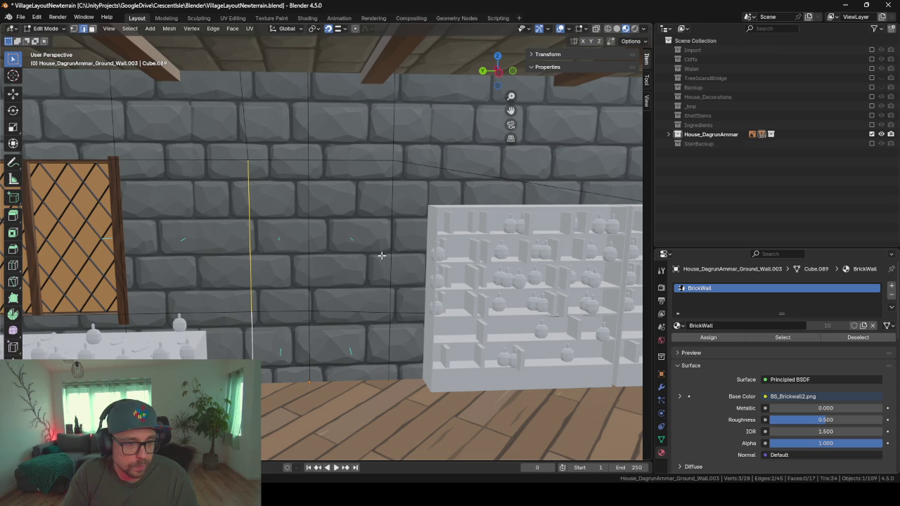
pyautogui.press('g')
pyautogui.press('g')
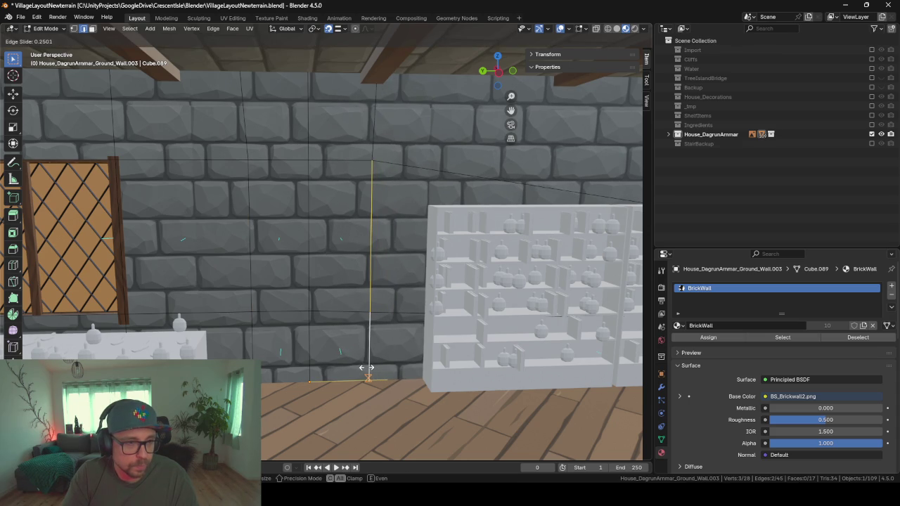
pyautogui.click(367, 367)
pyautogui.moveTo(303, 243); pyautogui.dragTo(420, 244, button='middle')
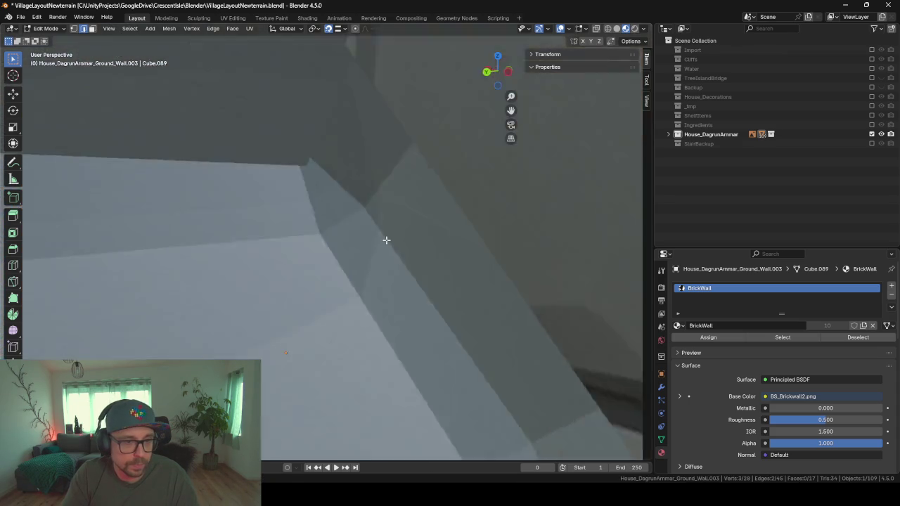
pyautogui.press('KP_Decimal')
pyautogui.moveTo(296, 261); pyautogui.dragTo(300, 249, button='middle')
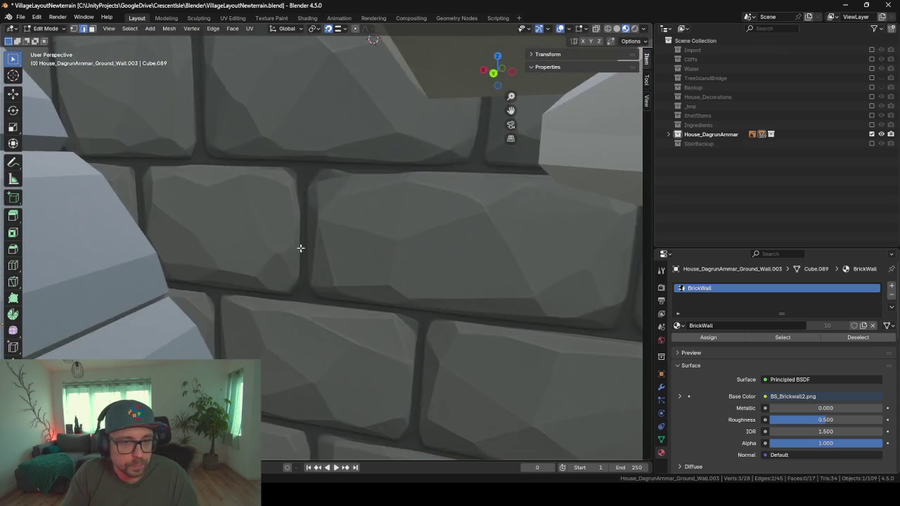
pyautogui.scroll(-3, 300, 248)
# Step: Show and expand the _tmp collection, then move the Player figure across the floor
pyautogui.click(872, 105)
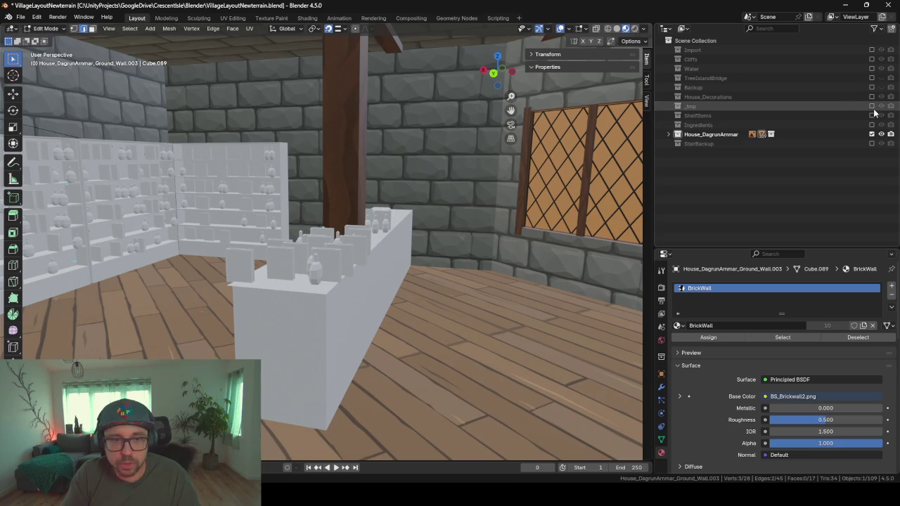
pyautogui.click(668, 106)
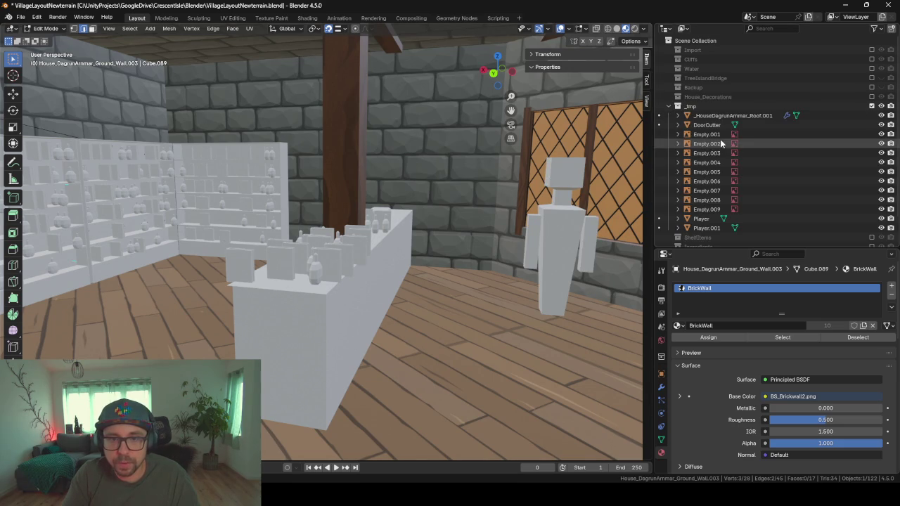
pyautogui.press('Tab')
pyautogui.scroll(5, 483, 247)
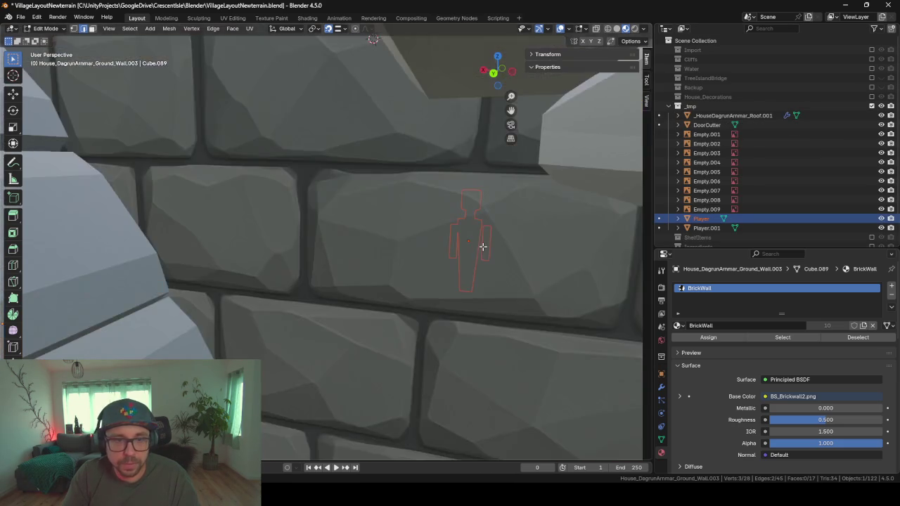
pyautogui.scroll(-5, 472, 251)
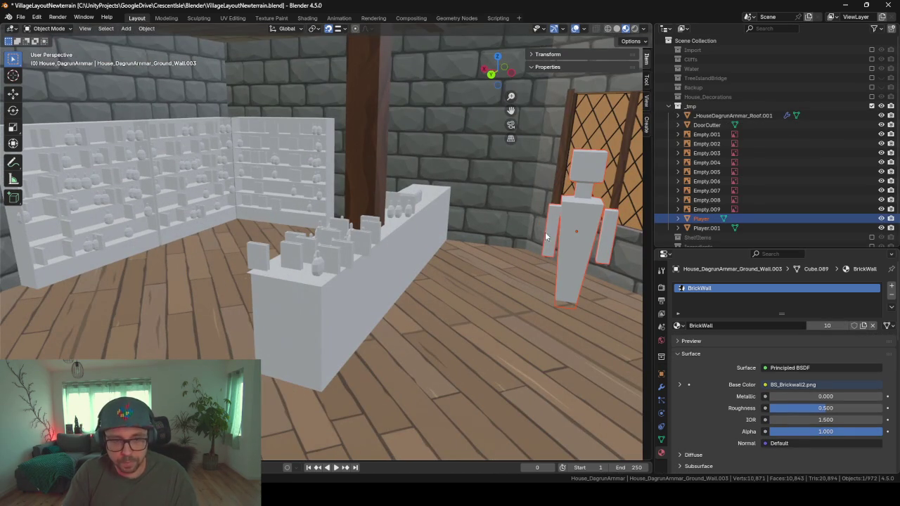
pyautogui.press('g')
pyautogui.hotkey('shift', 'z')
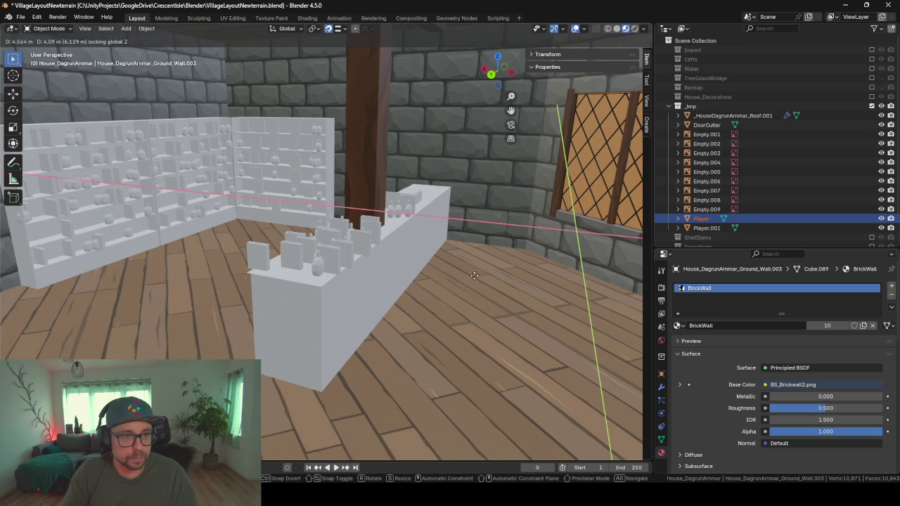
pyautogui.click(25, 251)
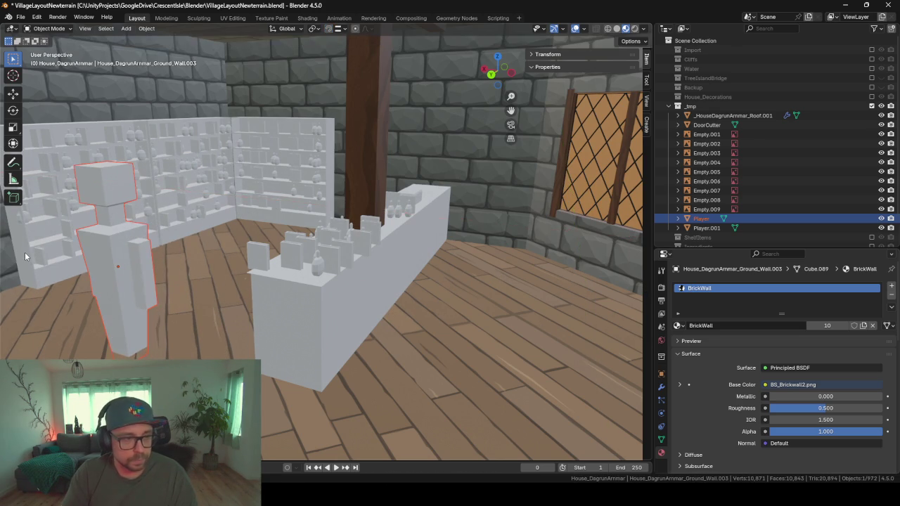
# Step: Place the Player figure beside the brick wall near the window, back in mesh editing
pyautogui.press('KP_Decimal')
pyautogui.scroll(-10, 25, 251)
pyautogui.scroll(6, 367, 231)
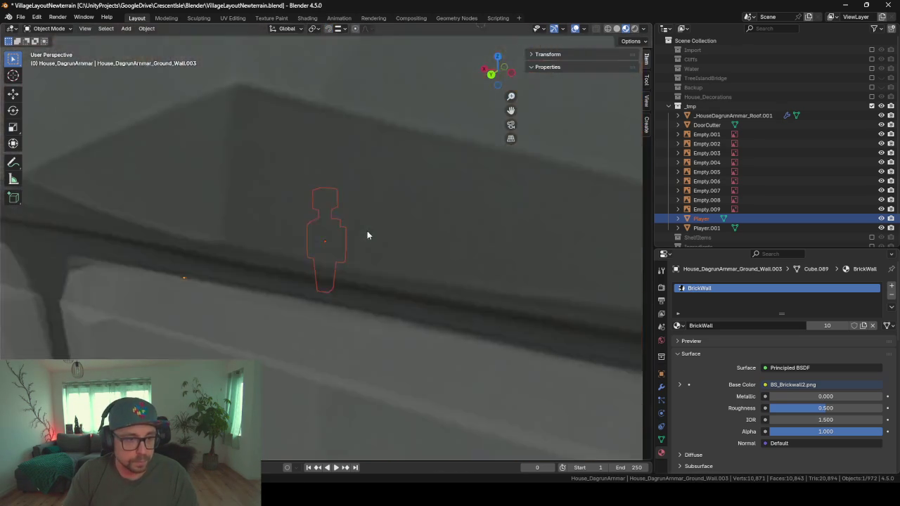
pyautogui.moveTo(367, 230); pyautogui.dragTo(303, 229, button='middle')
pyautogui.press('g')
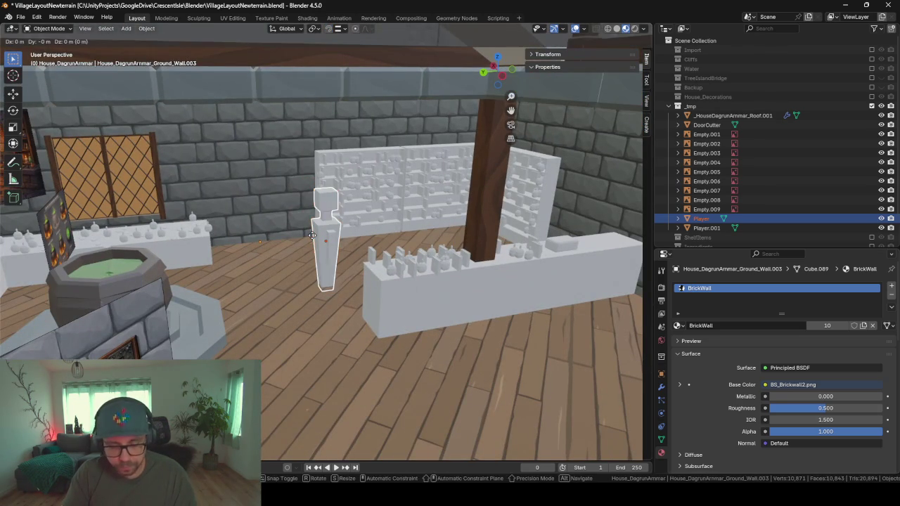
pyautogui.hotkey('shift', 'z')
pyautogui.click(249, 209)
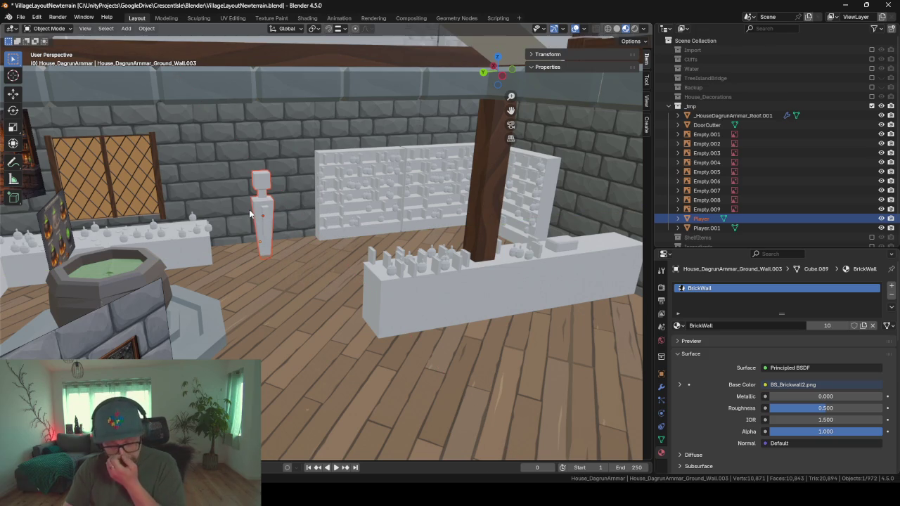
pyautogui.press('KP_Decimal')
pyautogui.scroll(-4, 249, 209)
pyautogui.scroll(-1, 242, 132)
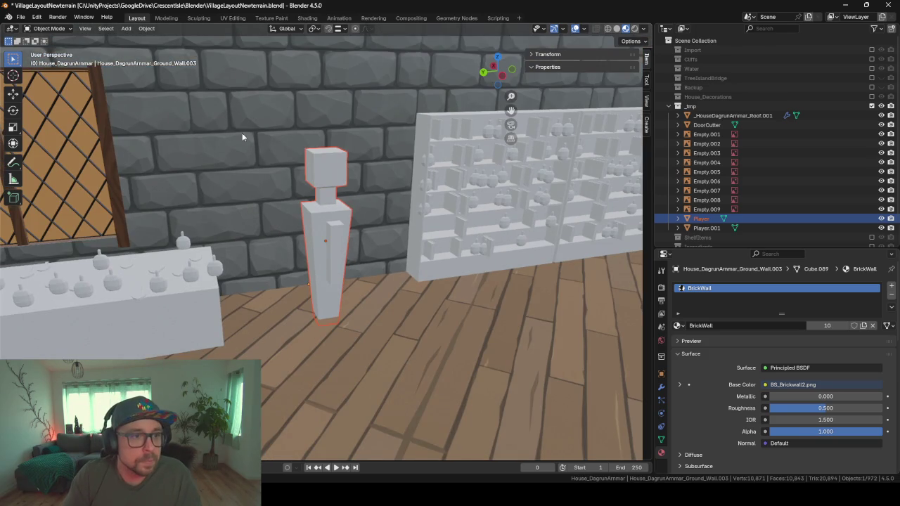
pyautogui.press('Tab')
pyautogui.hotkey('alt', 'a')
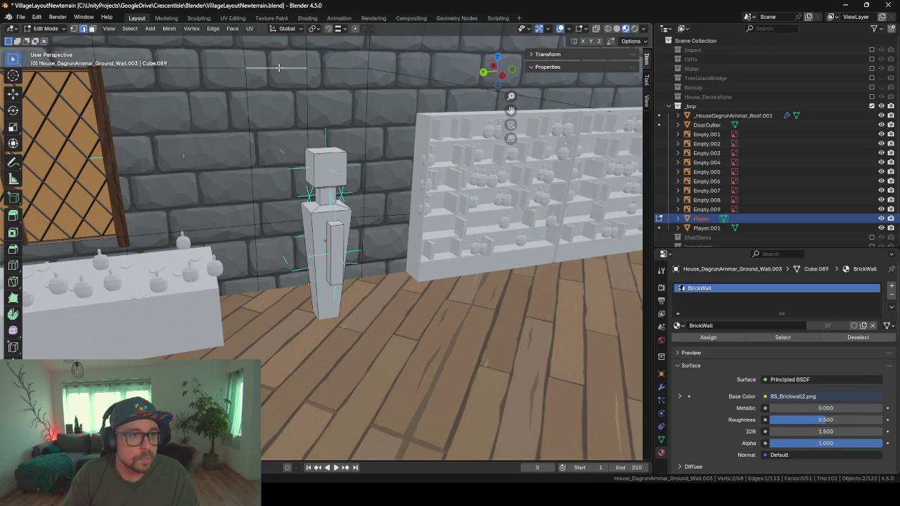
# Step: Slide the brick wall's edges to outline the doorway's side and top
pyautogui.moveTo(345, 117); pyautogui.dragTo(298, 169, button='middle')
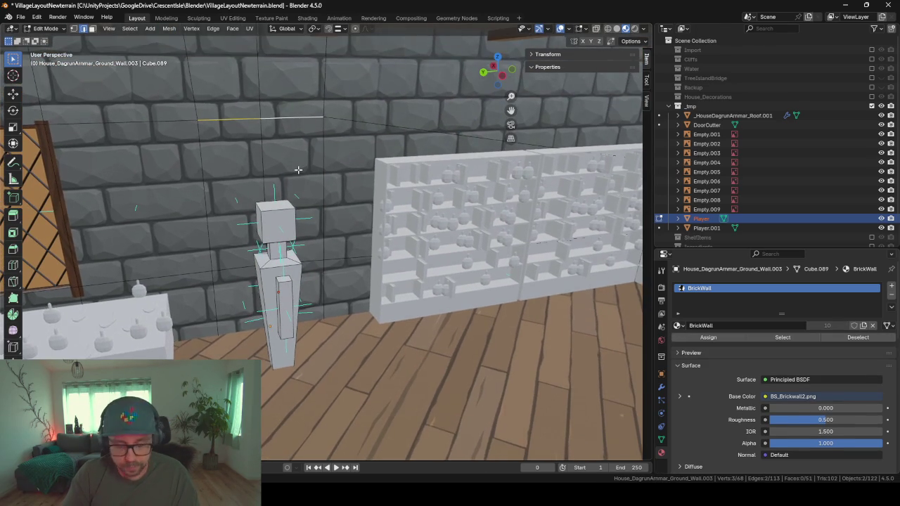
pyautogui.press('g')
pyautogui.press('g')
pyautogui.click(293, 208)
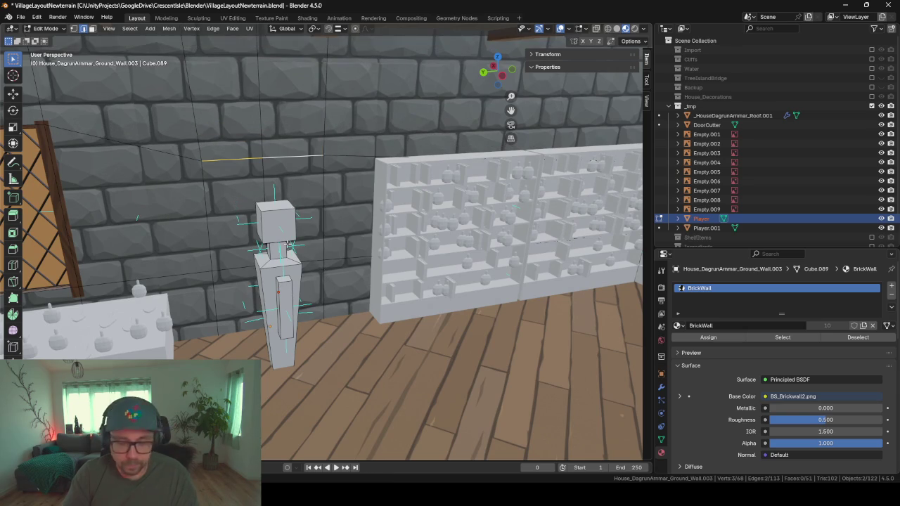
pyautogui.scroll(2, 288, 239)
pyautogui.scroll(3, 287, 243)
pyautogui.moveTo(288, 244); pyautogui.dragTo(398, 339, button='middle')
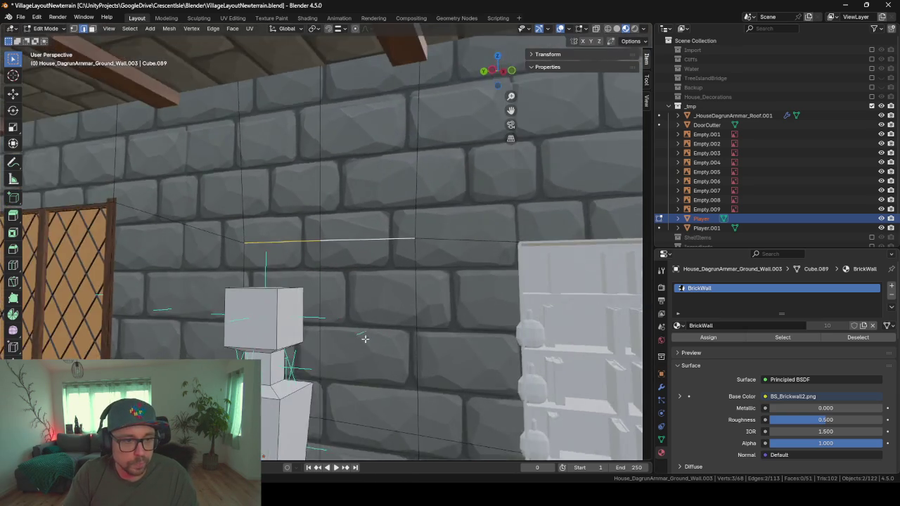
pyautogui.press('g')
pyautogui.press('g')
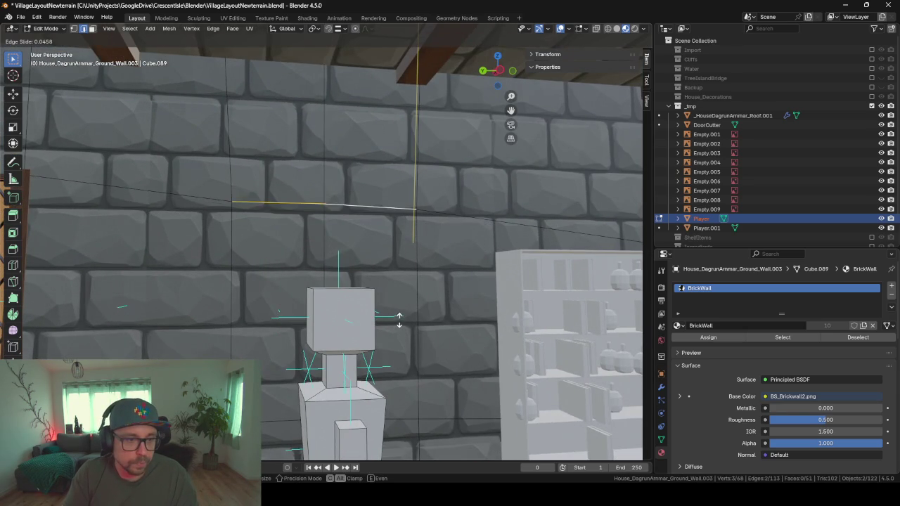
pyautogui.click(399, 321)
# Step: Delete the three wall faces beside the window to cut the doorway opening
pyautogui.click(249, 230)
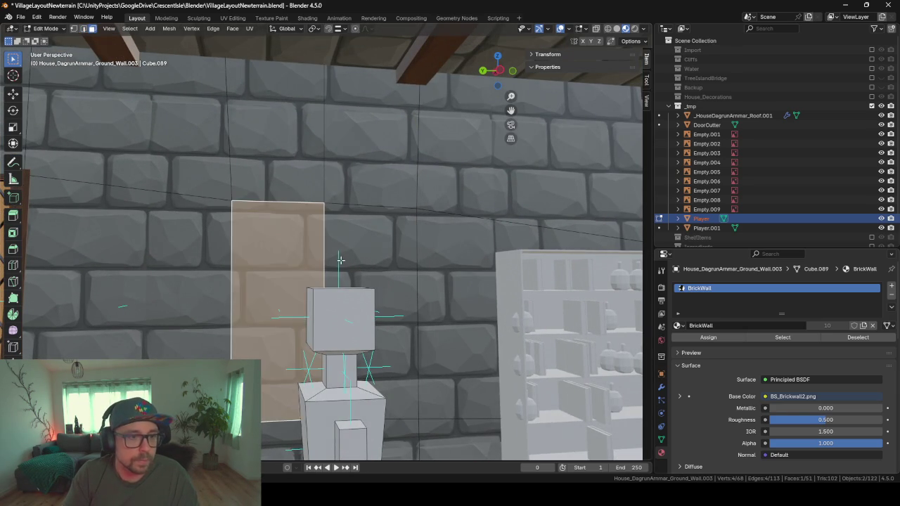
pyautogui.keyDown('shift'); pyautogui.click(355, 245); pyautogui.keyUp('shift')
pyautogui.moveTo(355, 245); pyautogui.dragTo(362, 332, button='middle')
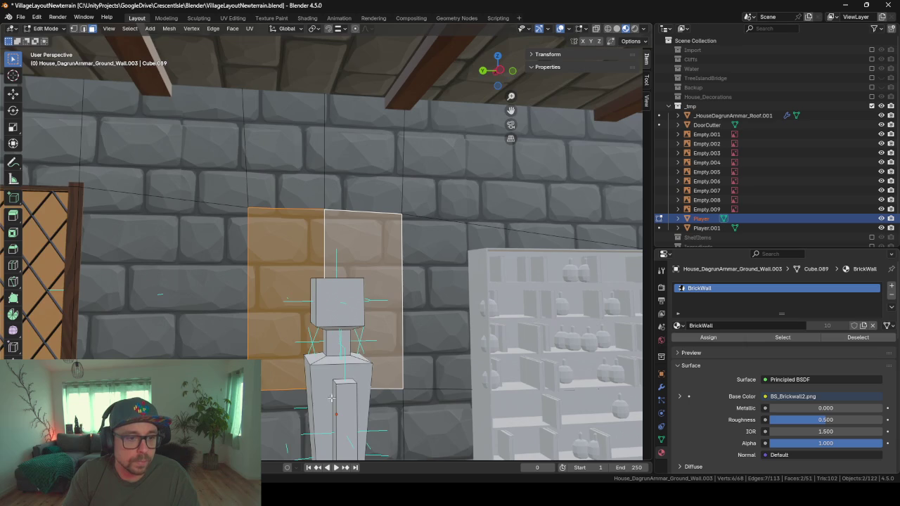
pyautogui.keyDown('shift'); pyautogui.click(392, 422); pyautogui.keyUp('shift')
pyautogui.press('x')
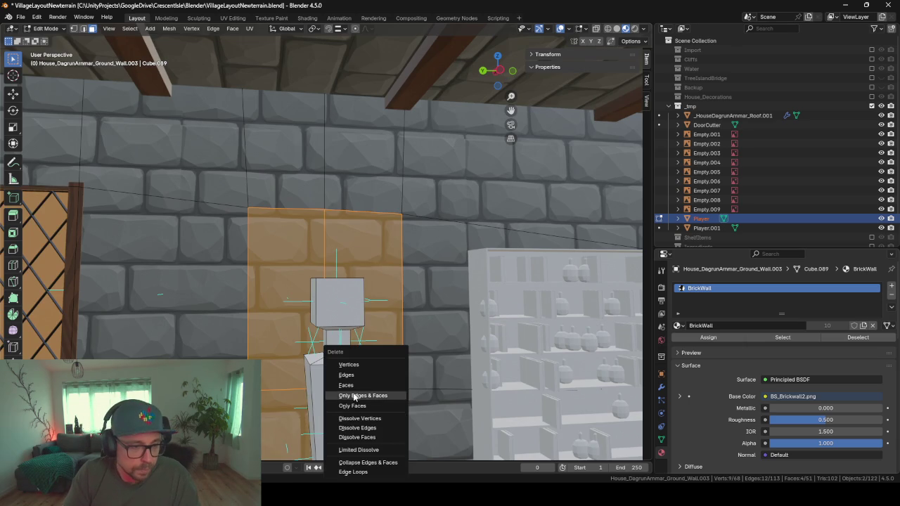
pyautogui.click(352, 385)
pyautogui.moveTo(352, 385)
pyautogui.mouseDown(button='middle')
pyautogui.moveTo(451, 333)
pyautogui.moveTo(229, 325)
pyautogui.moveTo(365, 318)
pyautogui.mouseUp(button='middle')
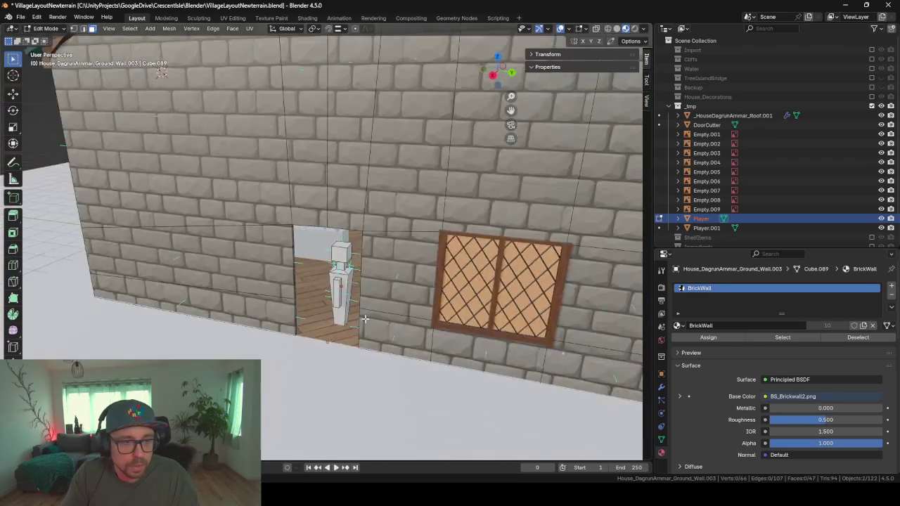
pyautogui.scroll(-5, 365, 318)
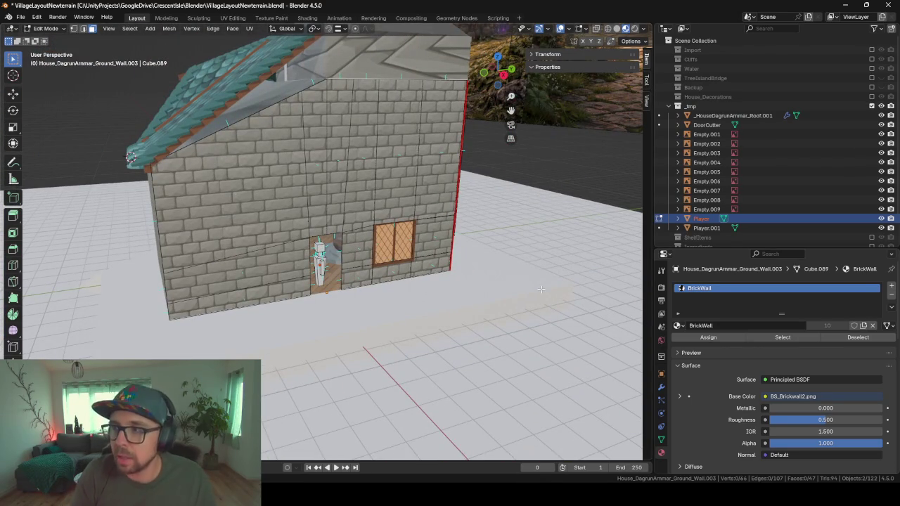
pyautogui.scroll(4, 217, 275)
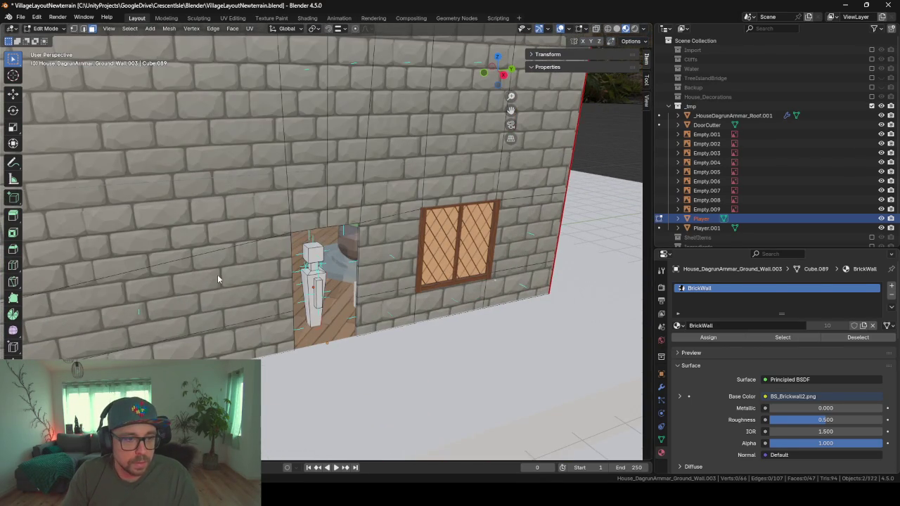
# Step: Return to Object Mode and orbit the view toward the house interior
pyautogui.press('Tab')
pyautogui.moveTo(218, 275); pyautogui.dragTo(328, 285, button='middle')
pyautogui.scroll(6, 329, 286)
pyautogui.moveTo(185, 282)
pyautogui.mouseDown(button='middle')
pyautogui.moveTo(398, 296)
pyautogui.moveTo(354, 298)
pyautogui.moveTo(418, 293)
pyautogui.mouseUp(button='middle')
pyautogui.scroll(-5, 397, 300)
# Step: Duplicate the wooden corner post and centre the view on the copy
pyautogui.scroll(4, 417, 294)
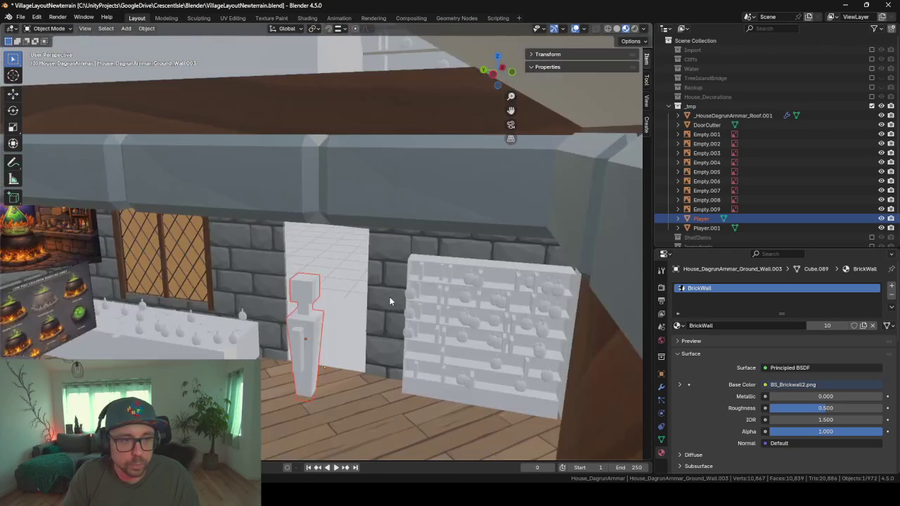
pyautogui.moveTo(330, 313)
pyautogui.mouseDown(button='middle')
pyautogui.moveTo(391, 257)
pyautogui.moveTo(396, 294)
pyautogui.mouseUp(button='middle')
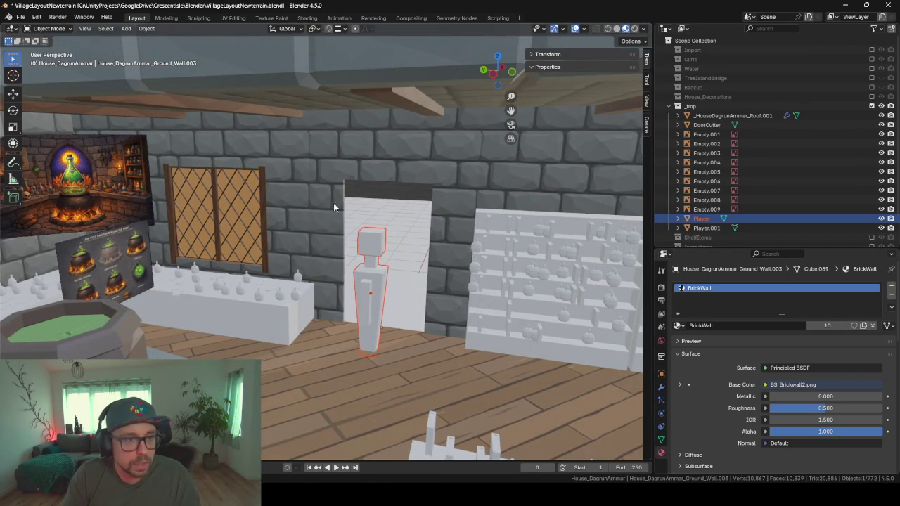
pyautogui.click(419, 113)
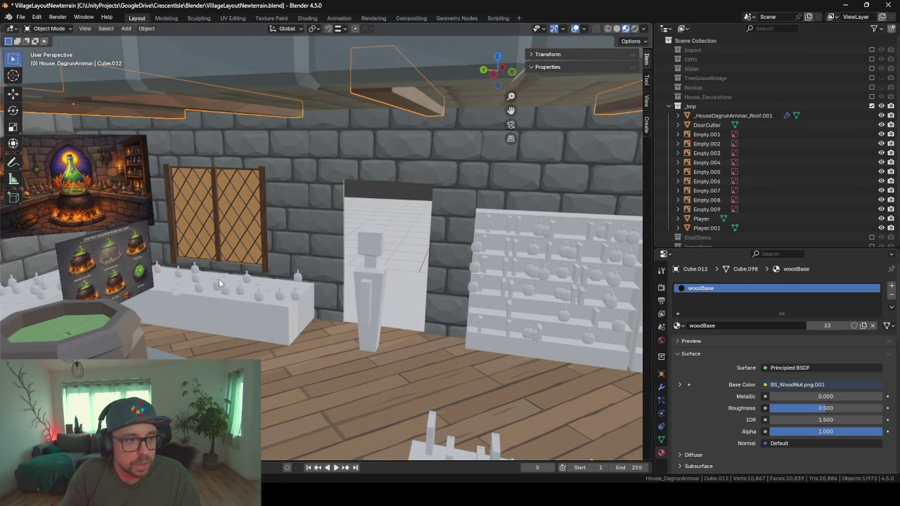
pyautogui.moveTo(219, 284)
pyautogui.mouseDown(button='middle')
pyautogui.moveTo(322, 271)
pyautogui.moveTo(360, 288)
pyautogui.moveTo(379, 284)
pyautogui.moveTo(451, 321)
pyautogui.moveTo(347, 293)
pyautogui.mouseUp(button='middle')
pyautogui.click(565, 229)
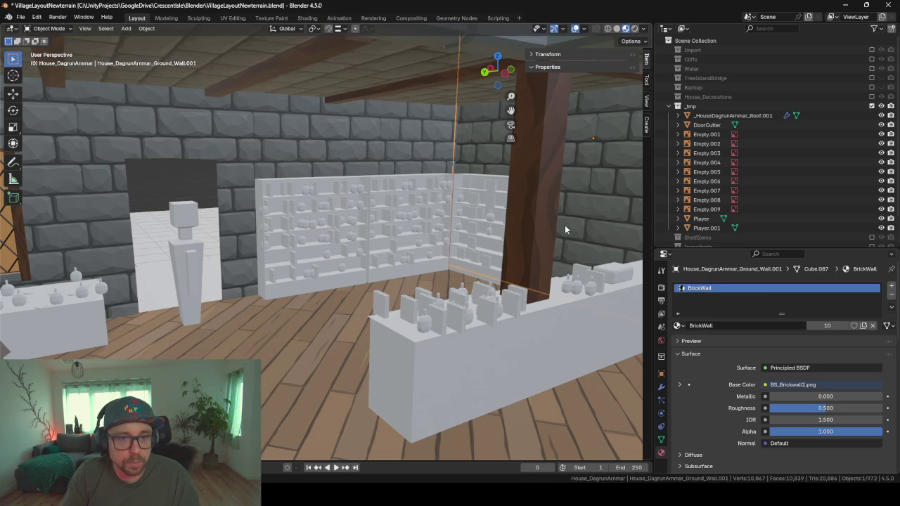
pyautogui.click(532, 249)
pyautogui.hotkey('shift', 'd')
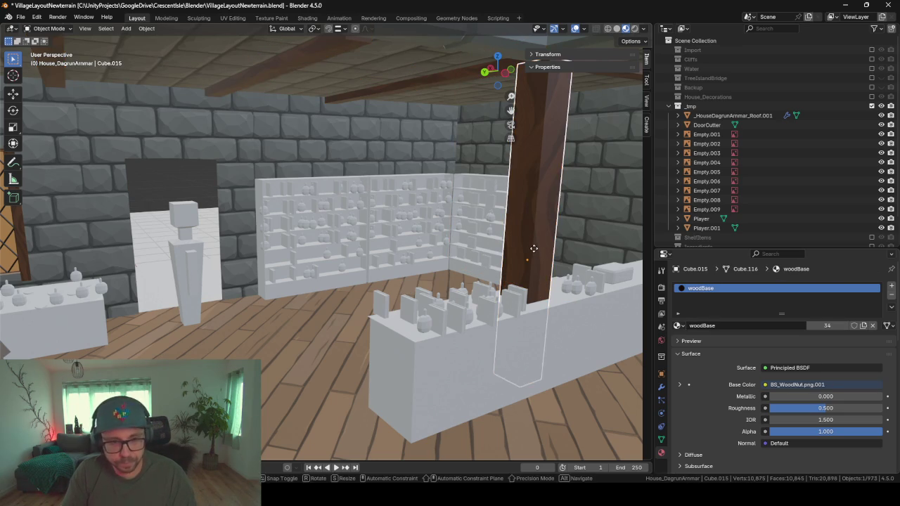
pyautogui.hotkey('shift', 'z')
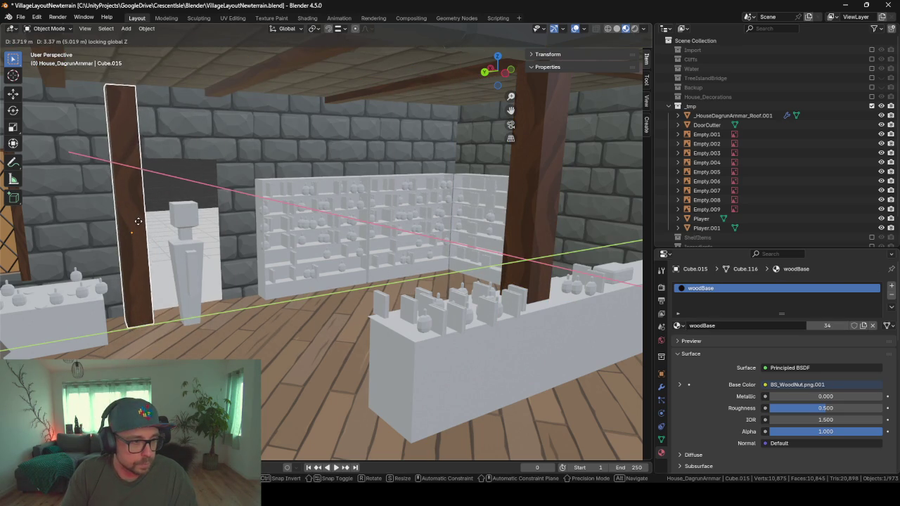
pyautogui.press('KP_Decimal')
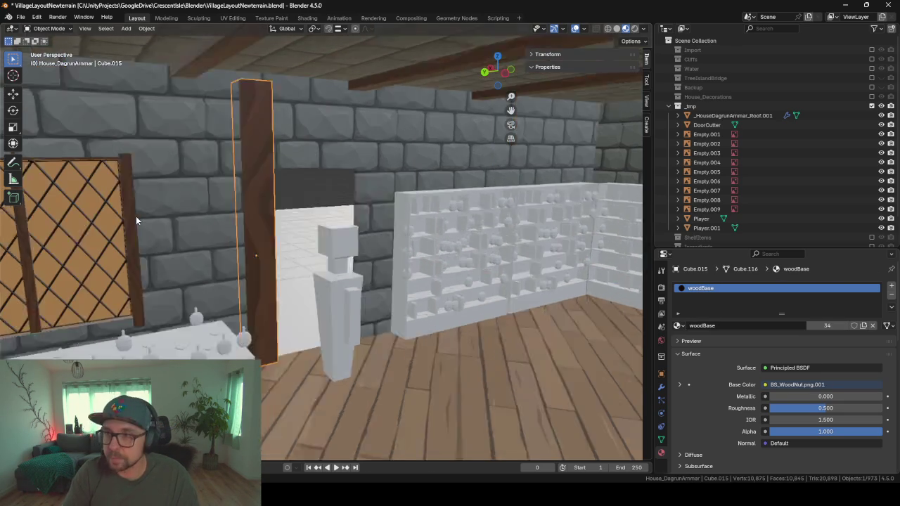
pyautogui.moveTo(320, 226)
pyautogui.mouseDown(button='middle')
pyautogui.moveTo(249, 237)
pyautogui.moveTo(294, 225)
pyautogui.mouseUp(button='middle')
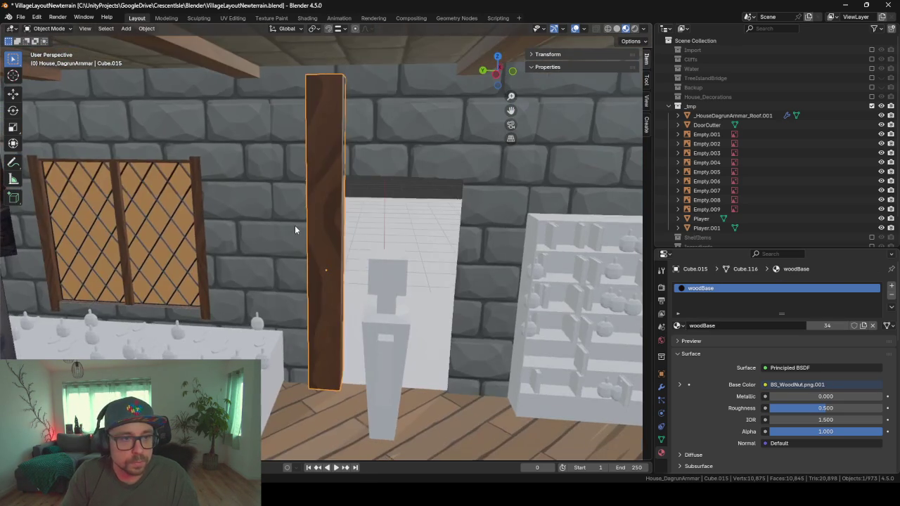
# Step: Hide the brick plane and wooden floor plane blocking the view of the copied post
pyautogui.press('Tab')
pyautogui.moveTo(326, 68)
pyautogui.mouseDown(button='middle')
pyautogui.moveTo(352, 220)
pyautogui.moveTo(333, 170)
pyautogui.mouseUp(button='middle')
pyautogui.press('Tab')
pyautogui.click(333, 169)
pyautogui.press('h')
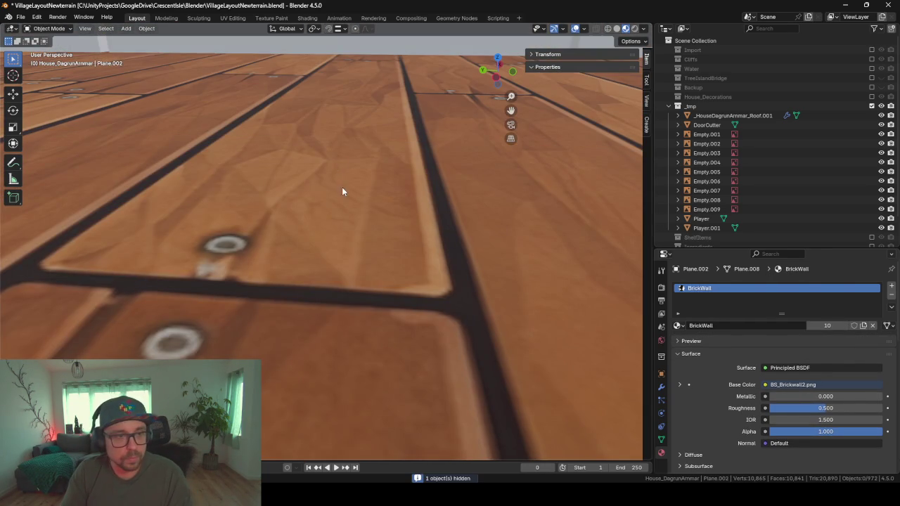
pyautogui.click(326, 90)
pyautogui.press('h')
# Step: Lower the copied post's top face vertically to doorway height
pyautogui.click(332, 168)
pyautogui.press('Tab')
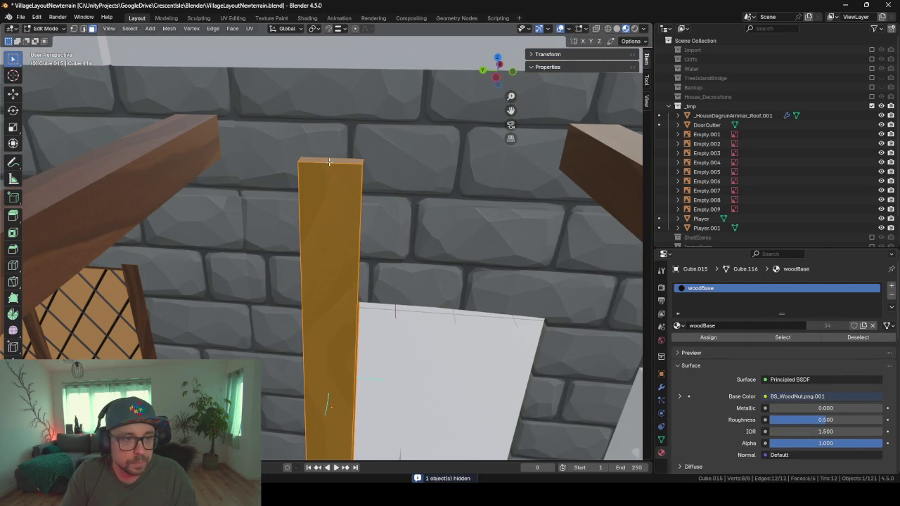
pyautogui.click(333, 162)
pyautogui.press('g')
pyautogui.press('z')
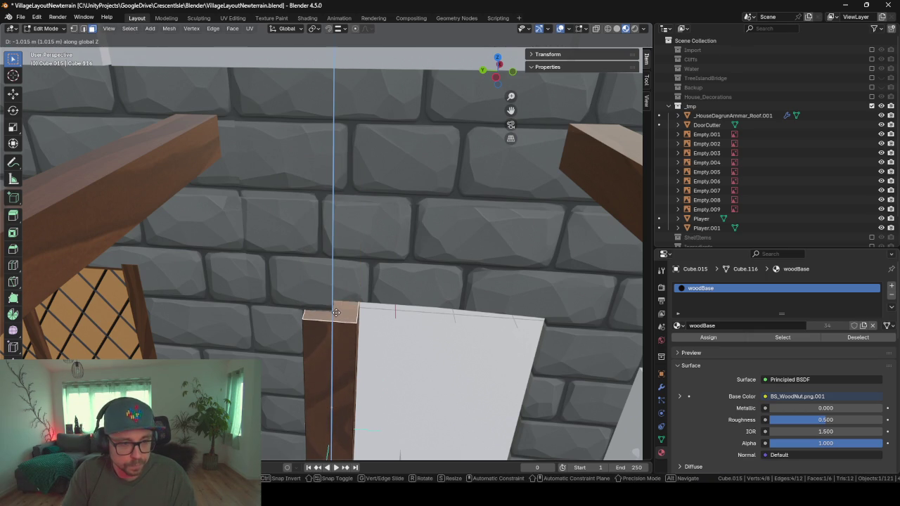
pyautogui.click(336, 313)
pyautogui.scroll(5, 336, 313)
pyautogui.moveTo(337, 313); pyautogui.dragTo(338, 225, button='middle')
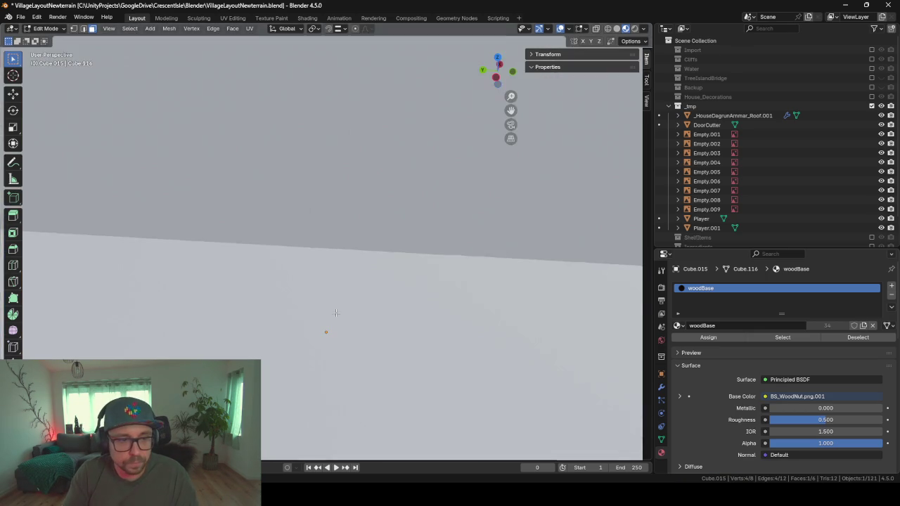
pyautogui.scroll(-6, 337, 226)
pyautogui.scroll(2, 356, 210)
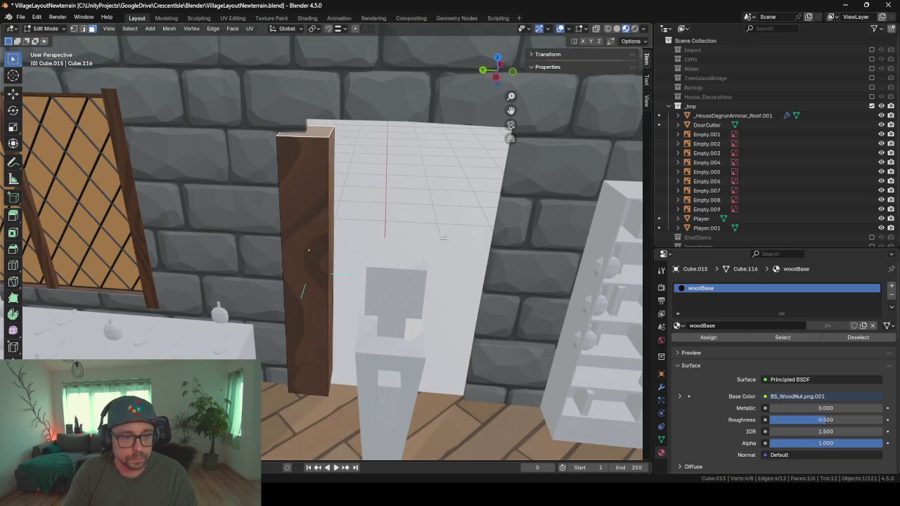
# Step: Scale the post thinner while keeping its height
pyautogui.press('a')
pyautogui.press('s')
pyautogui.hotkey('shift', 'z')
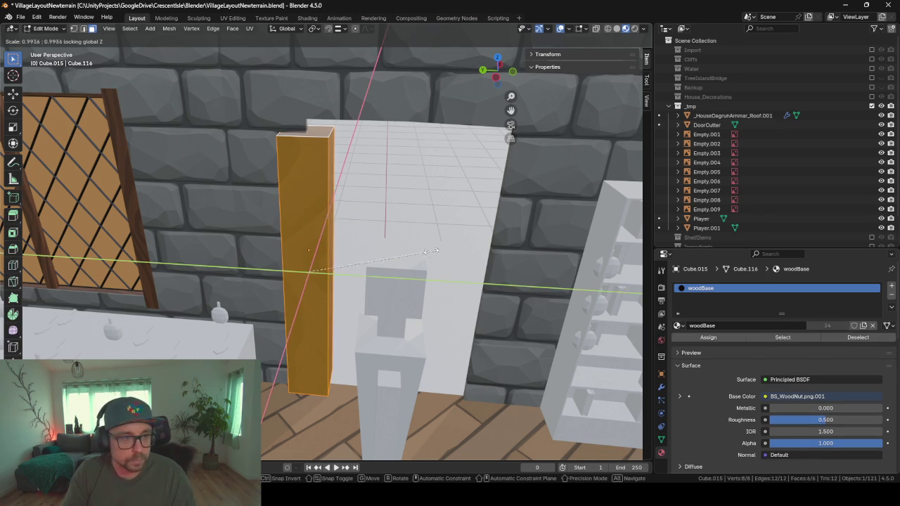
pyautogui.click(330, 208)
pyautogui.moveTo(330, 208); pyautogui.dragTo(470, 314, button='middle')
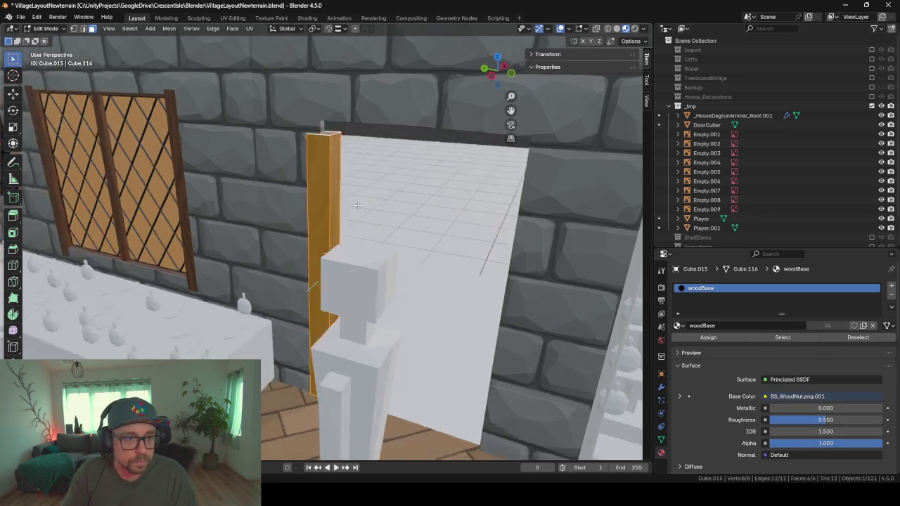
# Step: Move the post along X to stand against the doorway's left edge
pyautogui.press('g')
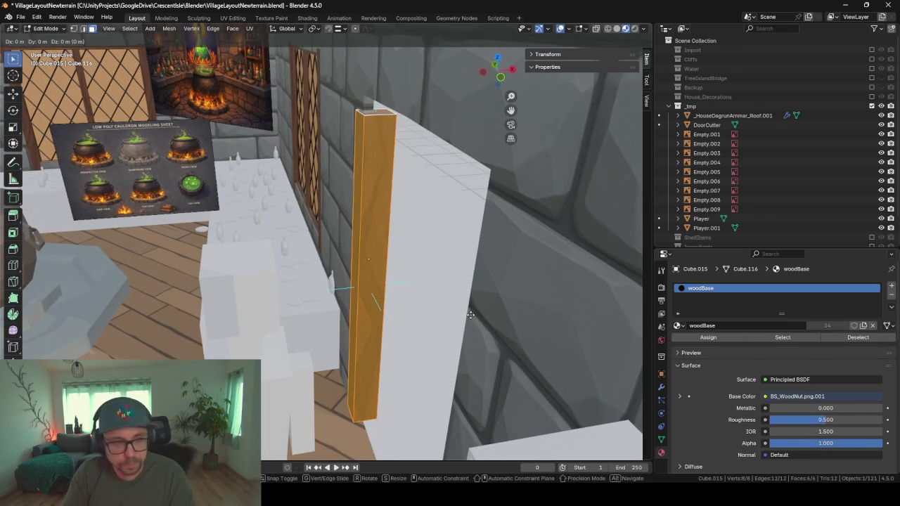
pyautogui.press('x')
pyautogui.click(468, 315)
pyautogui.moveTo(468, 315); pyautogui.dragTo(438, 288, button='middle')
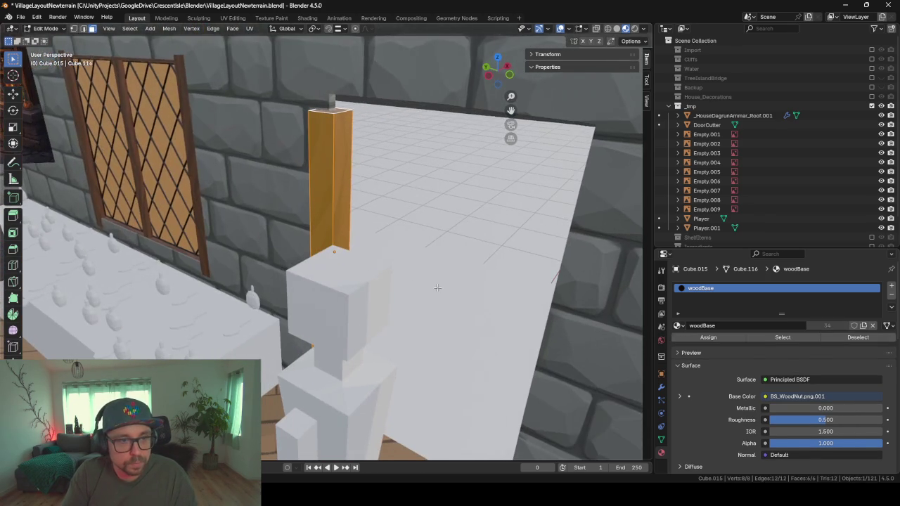
pyautogui.press('g')
pyautogui.press('x')
pyautogui.click(478, 313)
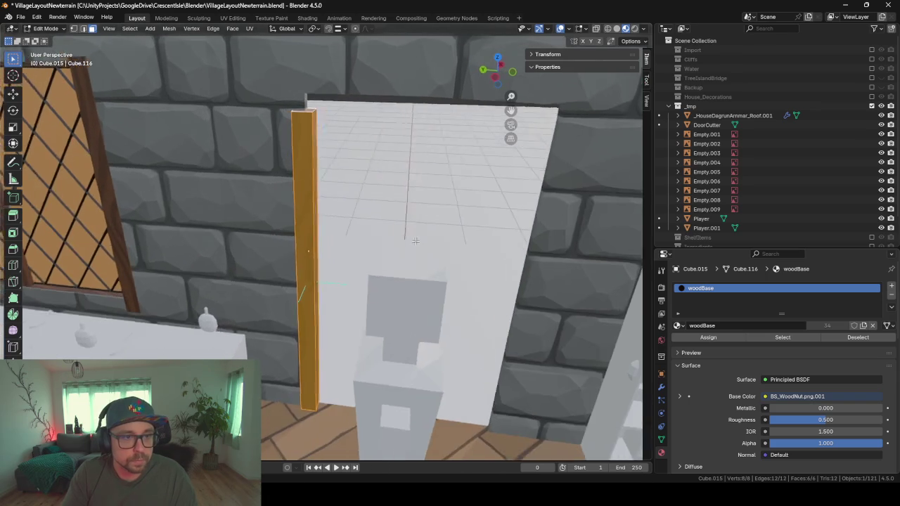
pyautogui.moveTo(478, 313); pyautogui.dragTo(419, 241, button='middle')
# Step: Duplicate the post and slide the copy along Y to the doorway's right edge
pyautogui.hotkey('shift', 'd')
pyautogui.press('x')
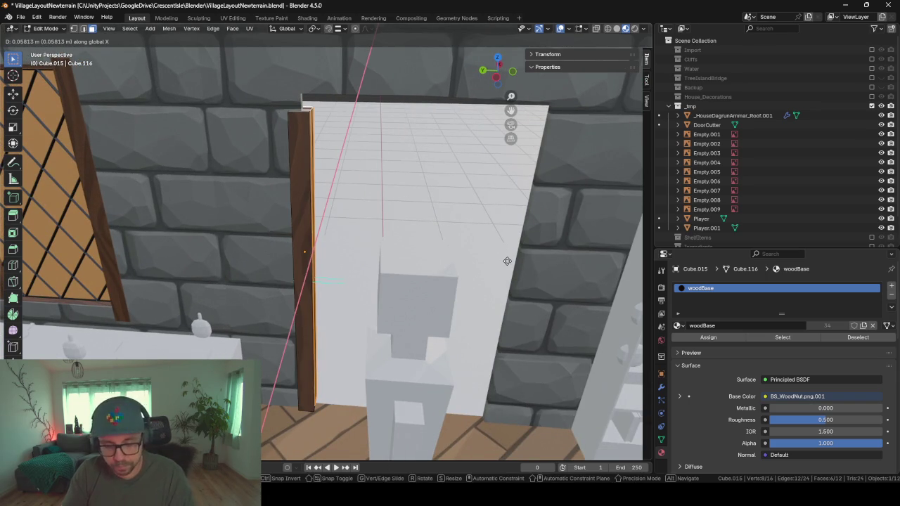
pyautogui.press('y')
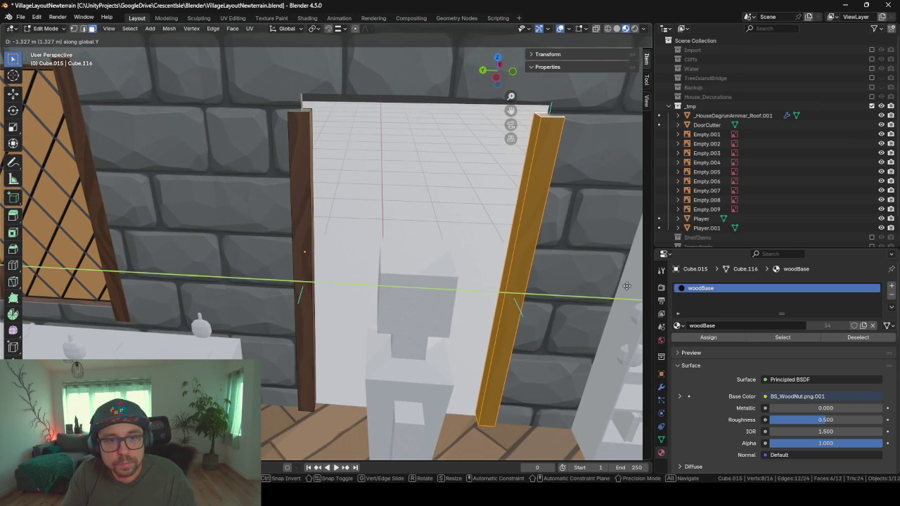
pyautogui.click(537, 284)
# Step: Rotate a copy 90° about X and raise it above the doorway as a beam
pyautogui.write('rx')
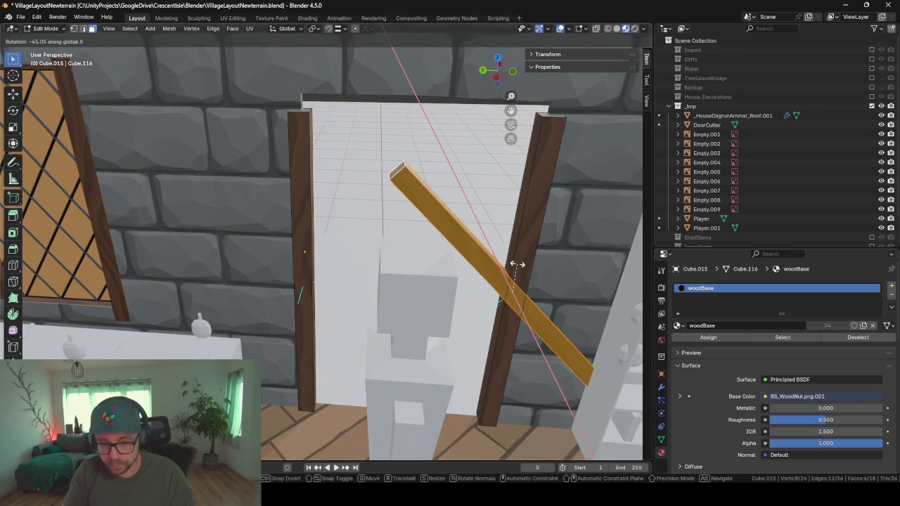
pyautogui.write('90')
pyautogui.press('Return')
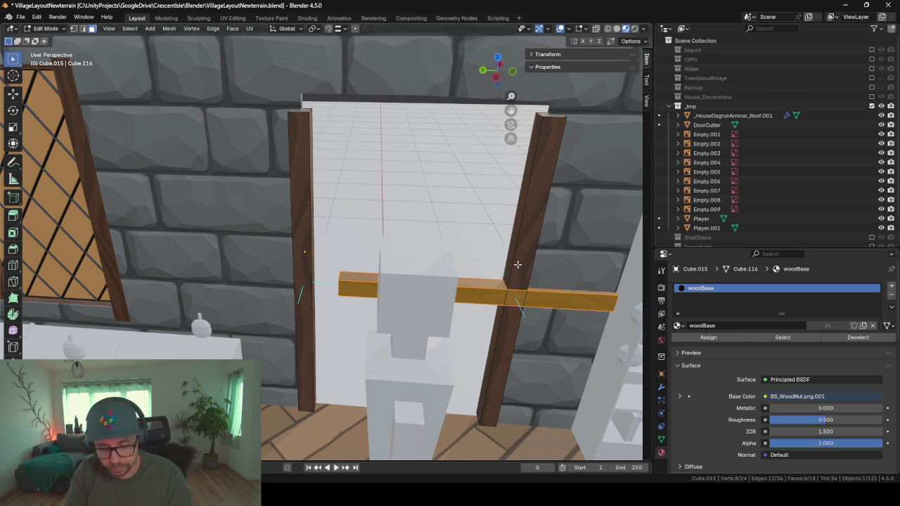
pyautogui.press('g')
pyautogui.press('z')
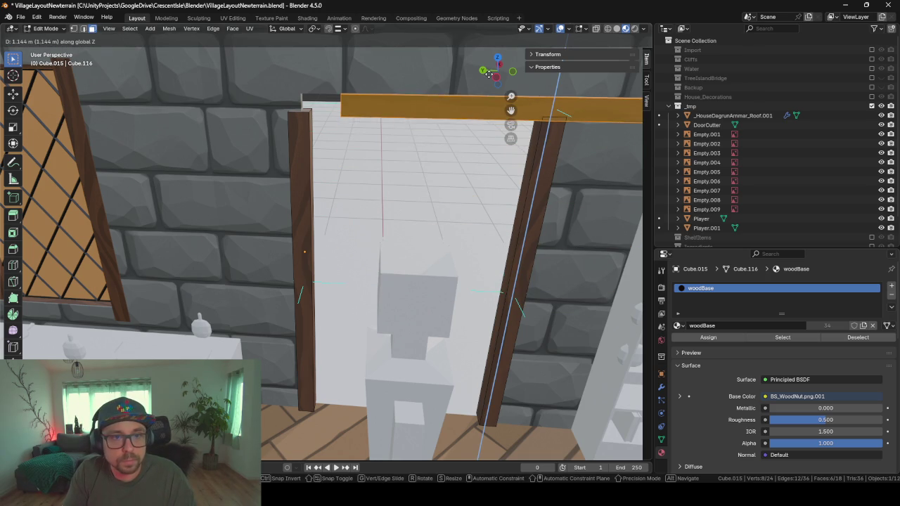
pyautogui.press('y')
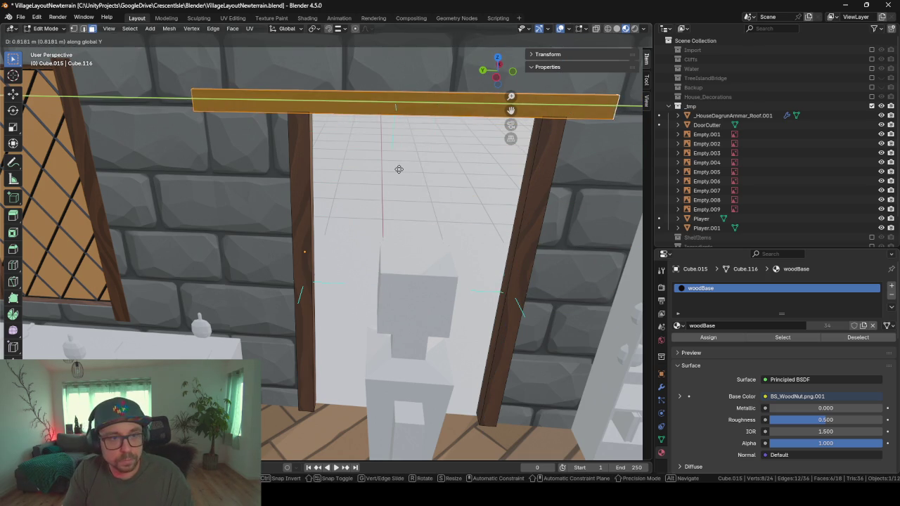
pyautogui.click(417, 167)
# Step: Shorten the beam along Y to span the doorway and rest it on both posts
pyautogui.press('s')
pyautogui.press('x')
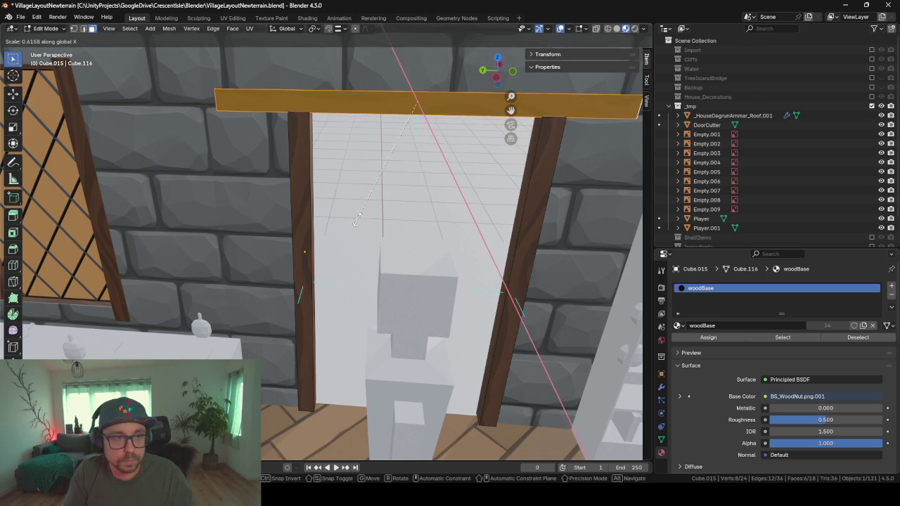
pyautogui.press('y')
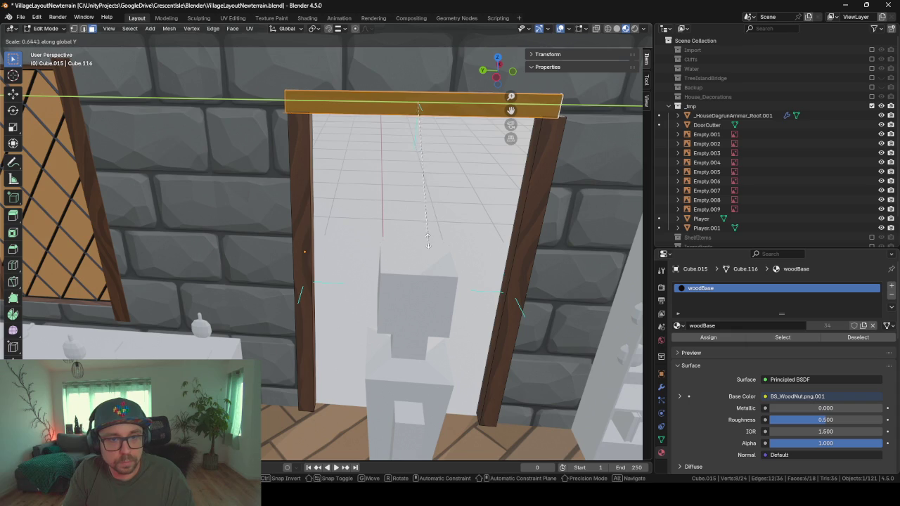
pyautogui.click(428, 241)
pyautogui.press('g')
pyautogui.press('y')
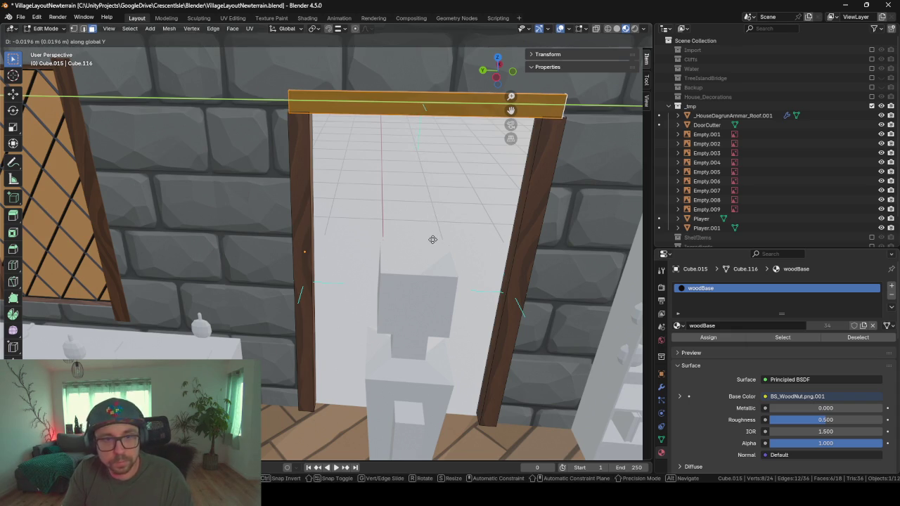
pyautogui.click(434, 239)
pyautogui.press('Tab')
# Step: Hide the DoorCutter object and orbit through the open doorway and around the house
pyautogui.moveTo(479, 255); pyautogui.dragTo(422, 257, button='middle')
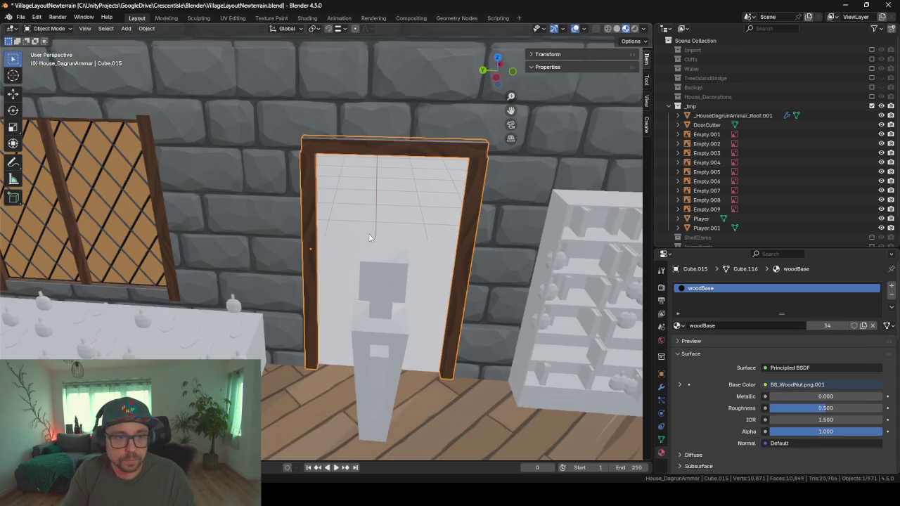
pyautogui.scroll(2, 362, 260)
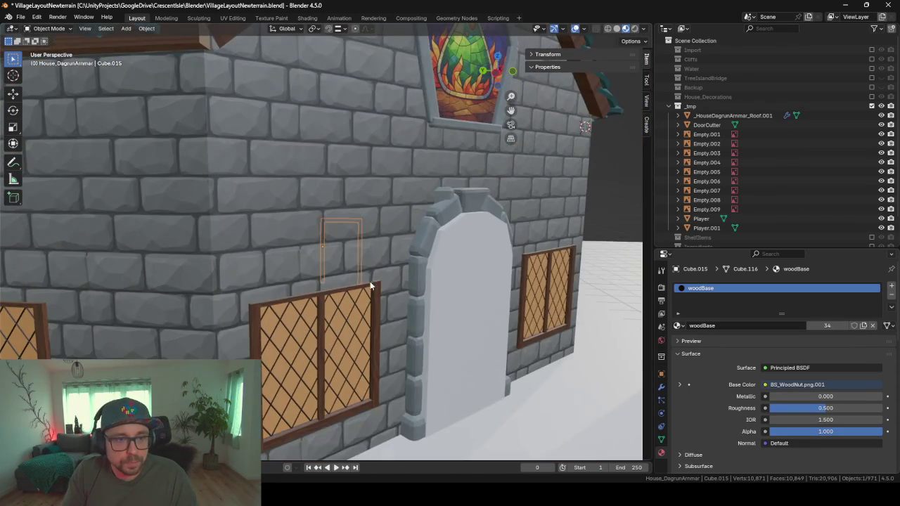
pyautogui.click(435, 314)
pyautogui.press('h')
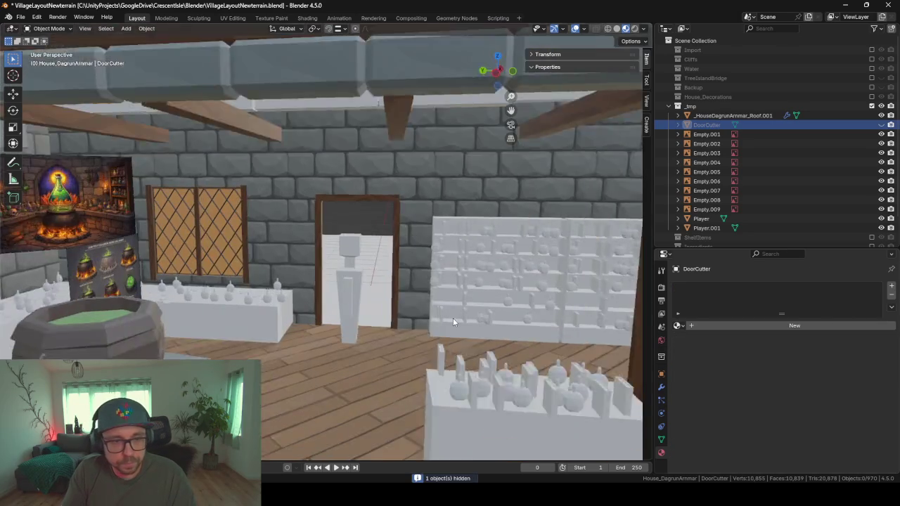
pyautogui.moveTo(471, 285)
pyautogui.mouseDown(button='middle')
pyautogui.moveTo(422, 239)
pyautogui.moveTo(441, 225)
pyautogui.moveTo(360, 266)
pyautogui.moveTo(359, 235)
pyautogui.moveTo(462, 225)
pyautogui.mouseUp(button='middle')
pyautogui.scroll(-2, 360, 266)
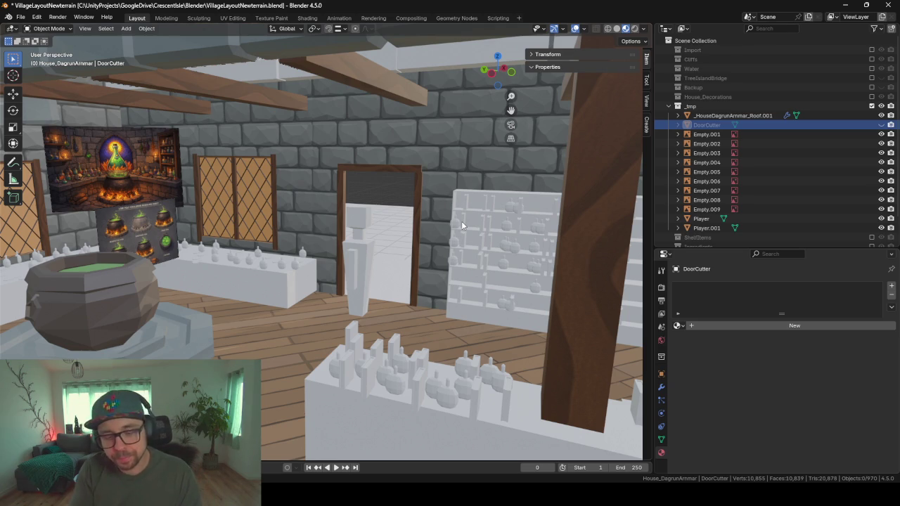
pyautogui.scroll(-6, 462, 221)
pyautogui.moveTo(461, 221)
pyautogui.mouseDown(button='middle')
pyautogui.moveTo(341, 212)
pyautogui.moveTo(374, 85)
pyautogui.moveTo(384, 161)
pyautogui.mouseUp(button='middle')
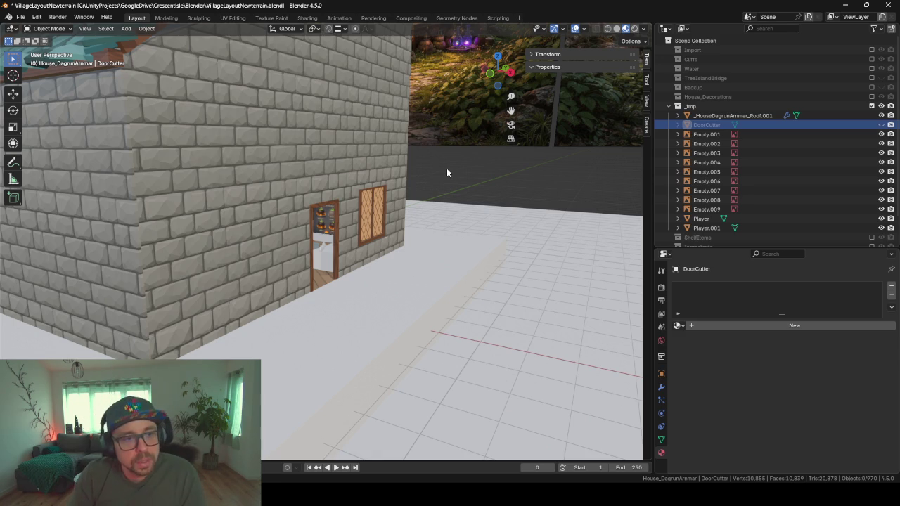
pyautogui.moveTo(447, 170)
pyautogui.mouseDown(button='middle')
pyautogui.moveTo(298, 170)
pyautogui.moveTo(321, 180)
pyautogui.moveTo(359, 173)
pyautogui.moveTo(288, 163)
pyautogui.moveTo(359, 154)
pyautogui.moveTo(289, 179)
pyautogui.moveTo(479, 172)
pyautogui.mouseUp(button='middle')
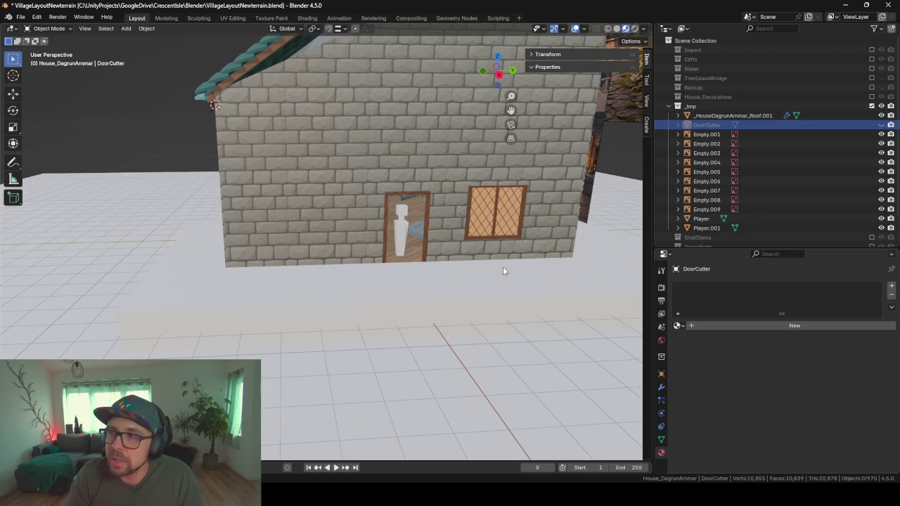
pyautogui.moveTo(415, 315); pyautogui.dragTo(380, 284, button='middle')
pyautogui.moveTo(469, 152)
pyautogui.mouseDown(button='middle')
pyautogui.moveTo(371, 172)
pyautogui.moveTo(426, 173)
pyautogui.moveTo(332, 187)
pyautogui.moveTo(342, 147)
pyautogui.moveTo(387, 155)
pyautogui.moveTo(363, 158)
pyautogui.moveTo(371, 148)
pyautogui.mouseUp(button='middle')
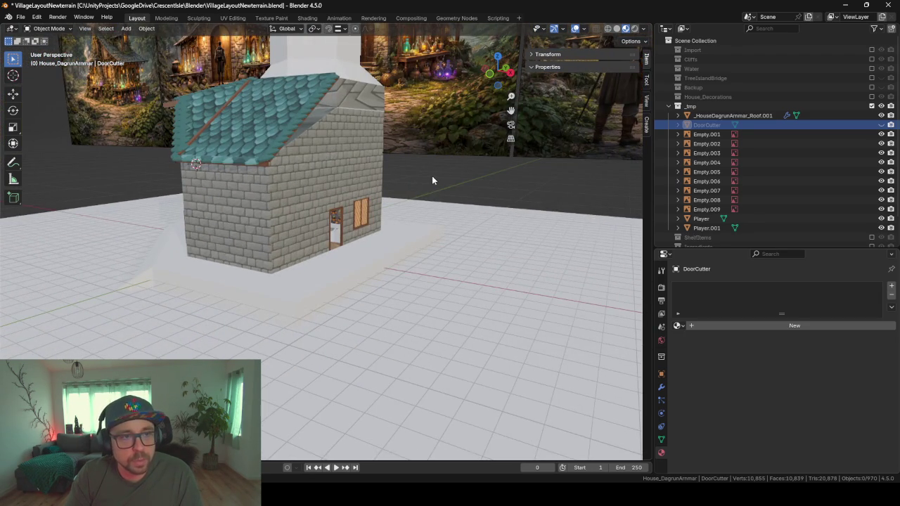
pyautogui.moveTo(431, 176)
pyautogui.mouseDown(button='middle')
pyautogui.moveTo(350, 178)
pyautogui.moveTo(430, 168)
pyautogui.moveTo(277, 256)
pyautogui.moveTo(261, 244)
pyautogui.moveTo(209, 248)
pyautogui.mouseUp(button='middle')
# Step: Select the ground-floor brick wall's top edges in Edit Mode
pyautogui.click(334, 187)
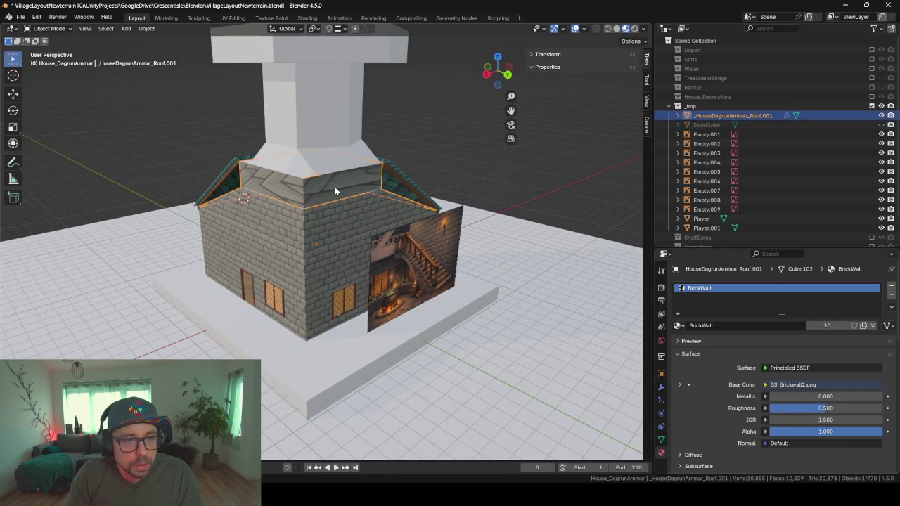
pyautogui.scroll(2, 330, 228)
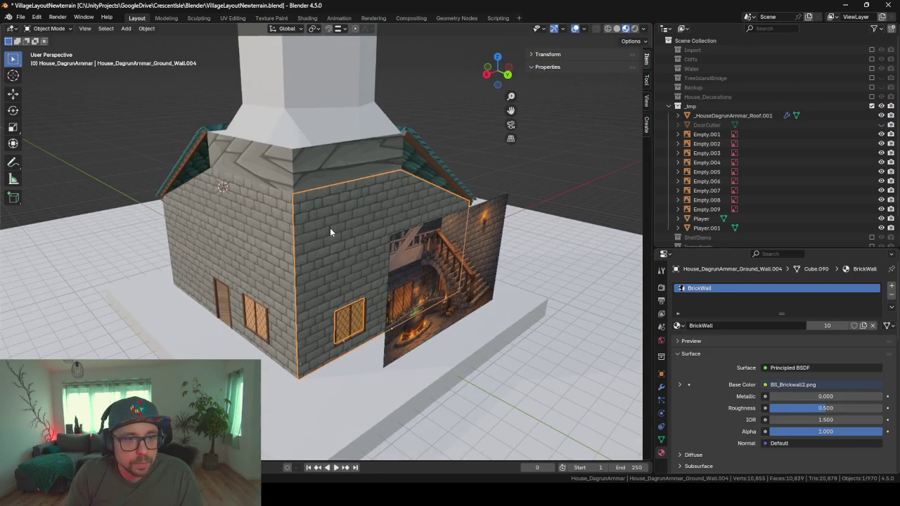
pyautogui.press('Tab')
pyautogui.moveTo(330, 228); pyautogui.dragTo(345, 263, button='middle')
pyautogui.scroll(3, 411, 222)
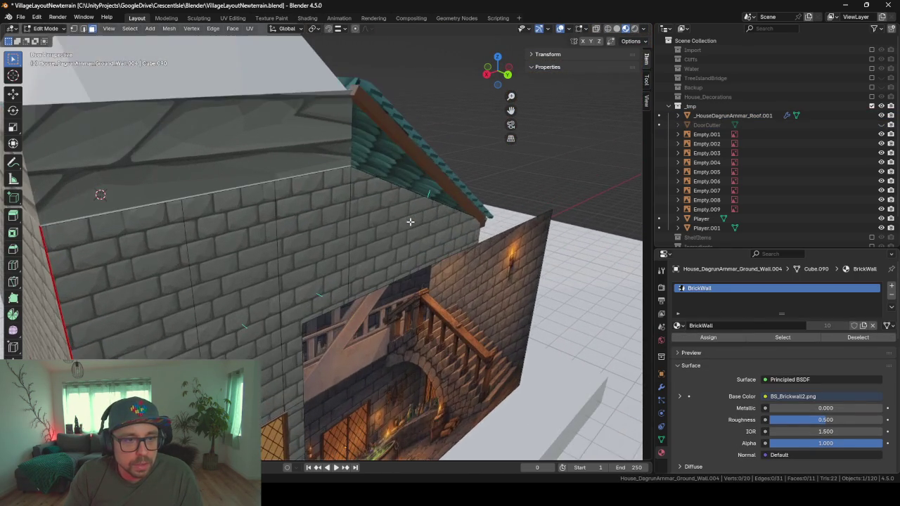
pyautogui.moveTo(411, 222)
pyautogui.mouseDown(button='middle')
pyautogui.moveTo(312, 253)
pyautogui.moveTo(315, 366)
pyautogui.mouseUp(button='middle')
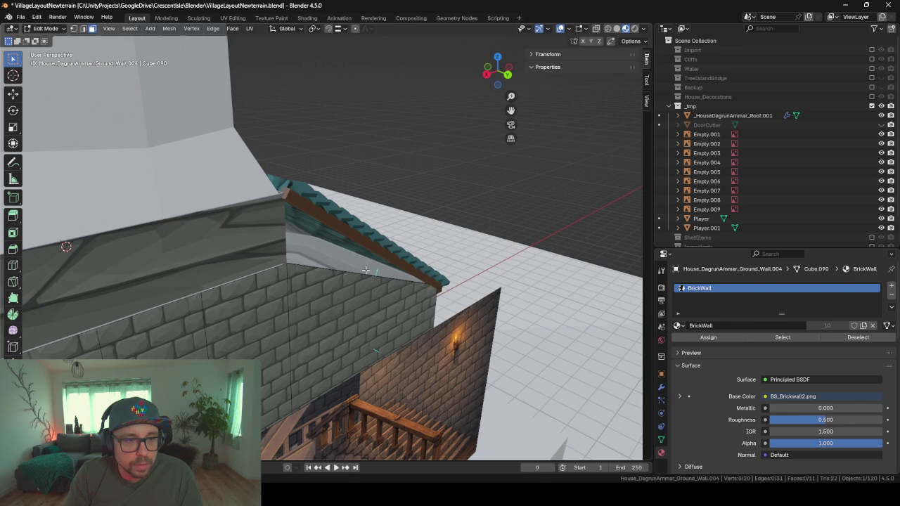
pyautogui.moveTo(365, 270)
pyautogui.mouseDown(button='middle')
pyautogui.moveTo(241, 281)
pyautogui.moveTo(282, 280)
pyautogui.moveTo(271, 281)
pyautogui.mouseUp(button='middle')
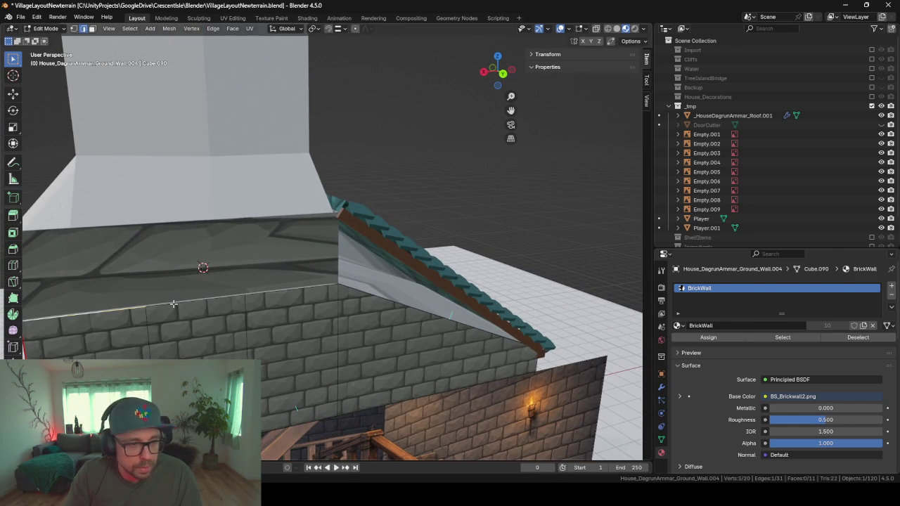
pyautogui.keyDown('ctrl'); pyautogui.click(490, 346); pyautogui.keyUp('ctrl')
pyautogui.moveTo(464, 276); pyautogui.dragTo(399, 277, button='middle')
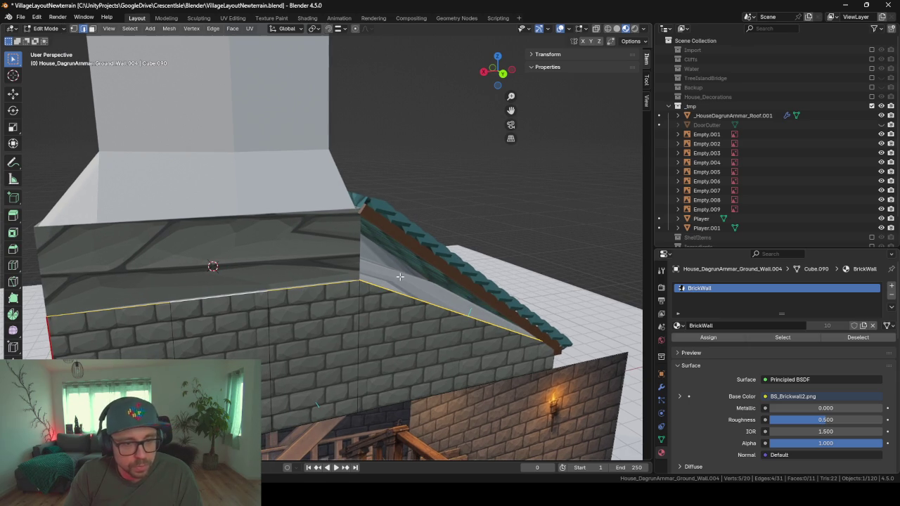
# Step: Raise the wall-top edges straight up along Z, excluding the sloped roof edge
pyautogui.press('g')
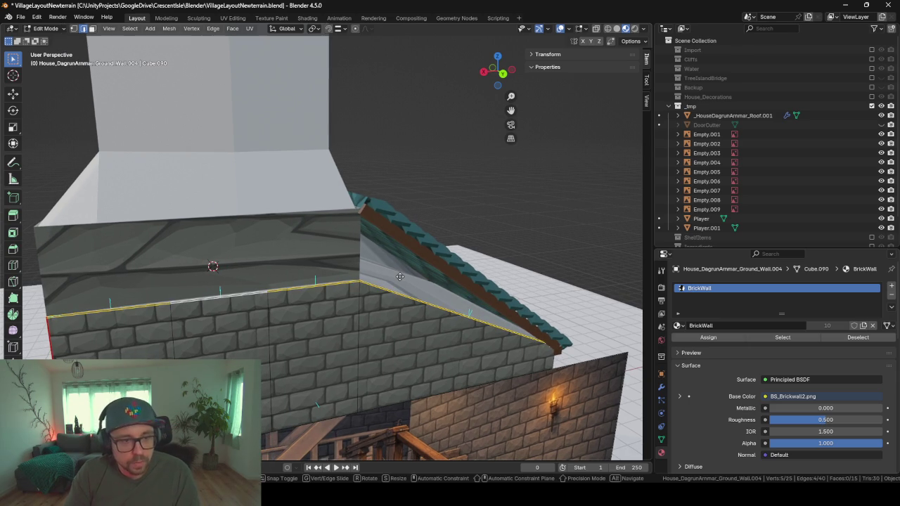
pyautogui.press('Escape')
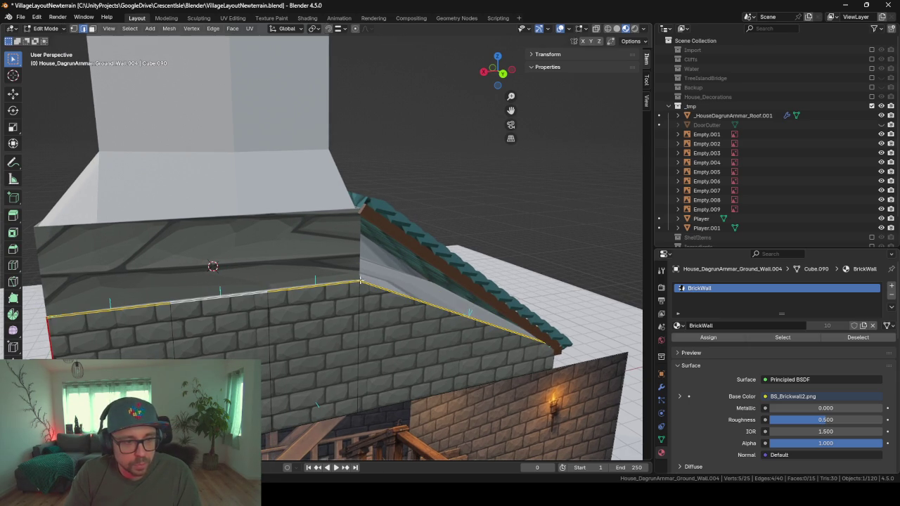
pyautogui.keyDown('shift'); pyautogui.click(427, 303); pyautogui.keyUp('shift')
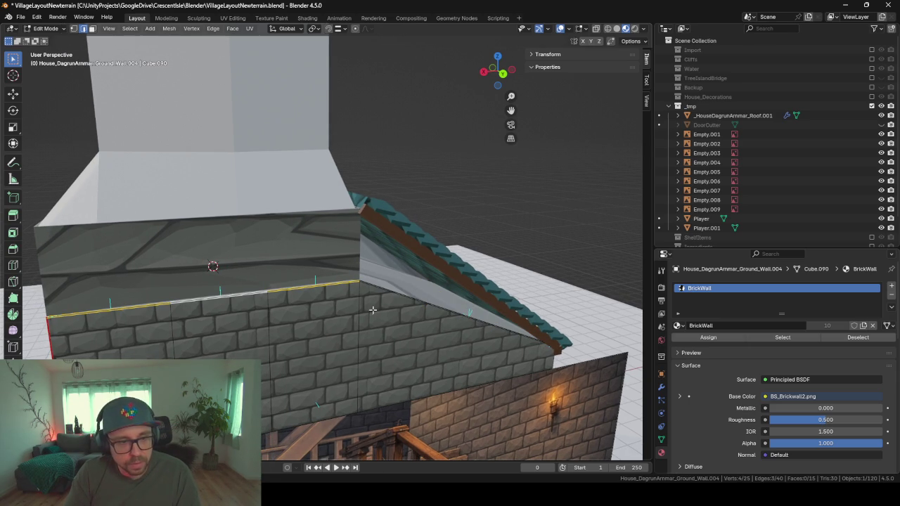
pyautogui.press('g')
pyautogui.press('z')
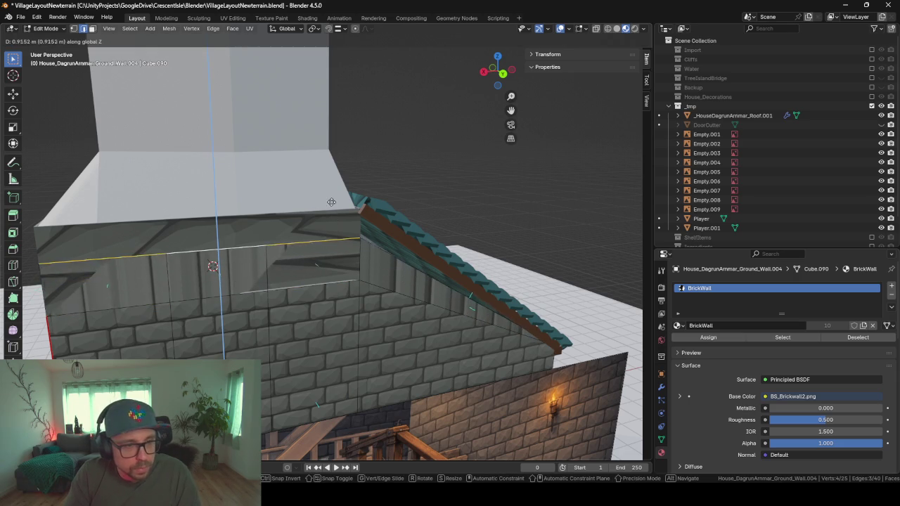
pyautogui.click(321, 209)
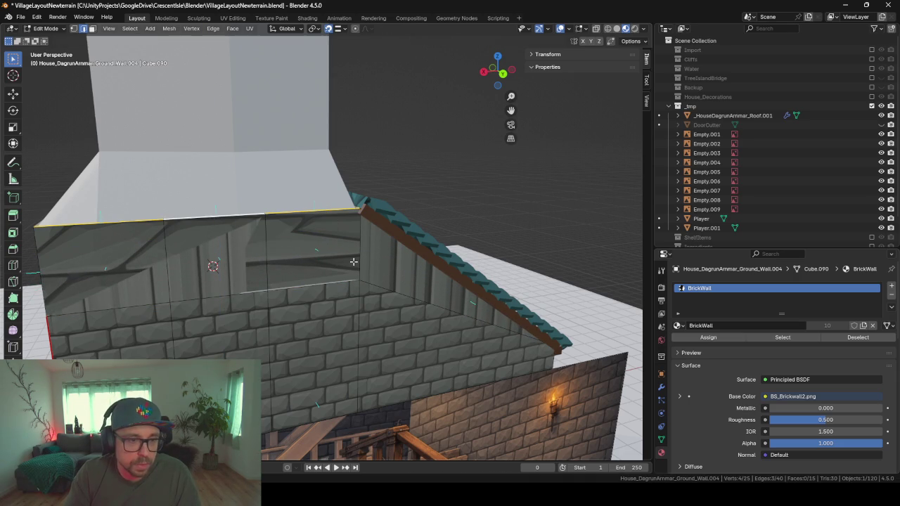
# Step: Switch to face select mode and select all of the wall's faces
pyautogui.moveTo(217, 279)
pyautogui.mouseDown(button='middle')
pyautogui.moveTo(169, 298)
pyautogui.moveTo(279, 299)
pyautogui.mouseUp(button='middle')
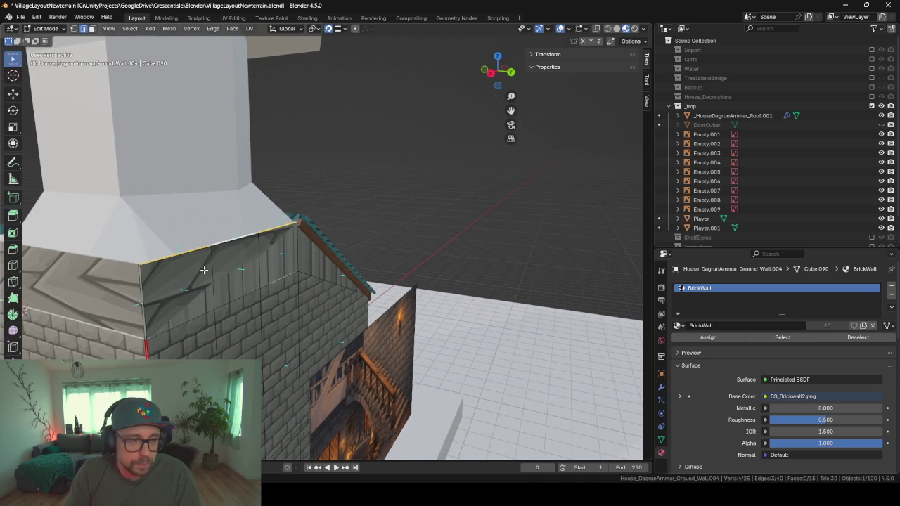
pyautogui.click(91, 29)
pyautogui.click(252, 340)
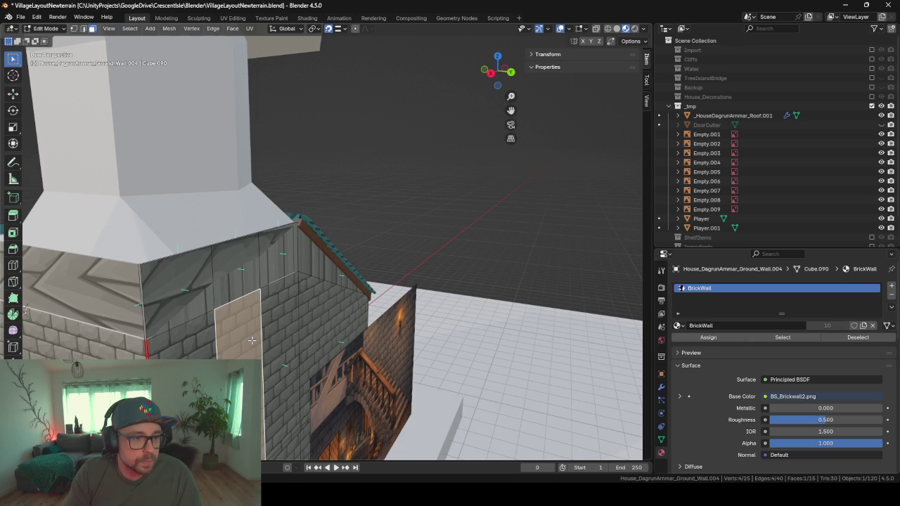
pyautogui.moveTo(329, 337)
pyautogui.mouseDown(button='middle')
pyautogui.moveTo(279, 346)
pyautogui.moveTo(373, 314)
pyautogui.moveTo(364, 320)
pyautogui.mouseUp(button='middle')
pyautogui.press('a')
# Step: Unwrap the wall faces with Smart UV Project
pyautogui.press('u')
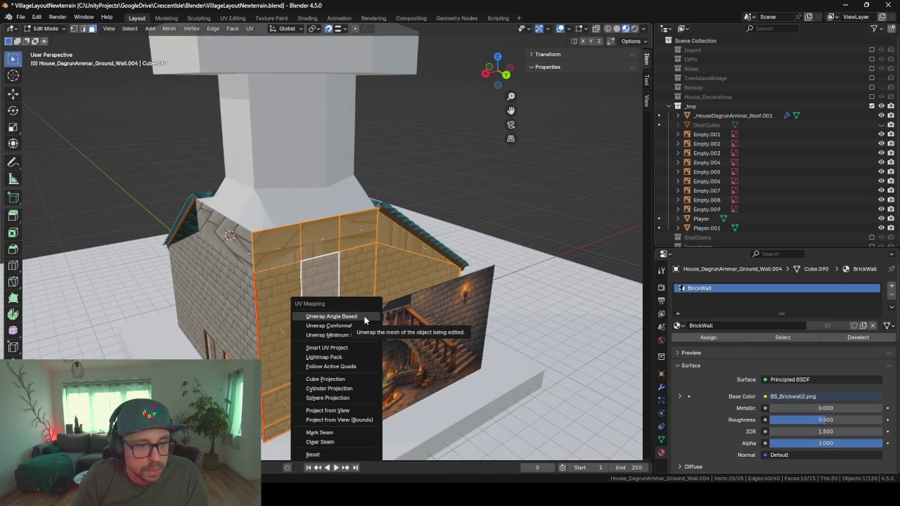
pyautogui.press('Down')
pyautogui.press('Down')
pyautogui.press('Down')
pyautogui.press('Return')
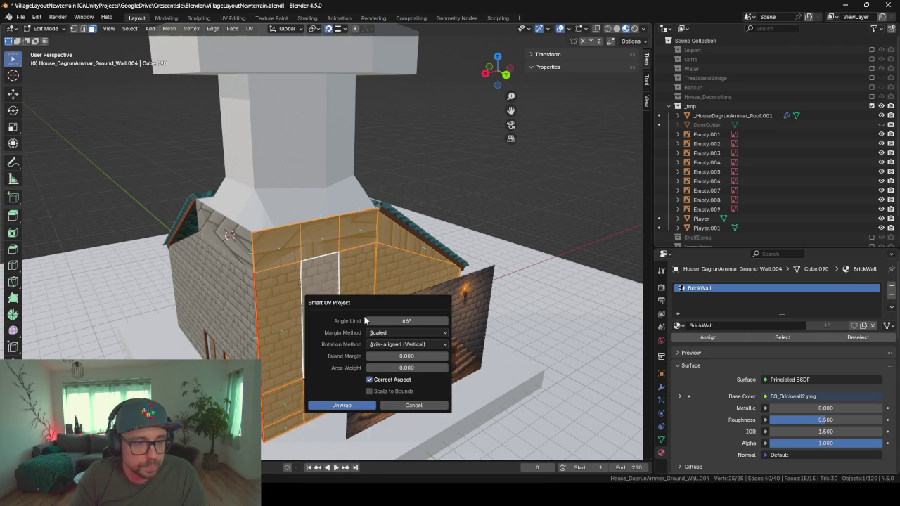
pyautogui.press('Return')
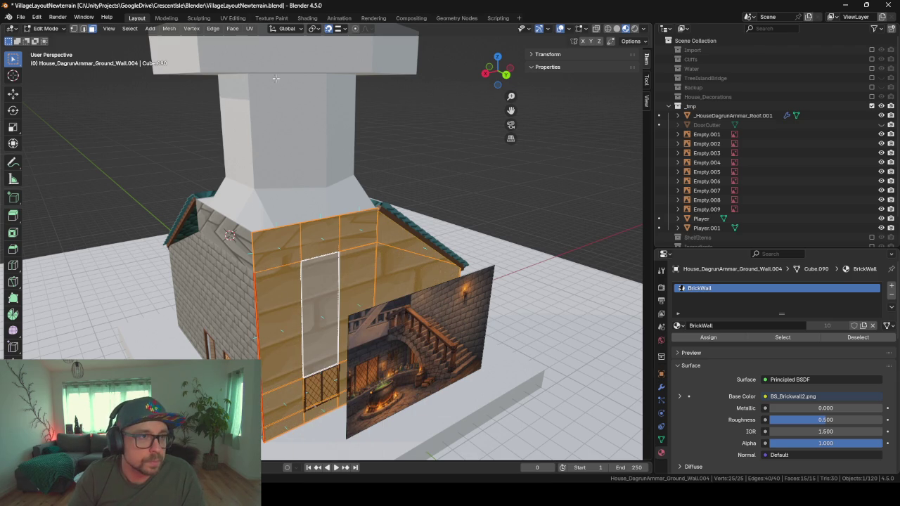
# Step: In the UV Editing workspace, select all wall UV islands and scale them up
pyautogui.click(235, 18)
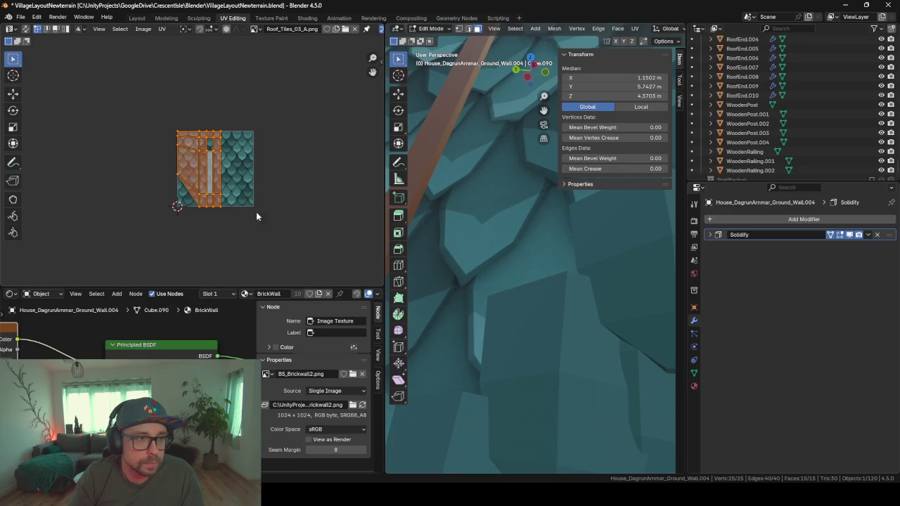
pyautogui.scroll(-5, 462, 171)
pyautogui.scroll(-2, 453, 297)
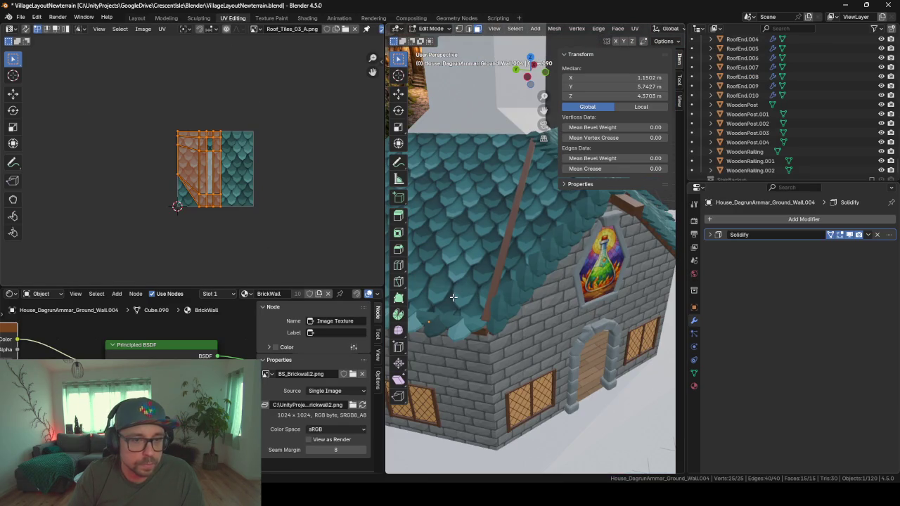
pyautogui.moveTo(556, 286)
pyautogui.mouseDown(button='middle')
pyautogui.moveTo(522, 322)
pyautogui.moveTo(496, 254)
pyautogui.mouseUp(button='middle')
pyautogui.scroll(2, 496, 257)
pyautogui.scroll(2, 495, 265)
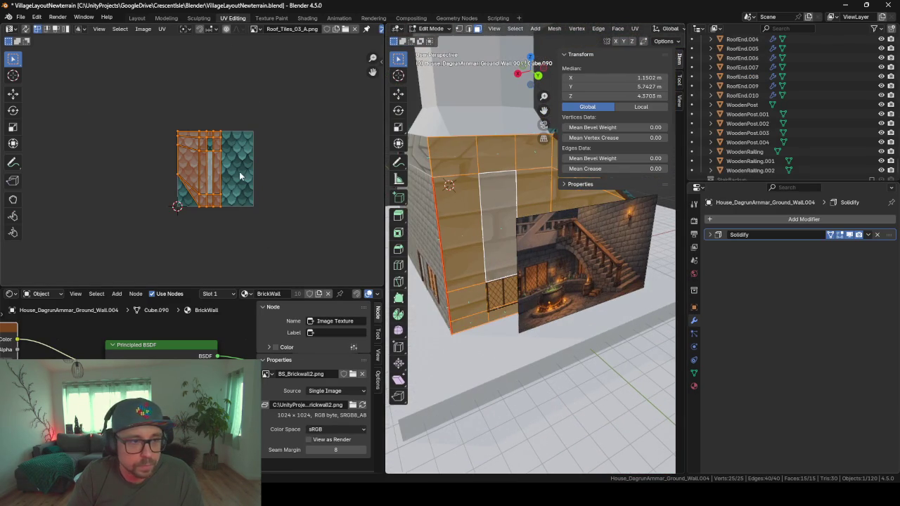
pyautogui.click(293, 213)
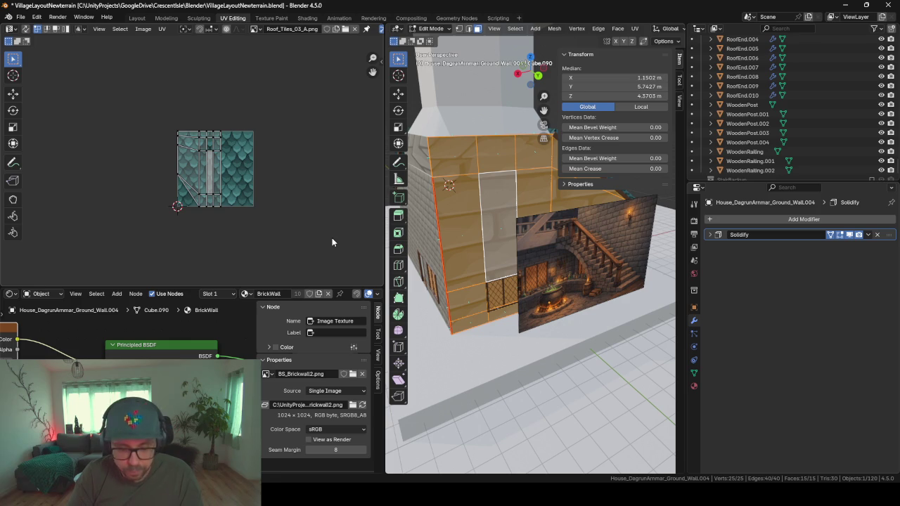
pyautogui.press('a')
pyautogui.press('s')
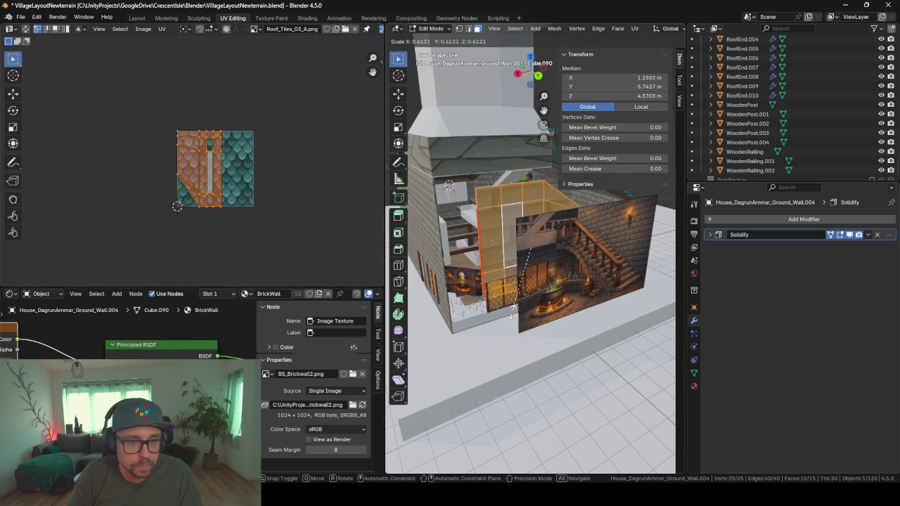
pyautogui.press('Escape')
pyautogui.press('s')
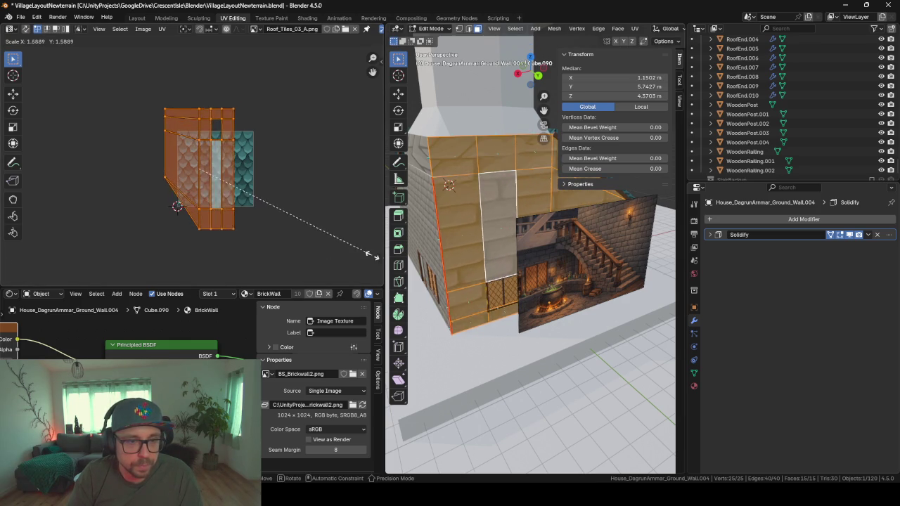
pyautogui.click(194, 99)
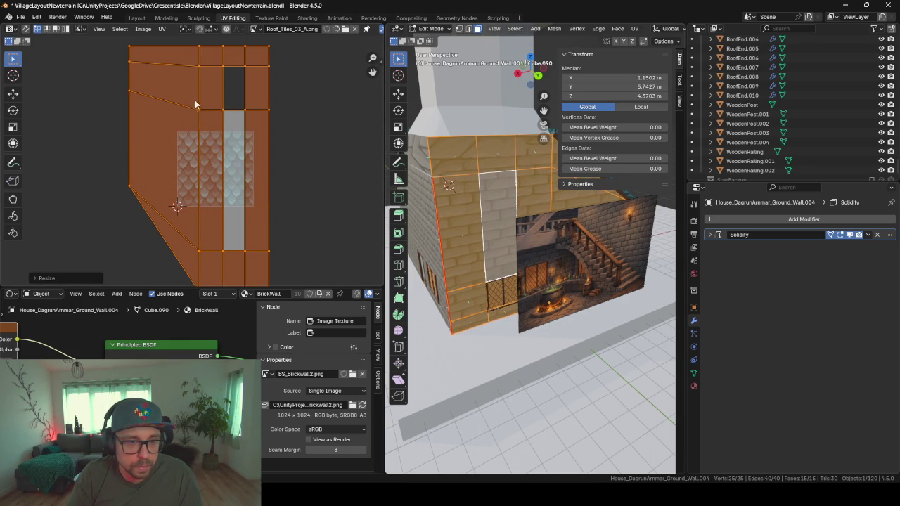
# Step: Scale the wall UV islands up further so the bricks shrink
pyautogui.moveTo(511, 307)
pyautogui.mouseDown(button='middle')
pyautogui.moveTo(464, 316)
pyautogui.moveTo(718, 292)
pyautogui.mouseUp(button='middle')
pyautogui.scroll(3, 464, 316)
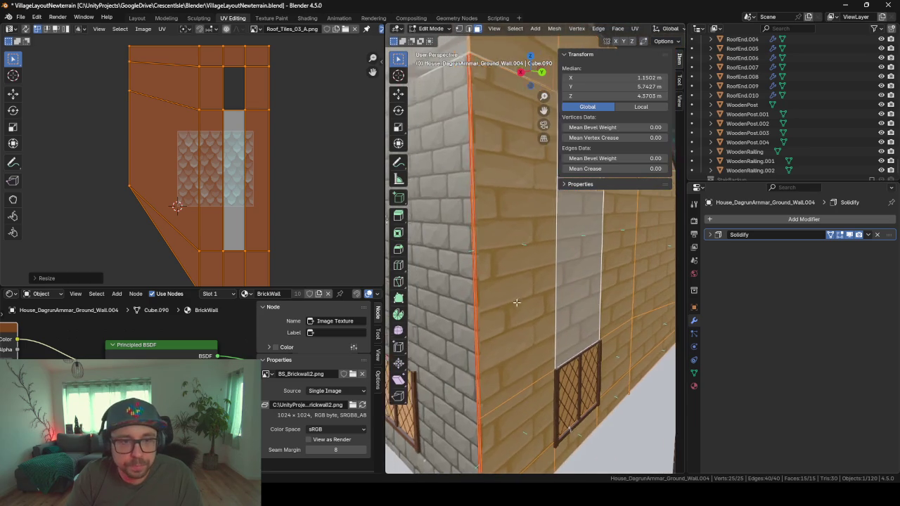
pyautogui.moveTo(683, 279); pyautogui.dragTo(887, 281)
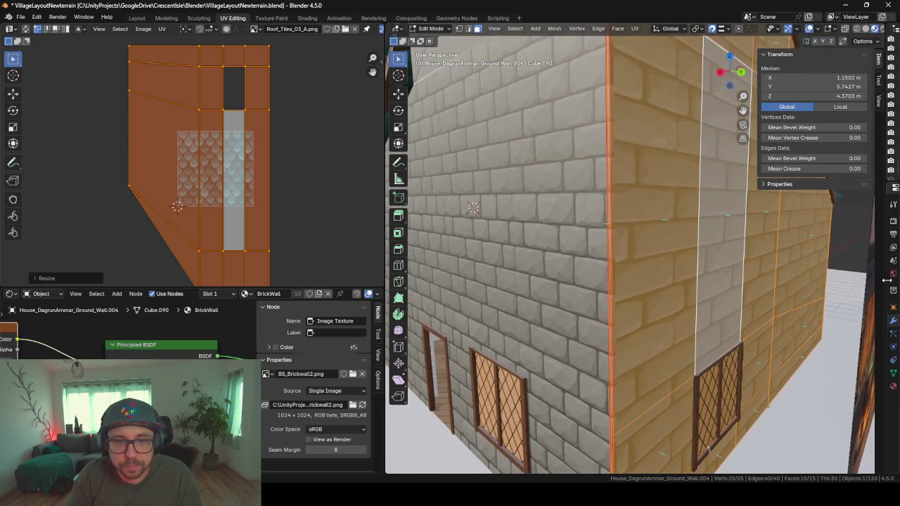
pyautogui.press('s')
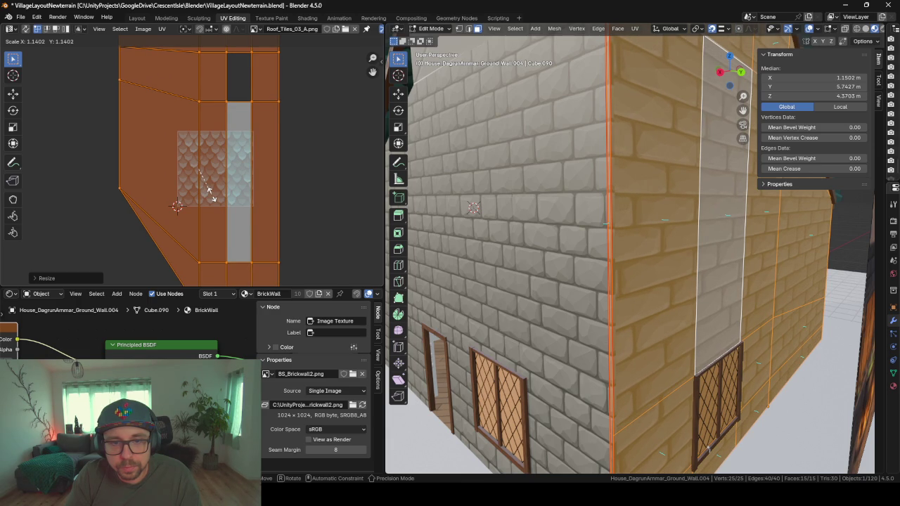
pyautogui.click(215, 198)
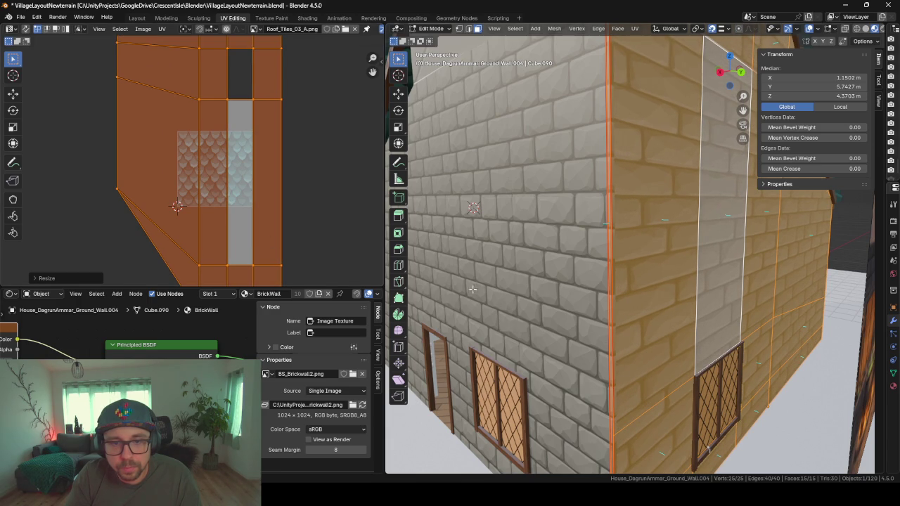
# Step: Stretch the wall UVs along X, then return to Object Mode
pyautogui.moveTo(473, 289); pyautogui.dragTo(587, 280, button='middle')
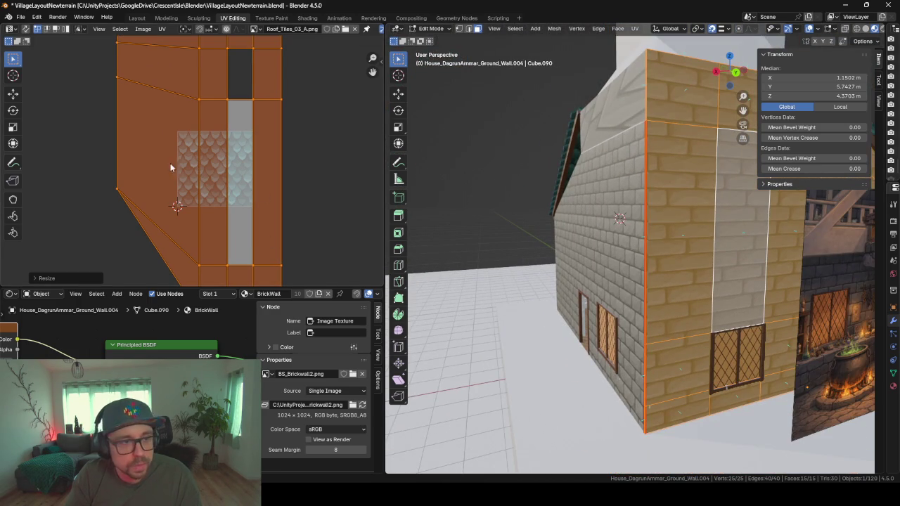
pyautogui.press('s')
pyautogui.press('y')
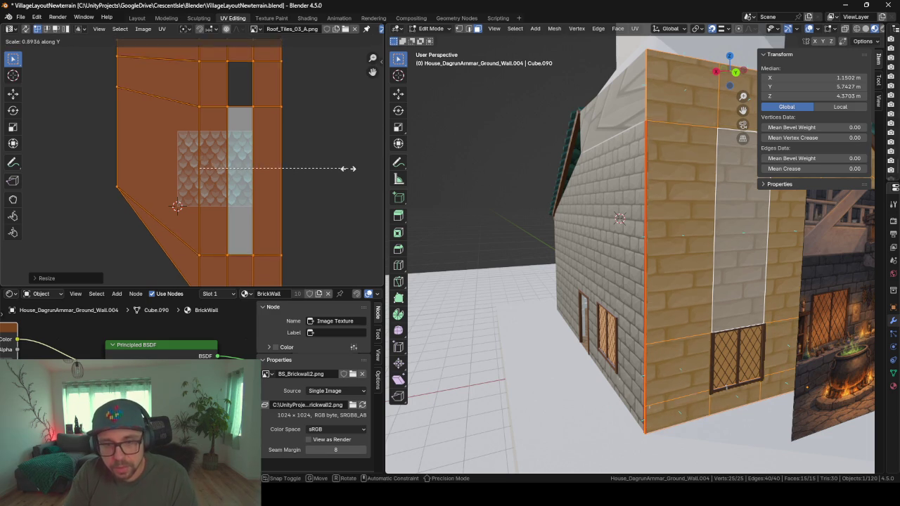
pyautogui.press('x')
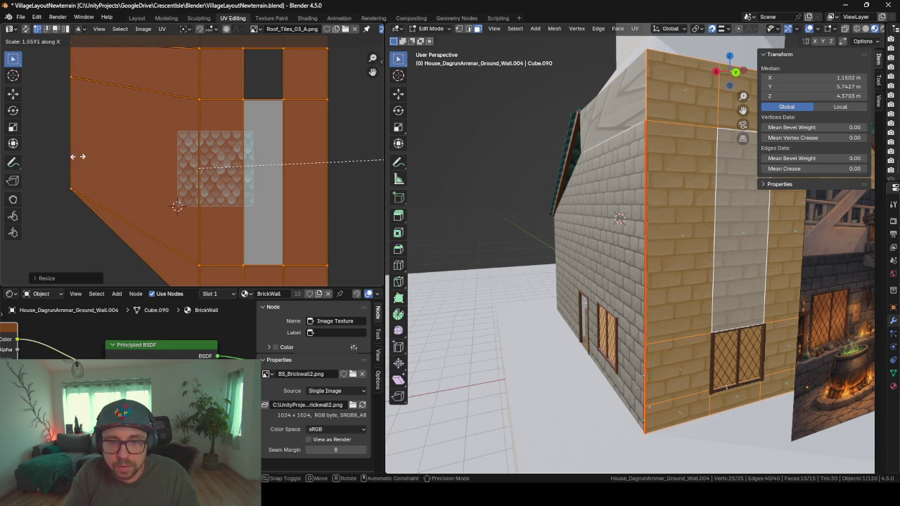
pyautogui.click(172, 151)
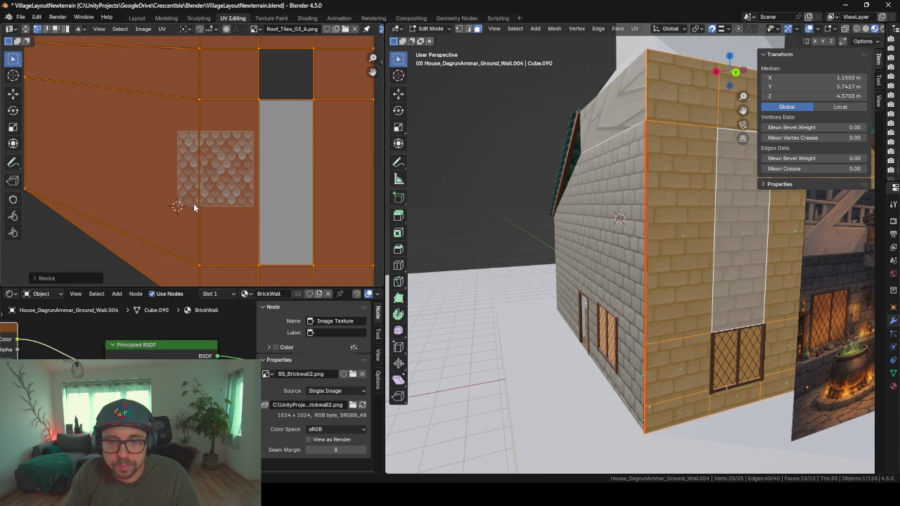
pyautogui.moveTo(499, 274)
pyautogui.mouseDown(button='middle')
pyautogui.moveTo(549, 279)
pyautogui.moveTo(699, 228)
pyautogui.moveTo(684, 236)
pyautogui.moveTo(719, 238)
pyautogui.moveTo(551, 313)
pyautogui.moveTo(640, 342)
pyautogui.moveTo(648, 277)
pyautogui.moveTo(591, 227)
pyautogui.mouseUp(button='middle')
pyautogui.press('Tab')
# Step: Extrude the top edges of end wall Ground_Wall.003 and raise them 1.53 m into a parapet
pyautogui.click(648, 277)
pyautogui.press('Tab')
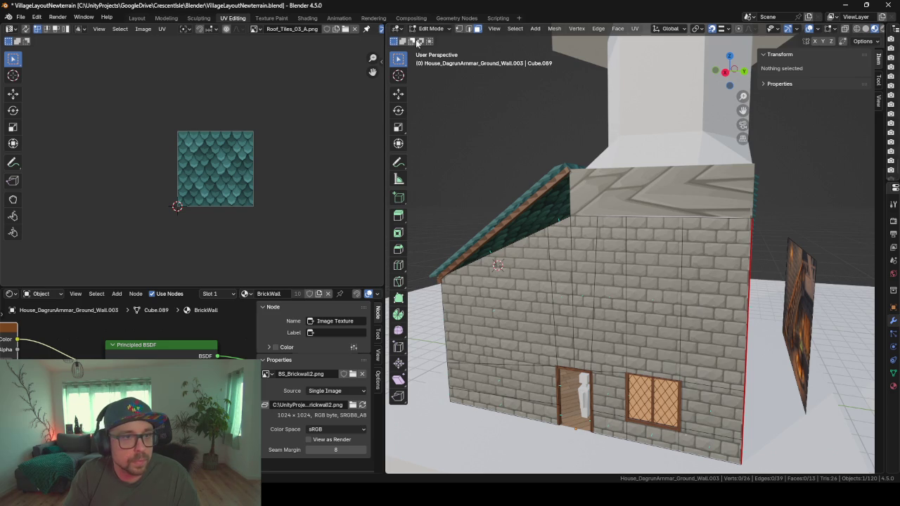
pyautogui.keyDown('alt'); pyautogui.click(591, 220); pyautogui.keyUp('alt')
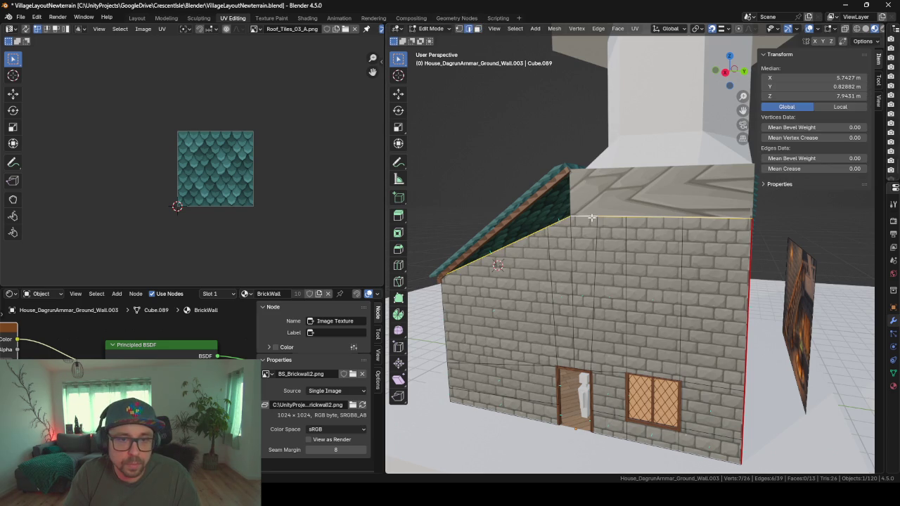
pyautogui.press('e')
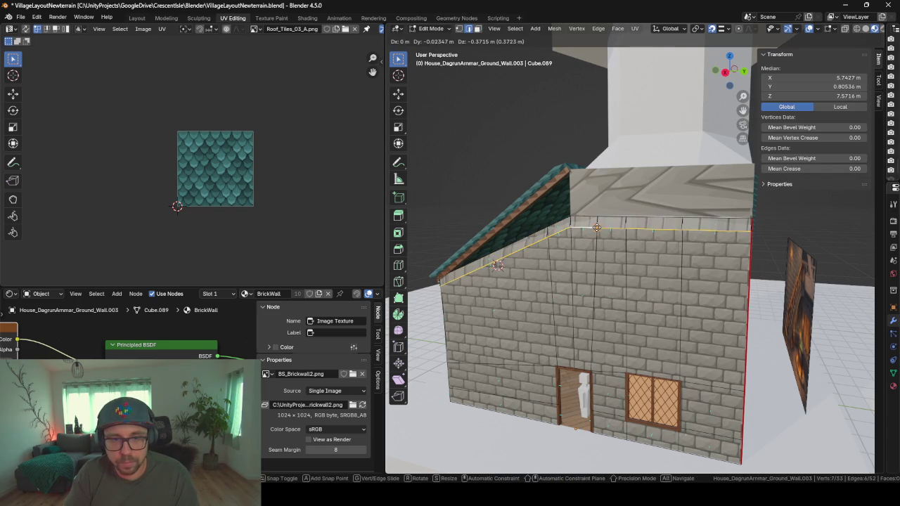
pyautogui.press('Escape')
pyautogui.keyDown('shift'); pyautogui.click(568, 221); pyautogui.keyUp('shift')
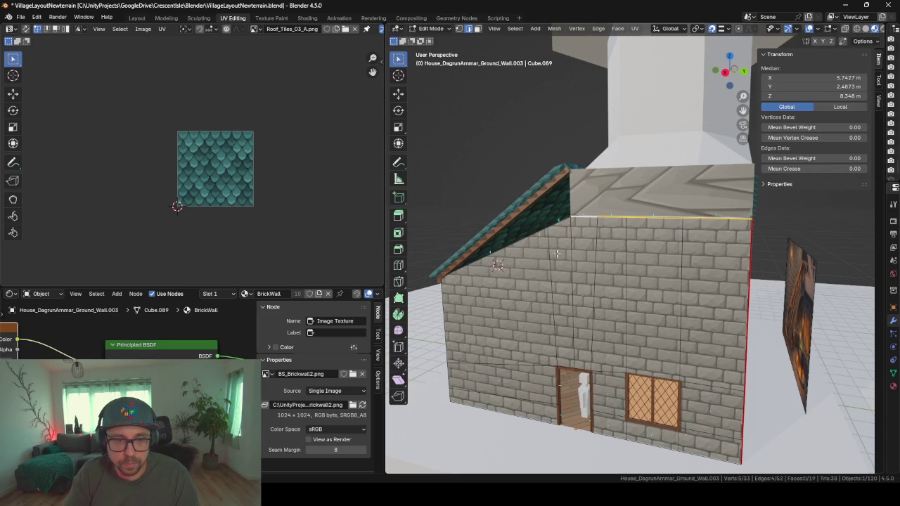
pyautogui.press('g')
pyautogui.press('z')
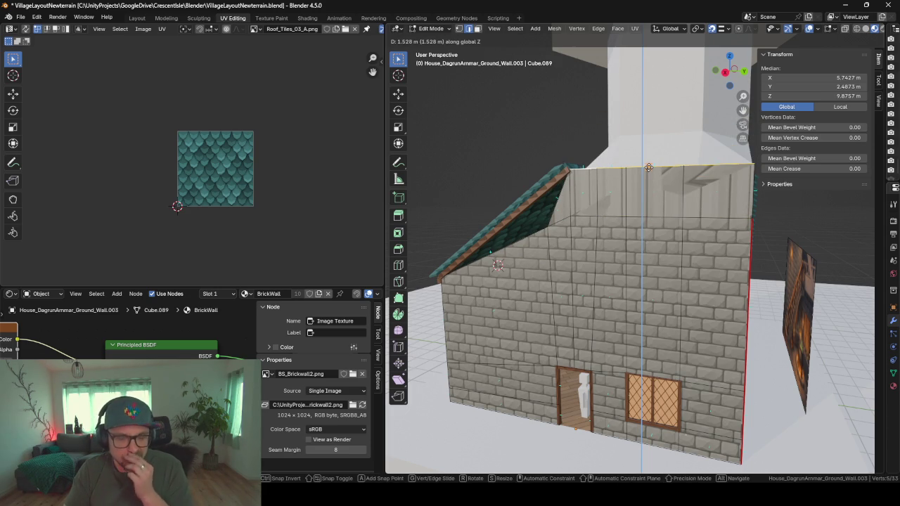
pyautogui.click(649, 167)
pyautogui.moveTo(566, 203); pyautogui.dragTo(619, 206, button='middle')
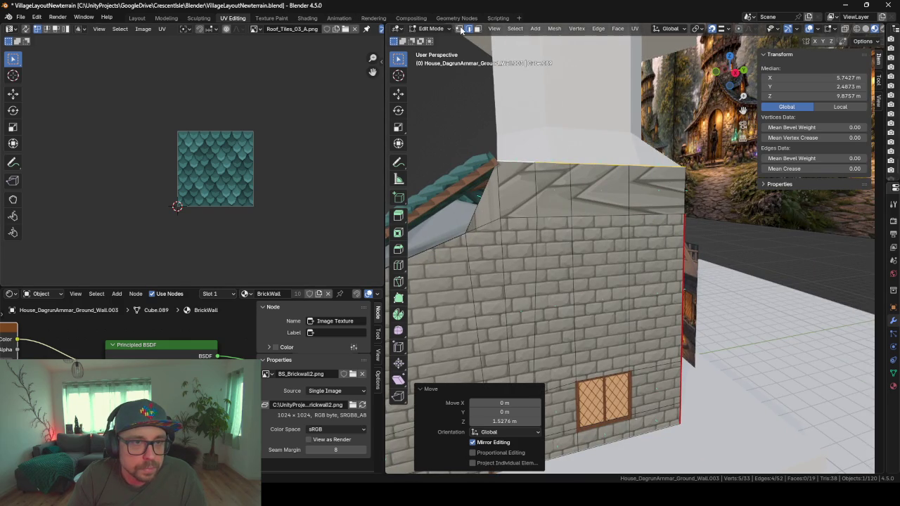
# Step: Lift the wall's roof-side corner vertex 1.40 m to follow the roof slope
pyautogui.click(460, 29)
pyautogui.click(464, 234)
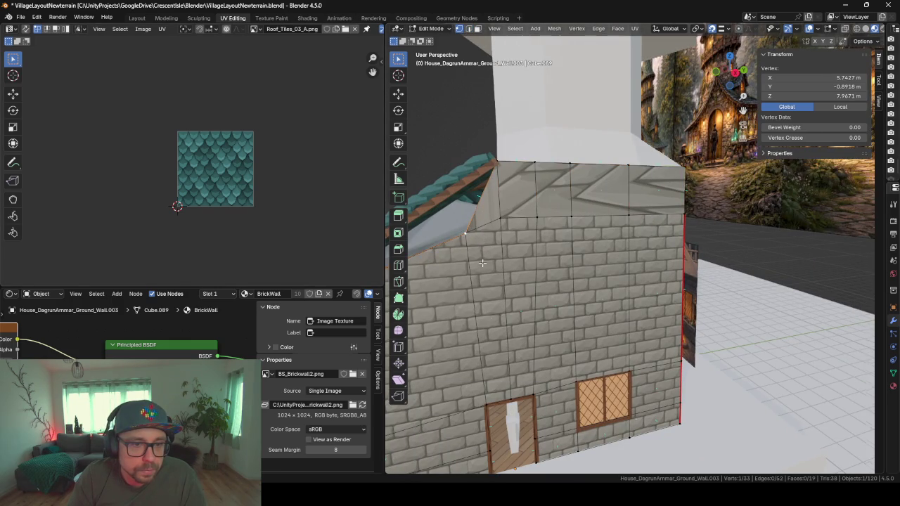
pyautogui.moveTo(464, 234); pyautogui.dragTo(552, 267, button='middle')
pyautogui.press('g')
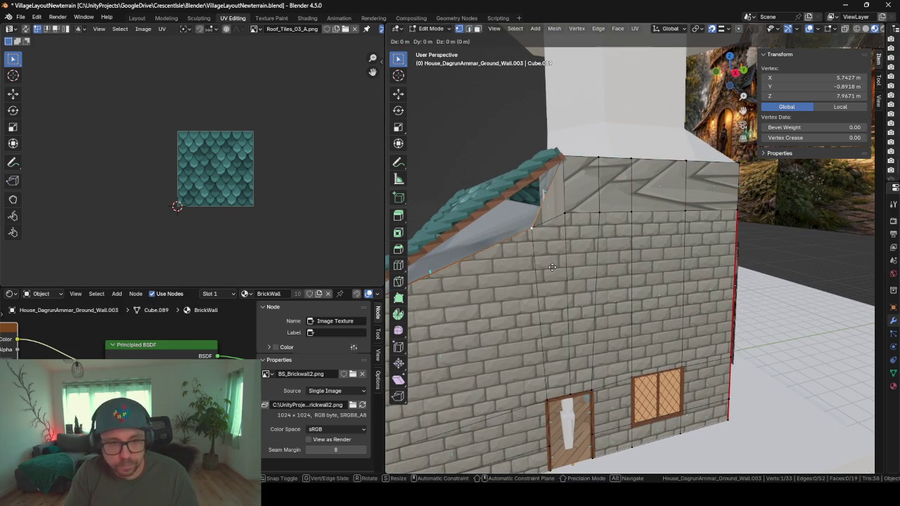
pyautogui.press('z')
pyautogui.click(517, 182)
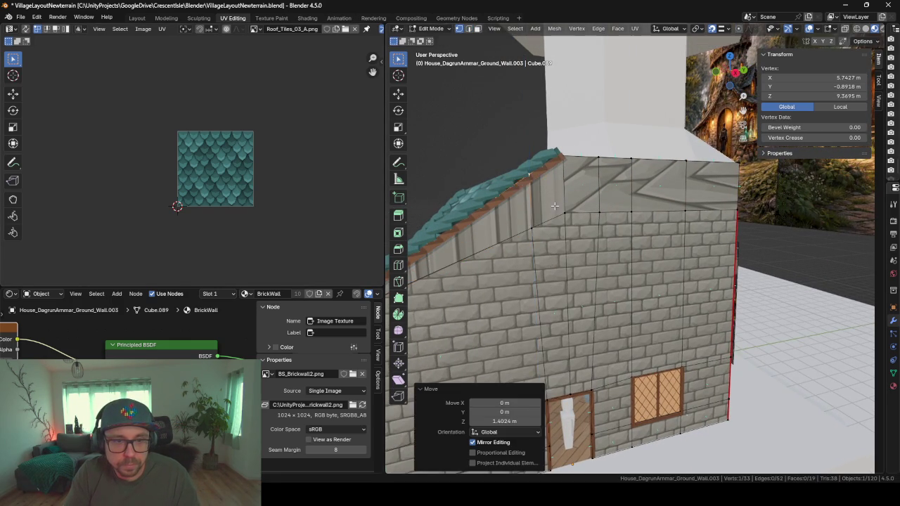
pyautogui.moveTo(517, 182); pyautogui.dragTo(496, 203, button='middle')
pyautogui.press('Tab')
pyautogui.moveTo(533, 245)
pyautogui.mouseDown(button='middle')
pyautogui.moveTo(606, 255)
pyautogui.moveTo(525, 238)
pyautogui.moveTo(548, 210)
pyautogui.moveTo(535, 181)
pyautogui.mouseUp(button='middle')
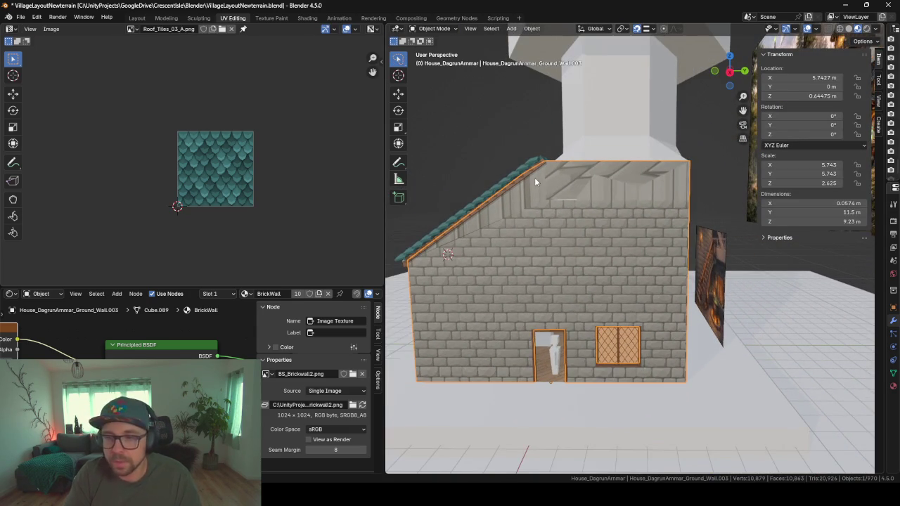
# Step: Select all of the end wall's faces and re-unwrap them with Smart UV Project
pyautogui.press('Tab')
pyautogui.press('a')
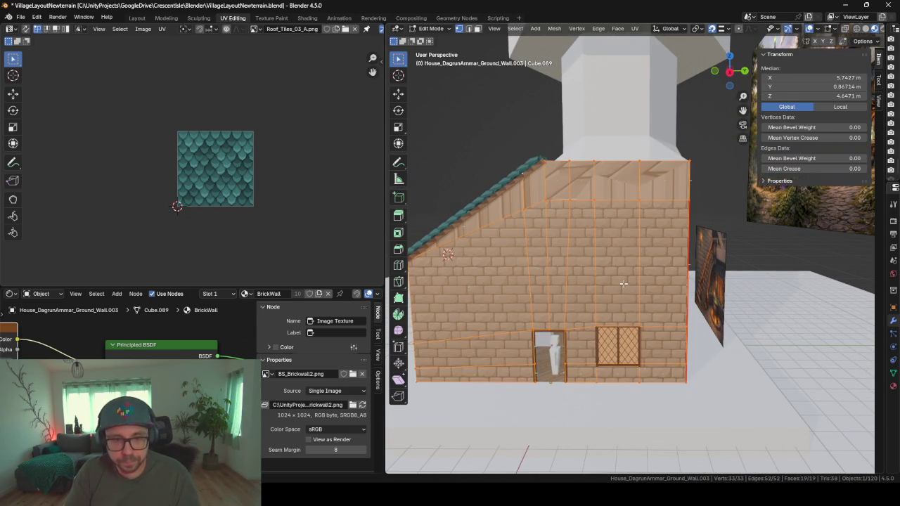
pyautogui.press('u')
pyautogui.click(614, 271)
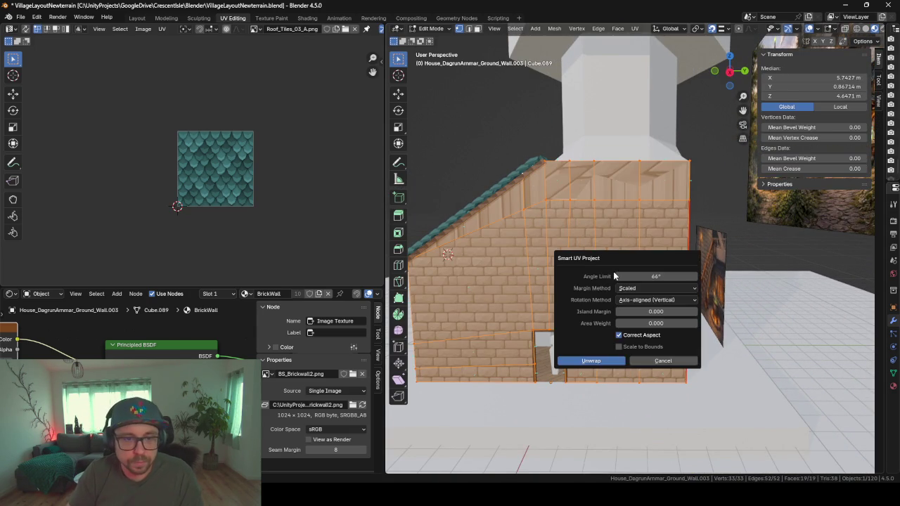
pyautogui.press('Return')
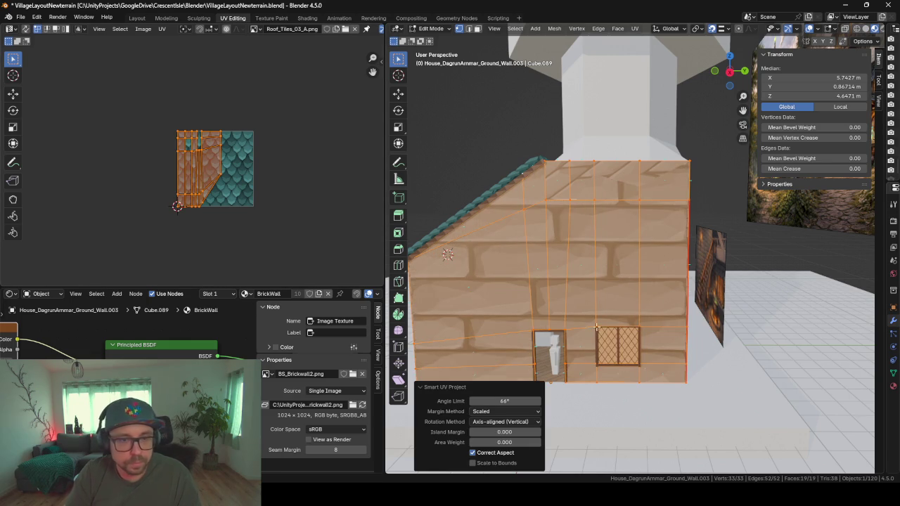
pyautogui.moveTo(597, 327); pyautogui.dragTo(645, 341, button='middle')
# Step: Enlarge the wall's UVs and stretch them about 2.05× along X
pyautogui.press('s')
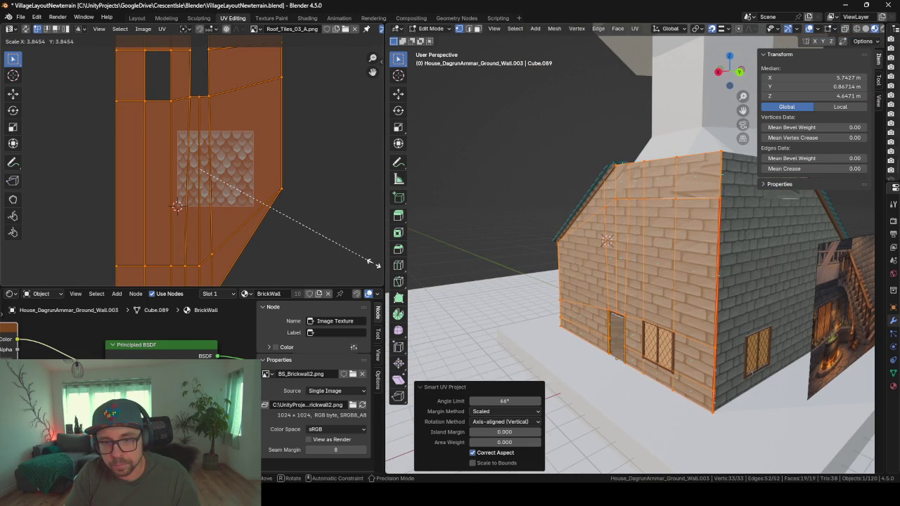
pyautogui.click(373, 262)
pyautogui.press('s')
pyautogui.press('x')
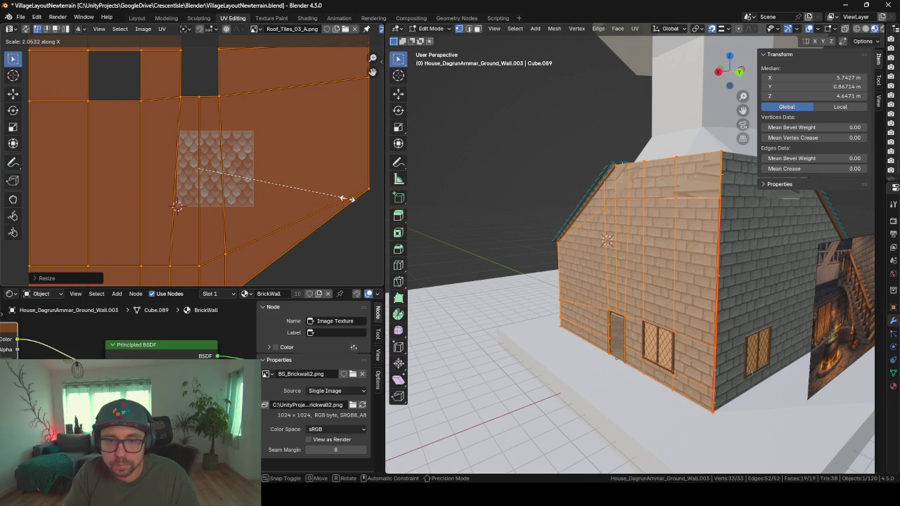
pyautogui.click(360, 202)
pyautogui.moveTo(494, 271); pyautogui.dragTo(583, 293, button='middle')
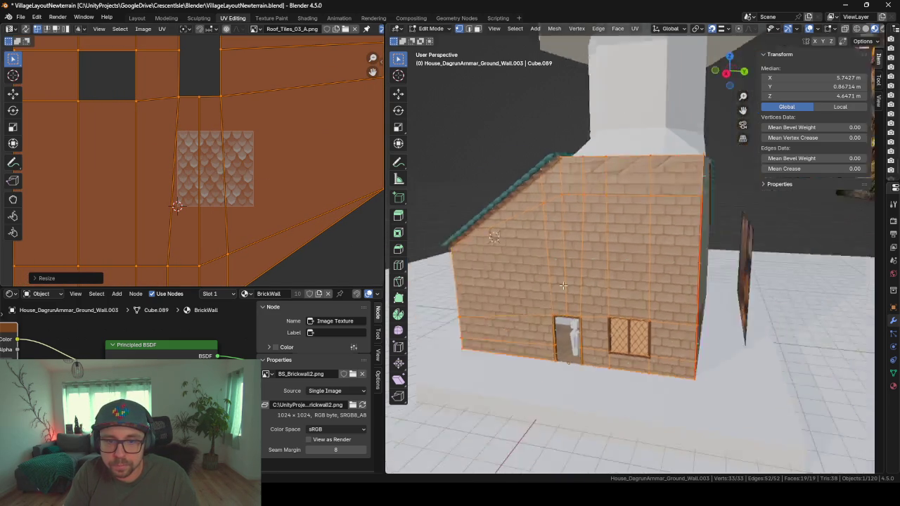
pyautogui.press('Tab')
pyautogui.scroll(2, 584, 293)
pyautogui.click(560, 181)
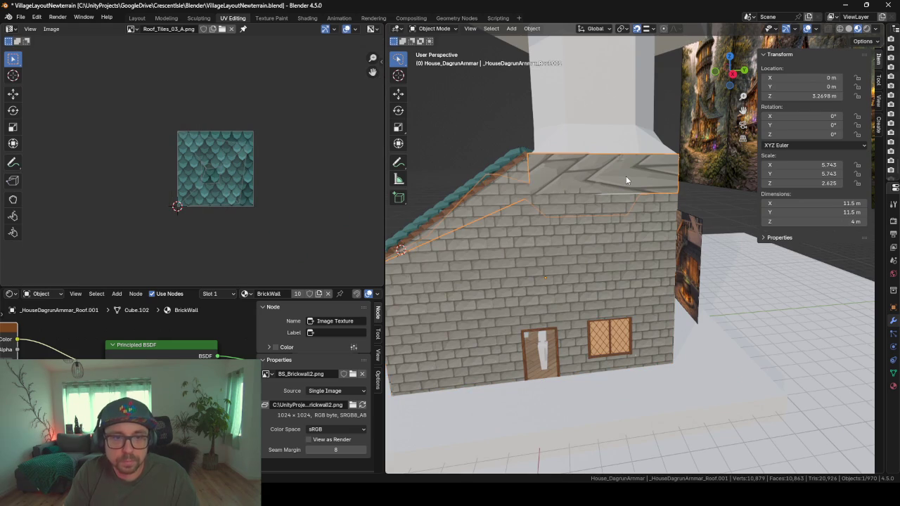
# Step: Isolate the roof object in local view and orbit around it
pyautogui.moveTo(626, 176); pyautogui.dragTo(615, 199, button='middle')
pyautogui.scroll(3, 553, 213)
pyautogui.scroll(2, 696, 259)
pyautogui.moveTo(696, 259)
pyautogui.mouseDown(button='middle')
pyautogui.moveTo(585, 177)
pyautogui.moveTo(615, 218)
pyautogui.moveTo(637, 194)
pyautogui.moveTo(633, 207)
pyautogui.moveTo(618, 200)
pyautogui.moveTo(663, 201)
pyautogui.moveTo(631, 215)
pyautogui.mouseUp(button='middle')
pyautogui.scroll(3, 603, 197)
pyautogui.scroll(-2, 662, 201)
pyautogui.scroll(-5, 630, 215)
pyautogui.moveTo(606, 185); pyautogui.dragTo(670, 315, button='middle')
pyautogui.press('KP_Divide')
pyautogui.scroll(2, 651, 257)
pyautogui.moveTo(651, 257)
pyautogui.mouseDown(button='middle')
pyautogui.moveTo(650, 278)
pyautogui.moveTo(559, 292)
pyautogui.moveTo(571, 276)
pyautogui.moveTo(635, 282)
pyautogui.moveTo(548, 234)
pyautogui.mouseUp(button='middle')
pyautogui.moveTo(525, 270); pyautogui.dragTo(537, 268, button='middle')
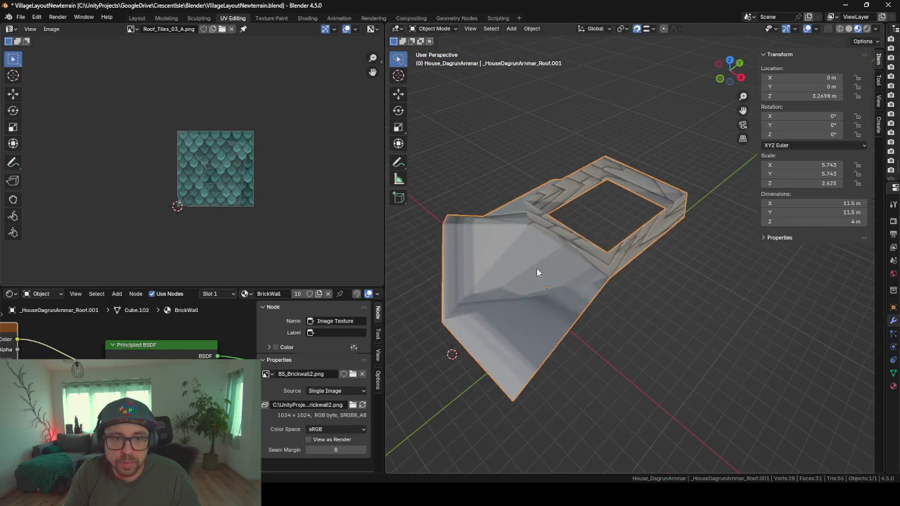
# Step: Delete every roof face except the two ledge faces
pyautogui.press('Tab')
pyautogui.click(557, 191)
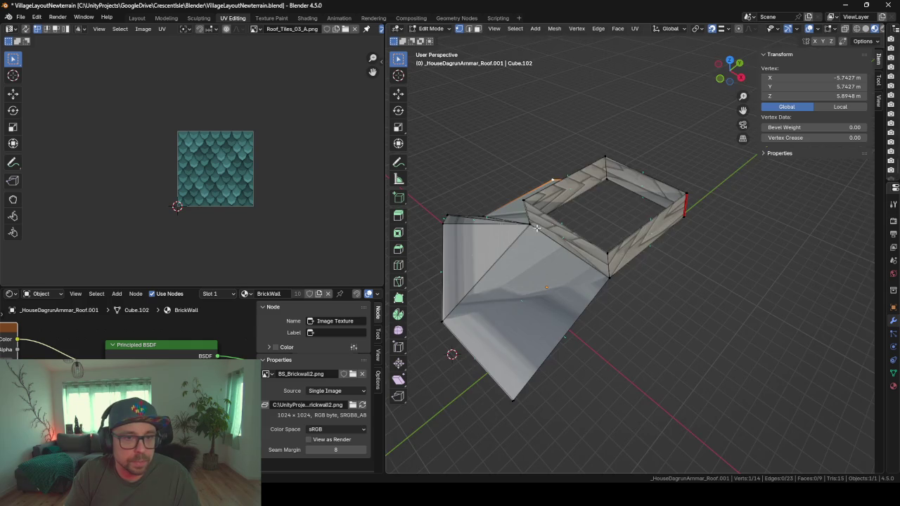
pyautogui.moveTo(536, 228); pyautogui.dragTo(598, 211, button='middle')
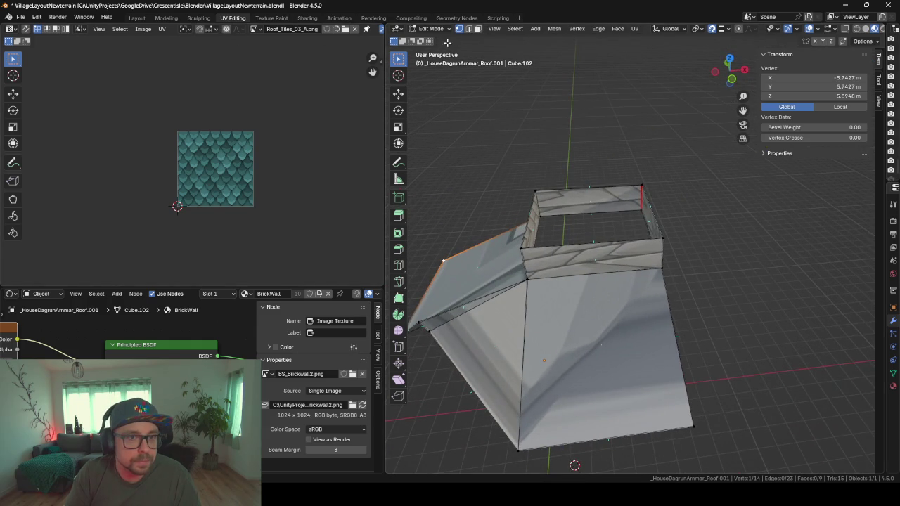
pyautogui.click(478, 31)
pyautogui.click(532, 229)
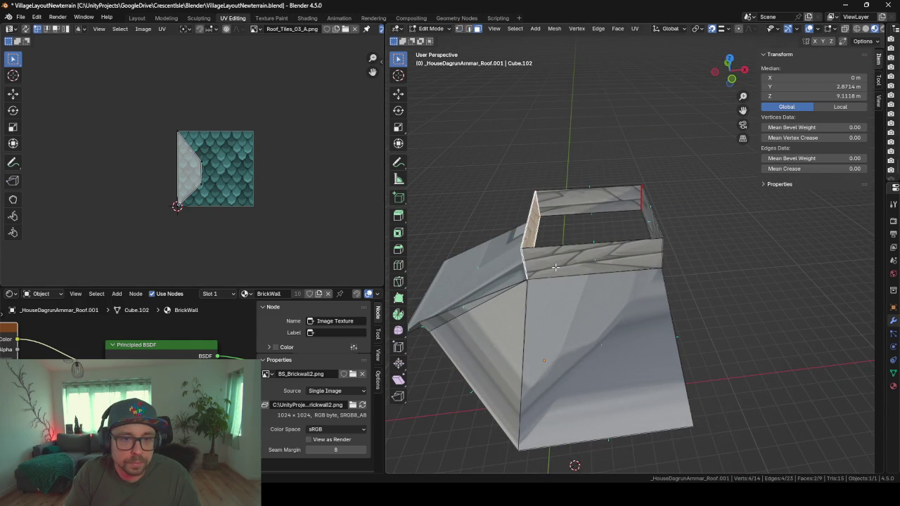
pyautogui.keyDown('shift'); pyautogui.click(555, 267); pyautogui.keyUp('shift')
pyautogui.hotkey('ctrl', 'i')
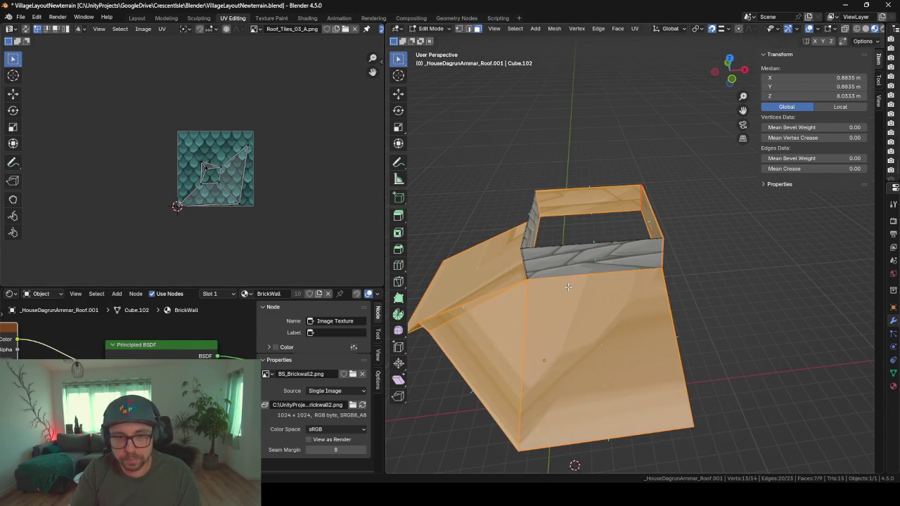
pyautogui.moveTo(568, 286); pyautogui.dragTo(569, 288, button='middle')
pyautogui.press('x')
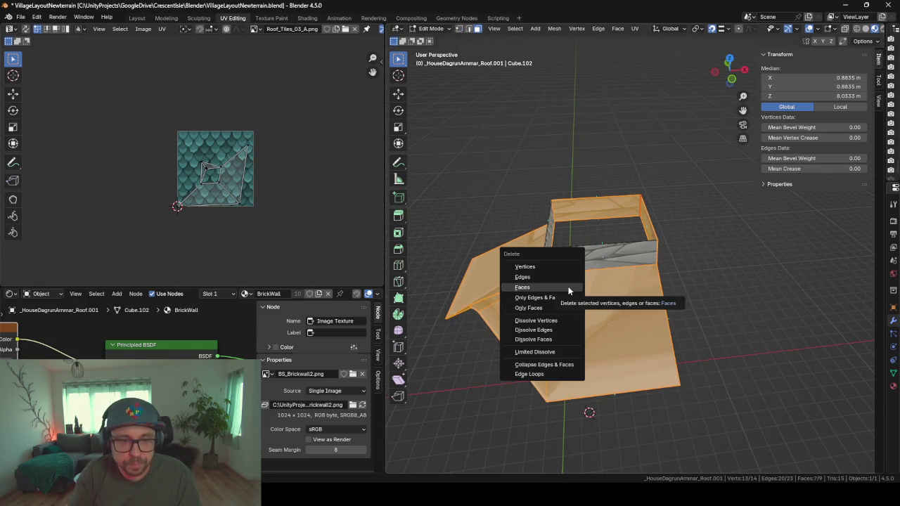
pyautogui.click(569, 289)
pyautogui.moveTo(537, 278); pyautogui.dragTo(562, 281, button='middle')
# Step: Unhide all objects and reposition the 3D cursor
pyautogui.press('Tab')
pyautogui.click(597, 287)
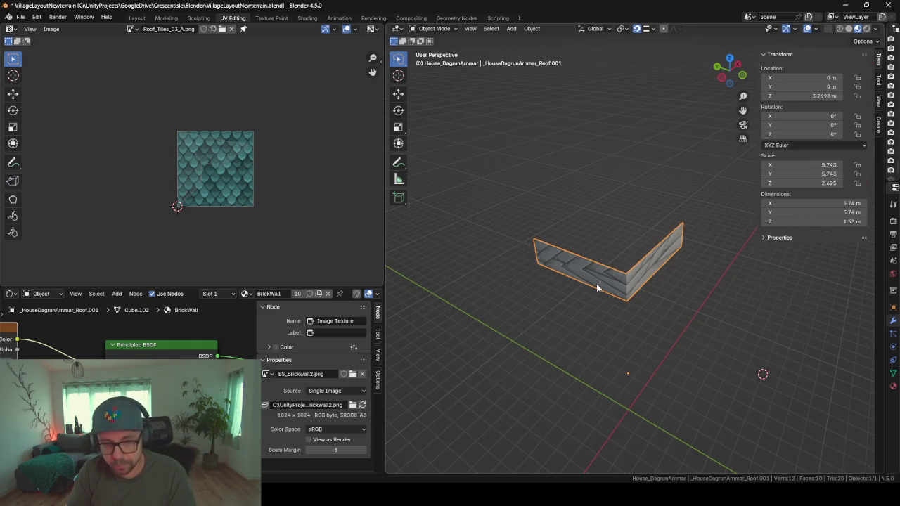
pyautogui.hotkey('alt', 'h')
pyautogui.moveTo(625, 322)
pyautogui.mouseDown(button='middle')
pyautogui.moveTo(605, 239)
pyautogui.moveTo(634, 215)
pyautogui.moveTo(608, 146)
pyautogui.mouseUp(button='middle')
pyautogui.scroll(5, 601, 228)
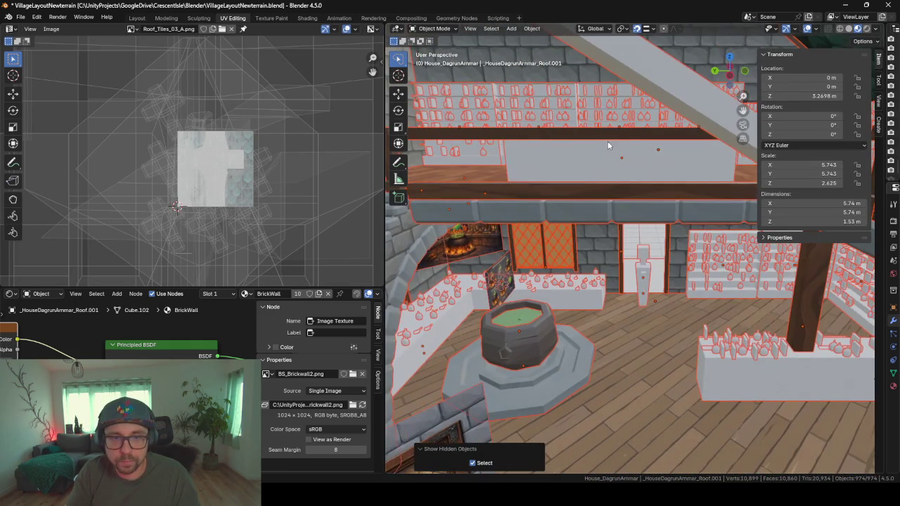
pyautogui.hotkey('alt', 'a')
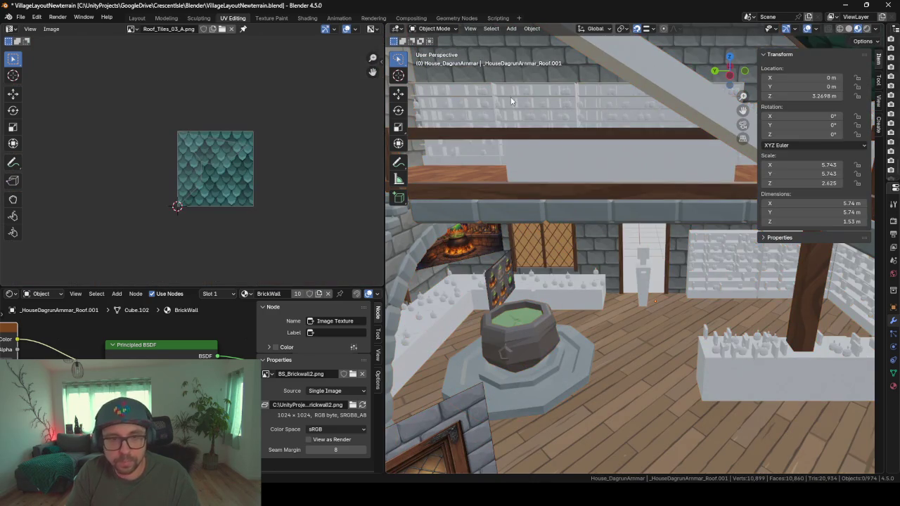
pyautogui.keyDown('shift'); pyautogui.moveTo(606, 126); pyautogui.dragTo(554, 164, button='right'); pyautogui.keyUp('shift')
pyautogui.click(554, 163)
# Step: Hide the teal tiled roof Roof.002 and select the brick-textured slab Roof.001 beneath it
pyautogui.moveTo(580, 125)
pyautogui.mouseDown(button='middle')
pyautogui.moveTo(608, 324)
pyautogui.moveTo(610, 291)
pyautogui.mouseUp(button='middle')
pyautogui.scroll(-8, 610, 291)
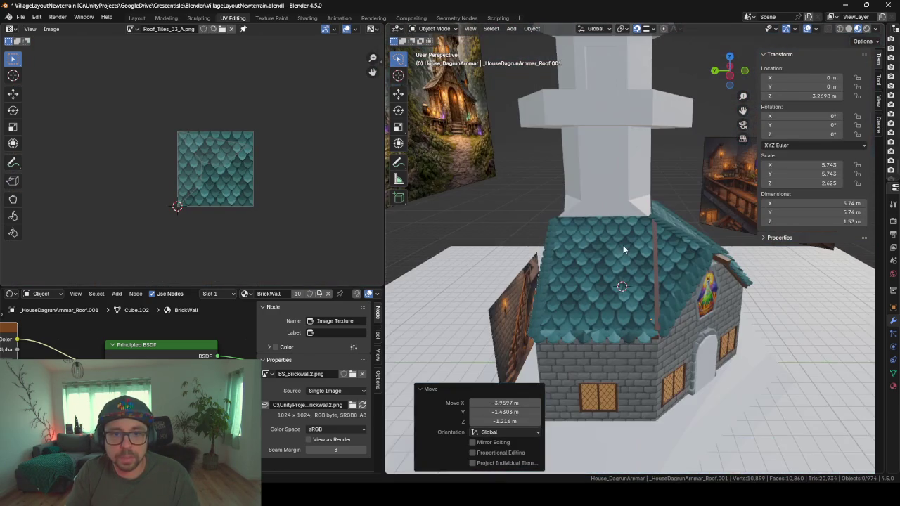
pyautogui.click(611, 244)
pyautogui.press('h')
pyautogui.scroll(3, 611, 244)
pyautogui.scroll(3, 611, 244)
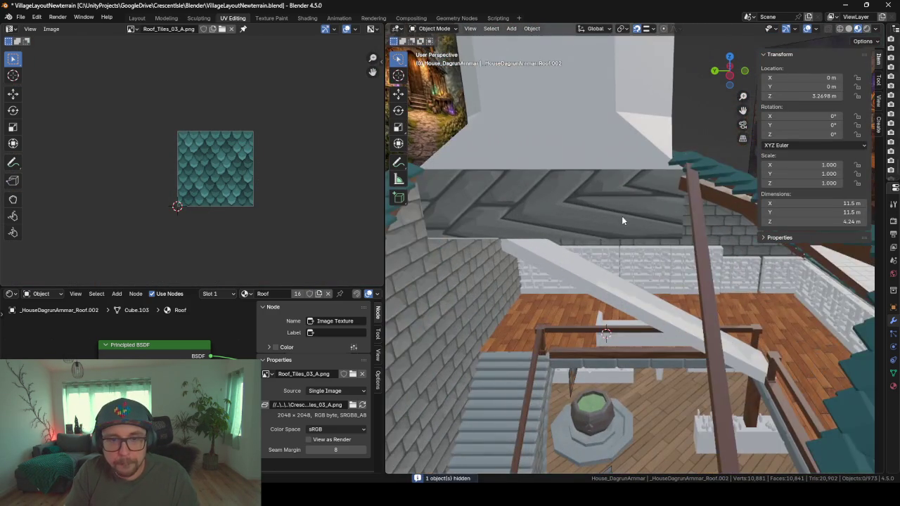
pyautogui.click(618, 231)
pyautogui.moveTo(617, 230)
pyautogui.mouseDown(button='middle')
pyautogui.moveTo(609, 198)
pyautogui.moveTo(578, 218)
pyautogui.moveTo(633, 227)
pyautogui.mouseUp(button='middle')
pyautogui.scroll(2, 609, 198)
pyautogui.scroll(3, 578, 268)
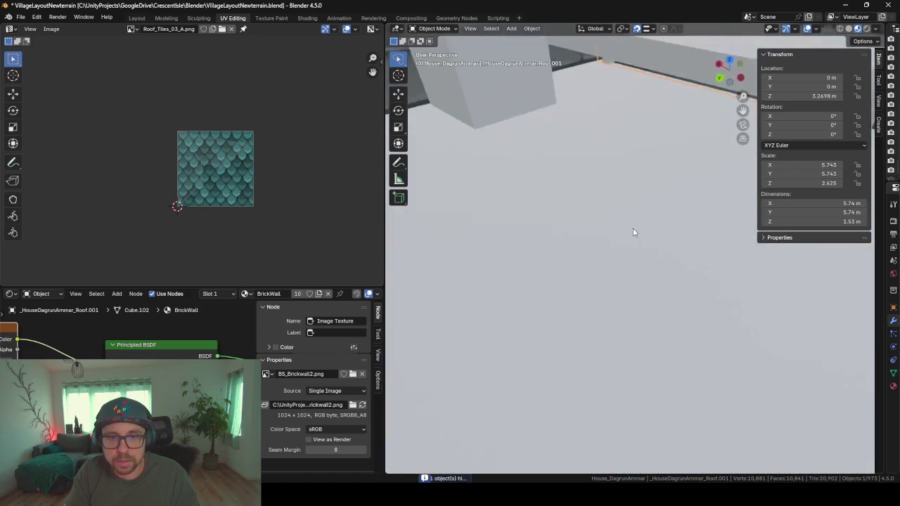
pyautogui.moveTo(676, 120)
pyautogui.mouseDown(button='middle')
pyautogui.moveTo(606, 243)
pyautogui.moveTo(597, 190)
pyautogui.moveTo(571, 170)
pyautogui.mouseUp(button='middle')
pyautogui.scroll(3, 578, 181)
pyautogui.scroll(-3, 597, 194)
# Step: Select the whole roof slab mesh and unwrap it with Smart UV Project
pyautogui.press('Tab')
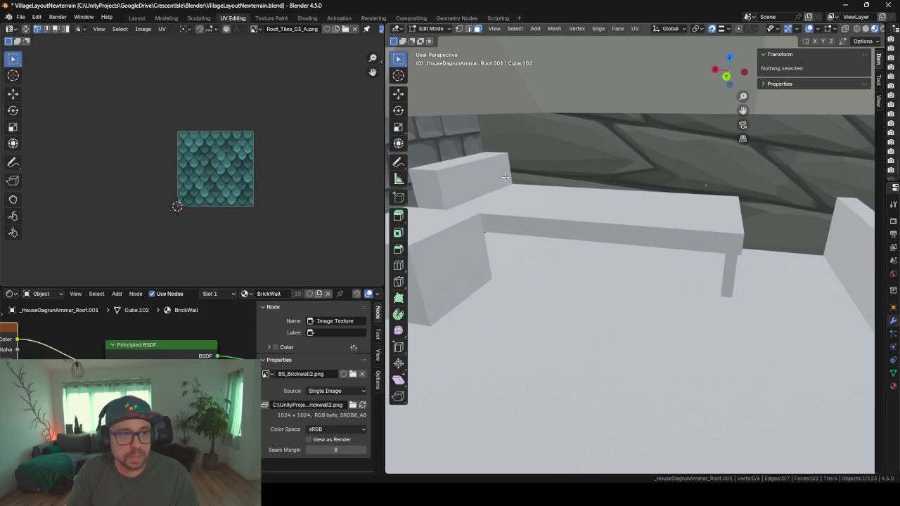
pyautogui.press('a')
pyautogui.hotkey('alt', 'a')
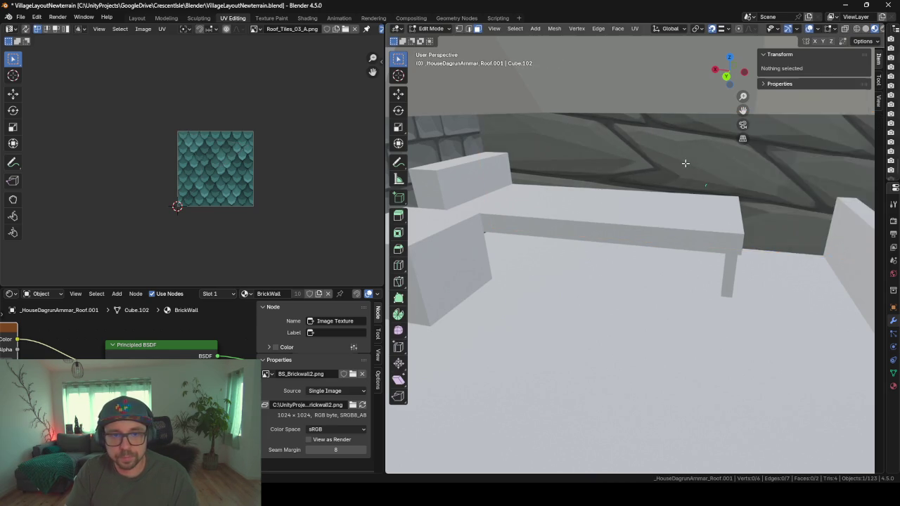
pyautogui.press('a')
pyautogui.press('u')
pyautogui.click(649, 119)
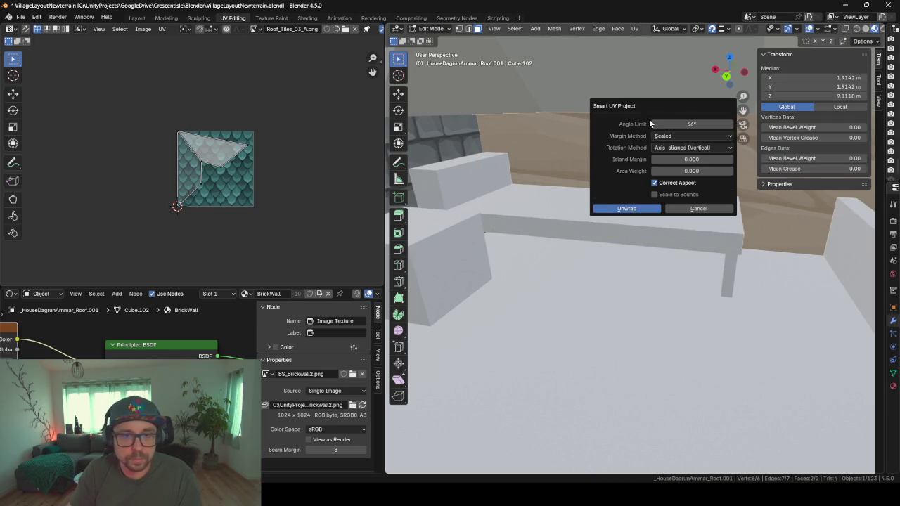
pyautogui.press('Return')
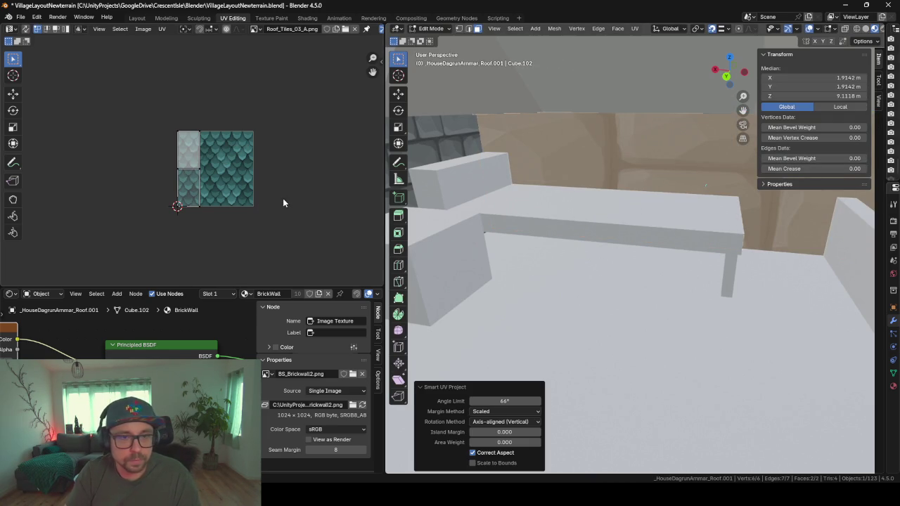
# Step: Rescale the slab's UV strip and rotate it 90°
pyautogui.press('a')
pyautogui.press('s')
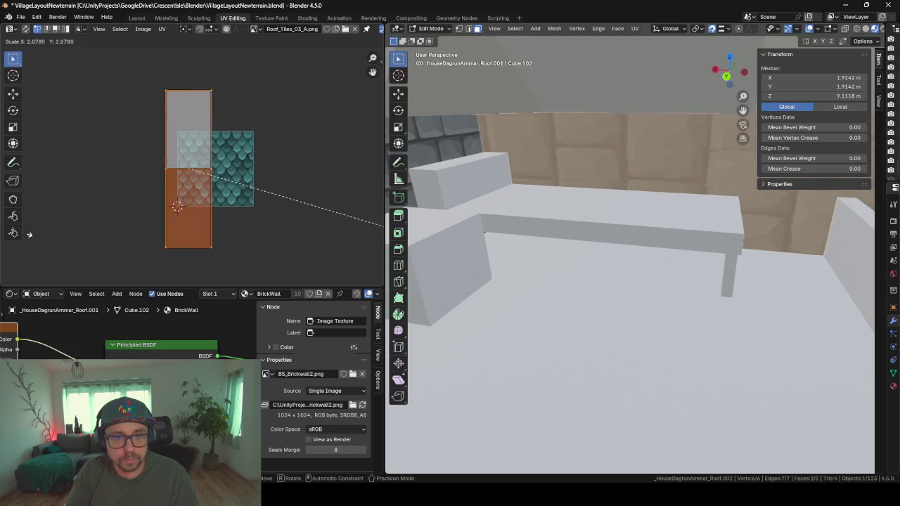
pyautogui.click(168, 265)
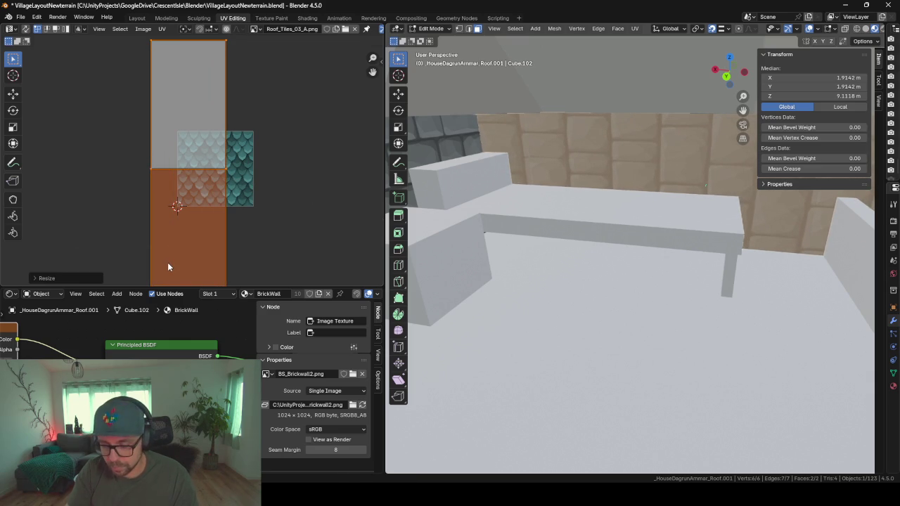
pyautogui.write('r90')
pyautogui.press('Return')
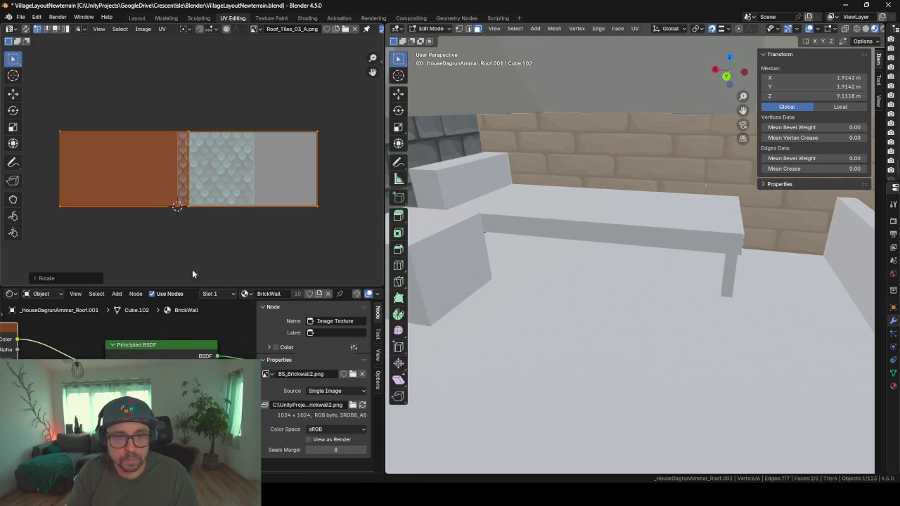
pyautogui.press('s')
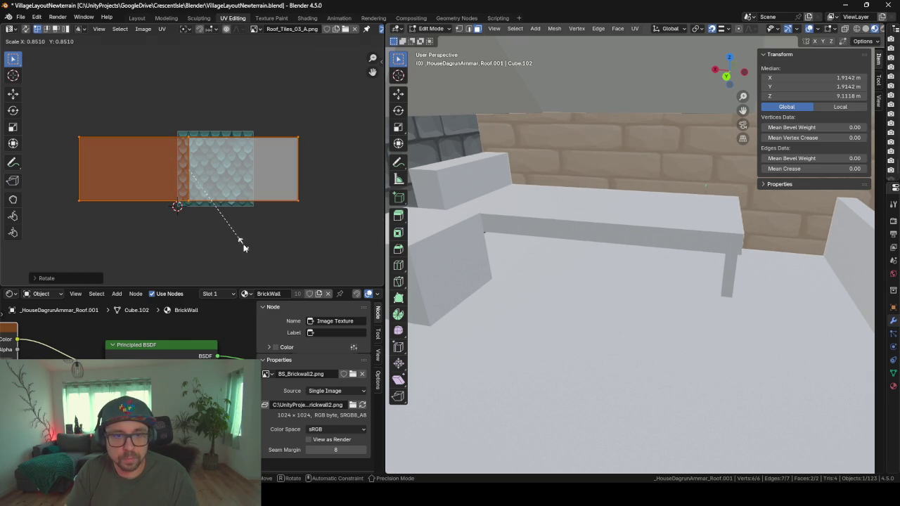
pyautogui.click(246, 243)
# Step: Stretch the UVs about 1.68× along X and shift them about 0.149 along Y
pyautogui.press('s')
pyautogui.press('x')
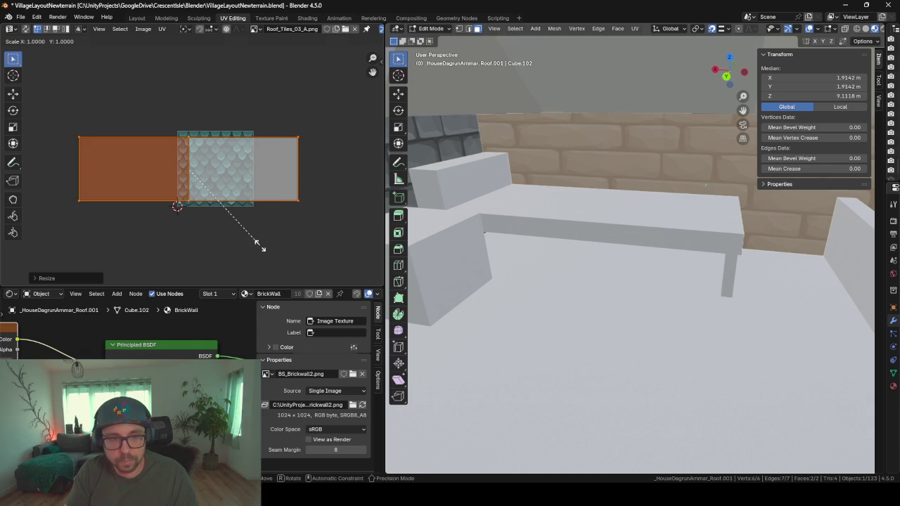
pyautogui.click(339, 269)
pyautogui.press('g')
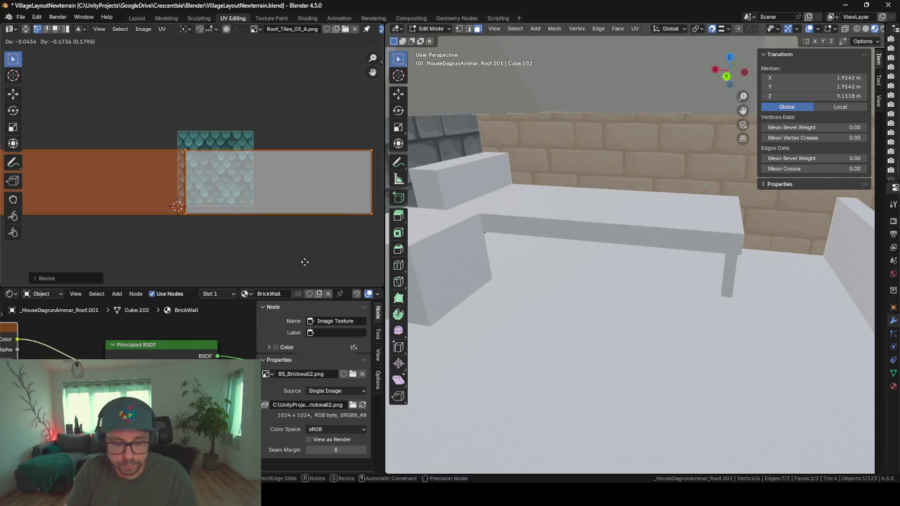
pyautogui.press('y')
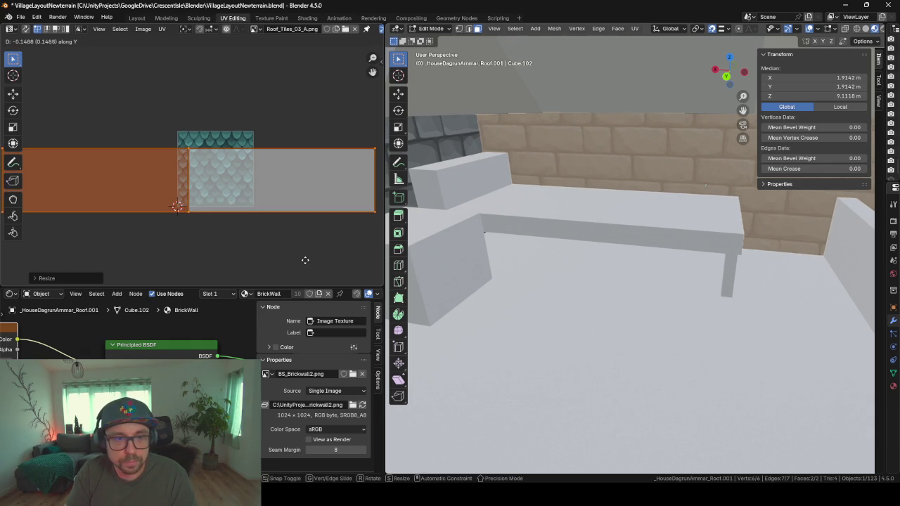
pyautogui.click(306, 257)
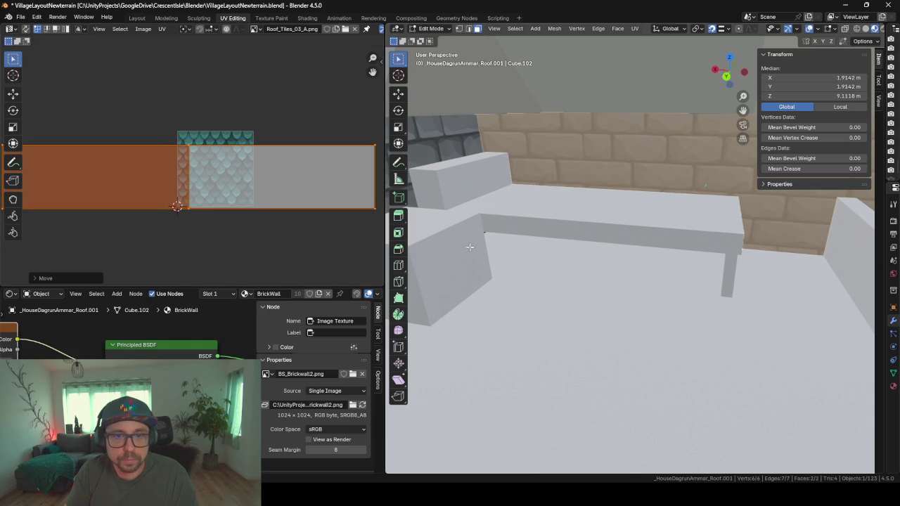
pyautogui.press('Tab')
pyautogui.moveTo(599, 251)
pyautogui.mouseDown(button='middle')
pyautogui.moveTo(557, 238)
pyautogui.moveTo(429, 115)
pyautogui.mouseUp(button='middle')
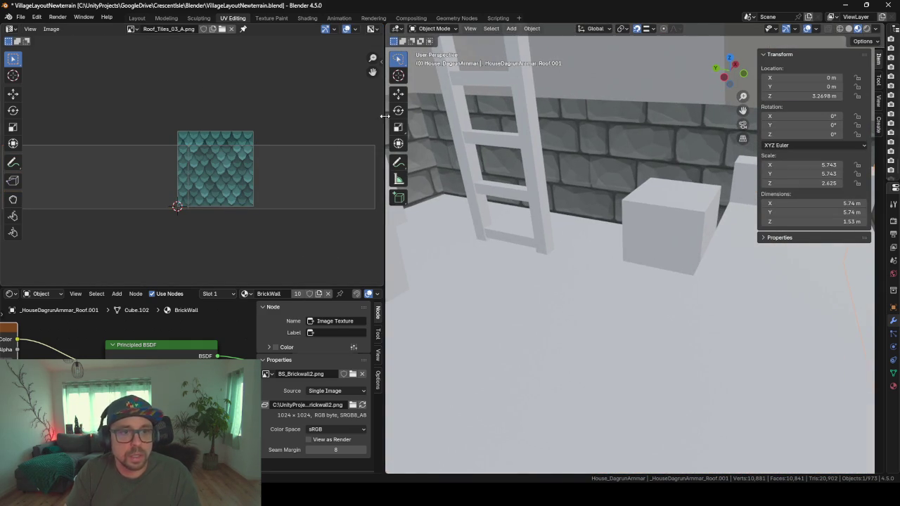
# Step: Widen the 3D viewport into the UV editor's space and orbit under the roof
pyautogui.moveTo(386, 116); pyautogui.dragTo(252, 116)
pyautogui.scroll(-5, 606, 238)
pyautogui.scroll(3, 601, 222)
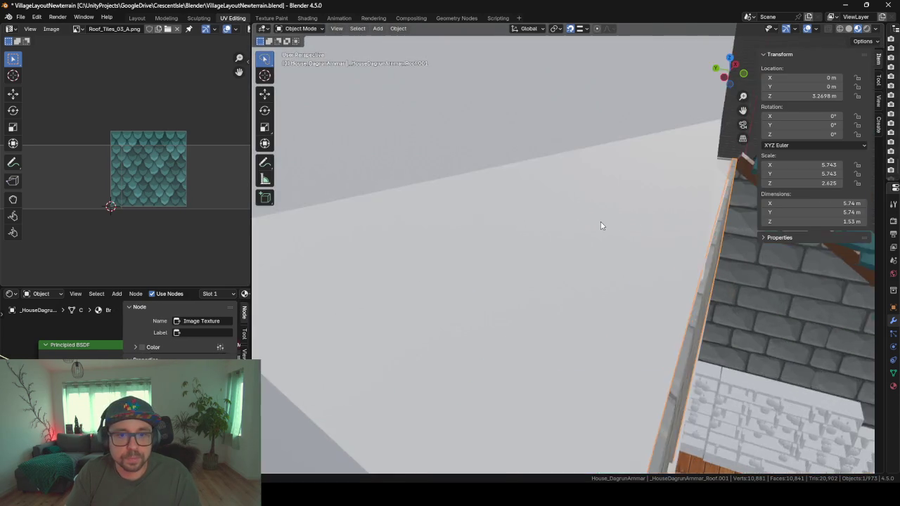
pyautogui.scroll(-5, 601, 225)
pyautogui.moveTo(601, 213)
pyautogui.mouseDown(button='middle')
pyautogui.moveTo(631, 230)
pyautogui.moveTo(597, 263)
pyautogui.mouseUp(button='middle')
pyautogui.scroll(3, 597, 262)
pyautogui.scroll(3, 570, 315)
pyautogui.moveTo(547, 329)
pyautogui.mouseDown(button='middle')
pyautogui.moveTo(546, 284)
pyautogui.moveTo(618, 309)
pyautogui.moveTo(546, 299)
pyautogui.mouseUp(button='middle')
pyautogui.moveTo(650, 362)
pyautogui.mouseDown(button='middle')
pyautogui.moveTo(606, 314)
pyautogui.moveTo(339, 285)
pyautogui.moveTo(354, 291)
pyautogui.moveTo(294, 263)
pyautogui.mouseUp(button='middle')
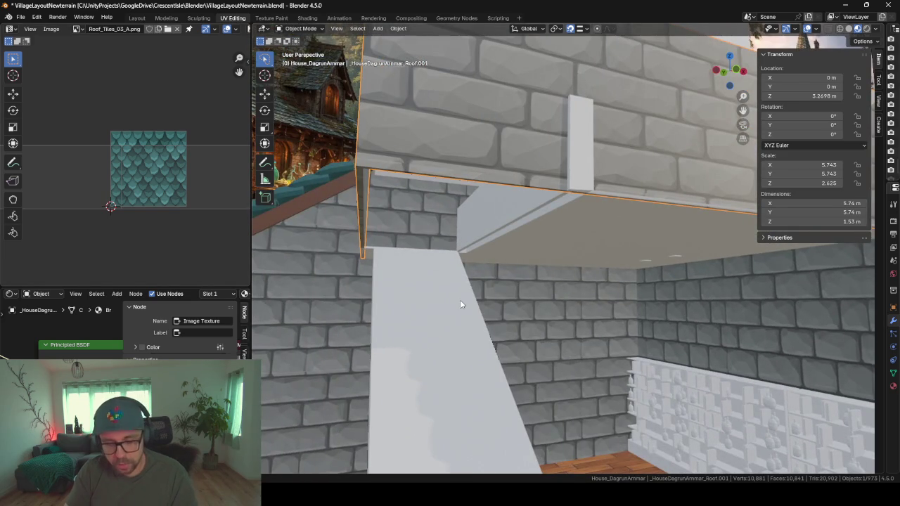
# Step: Hide all but the roof, bring everything back, and select only the roof slab
pyautogui.hotkey('shift', 'h')
pyautogui.hotkey('alt', 'h')
pyautogui.moveTo(460, 305)
pyautogui.mouseDown(button='middle')
pyautogui.moveTo(562, 249)
pyautogui.moveTo(456, 250)
pyautogui.moveTo(559, 223)
pyautogui.mouseUp(button='middle')
pyautogui.moveTo(518, 161)
pyautogui.mouseDown(button='middle')
pyautogui.moveTo(500, 153)
pyautogui.moveTo(541, 157)
pyautogui.mouseUp(button='middle')
pyautogui.moveTo(573, 110); pyautogui.dragTo(596, 157, button='middle')
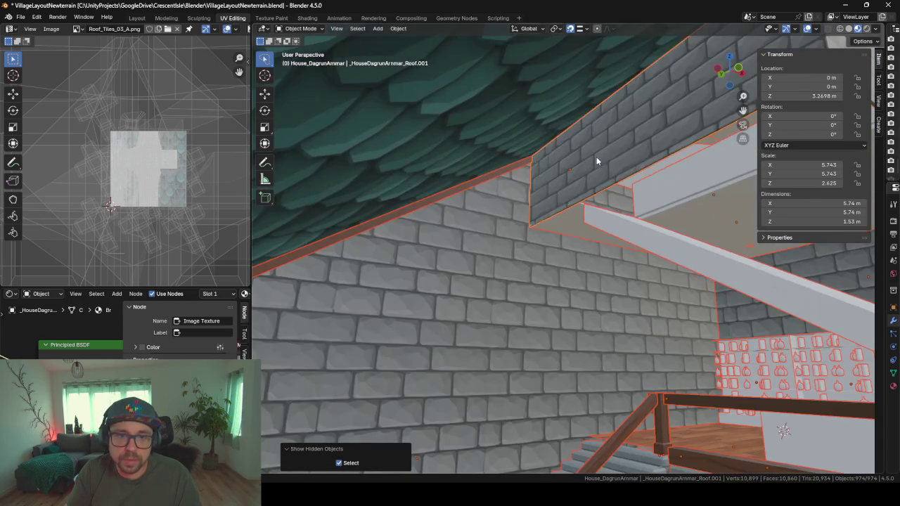
pyautogui.moveTo(490, 199); pyautogui.dragTo(527, 193, button='middle')
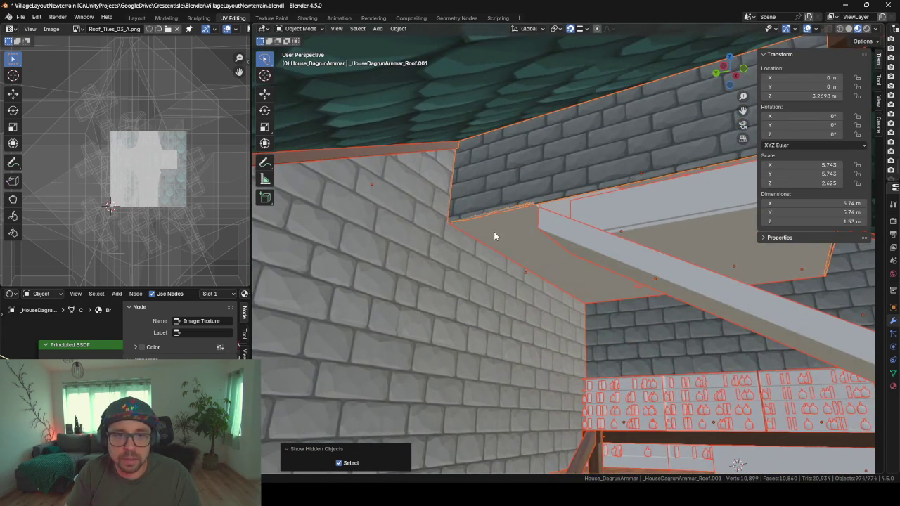
pyautogui.moveTo(494, 236)
pyautogui.mouseDown(button='middle')
pyautogui.moveTo(588, 237)
pyautogui.moveTo(565, 231)
pyautogui.moveTo(687, 257)
pyautogui.moveTo(708, 277)
pyautogui.moveTo(438, 296)
pyautogui.moveTo(508, 305)
pyautogui.moveTo(534, 328)
pyautogui.moveTo(611, 347)
pyautogui.moveTo(586, 336)
pyautogui.moveTo(598, 328)
pyautogui.moveTo(581, 329)
pyautogui.mouseUp(button='middle')
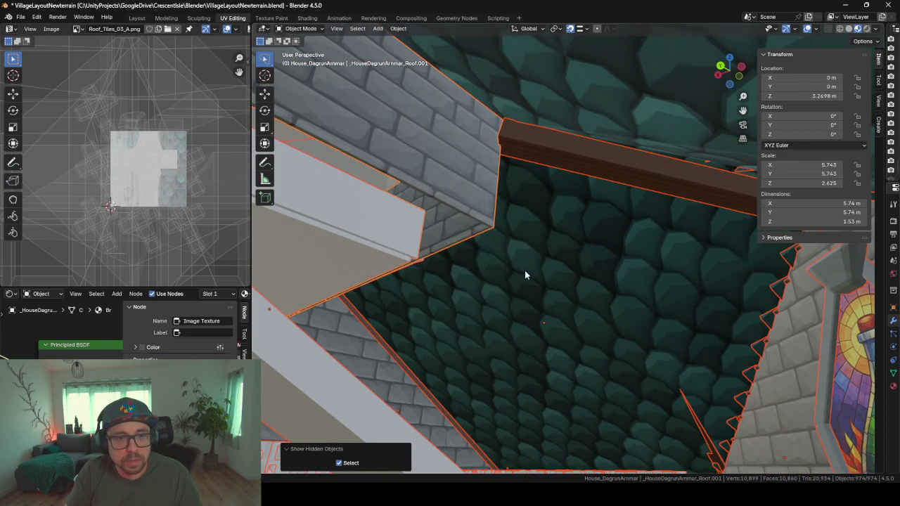
pyautogui.click(454, 190)
pyautogui.moveTo(474, 187)
pyautogui.mouseDown(button='middle')
pyautogui.moveTo(549, 295)
pyautogui.moveTo(544, 306)
pyautogui.moveTo(512, 287)
pyautogui.moveTo(480, 250)
pyautogui.moveTo(552, 267)
pyautogui.moveTo(513, 288)
pyautogui.mouseUp(button='middle')
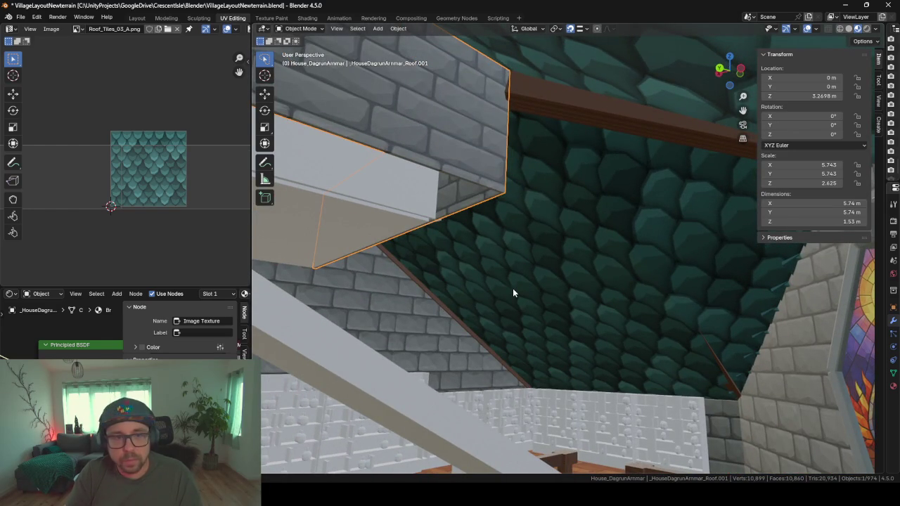
# Step: Duplicate the roof slab's bottom ledge edge and right vertical edge, and separate them into a new object
pyautogui.press('Tab')
pyautogui.click(432, 165)
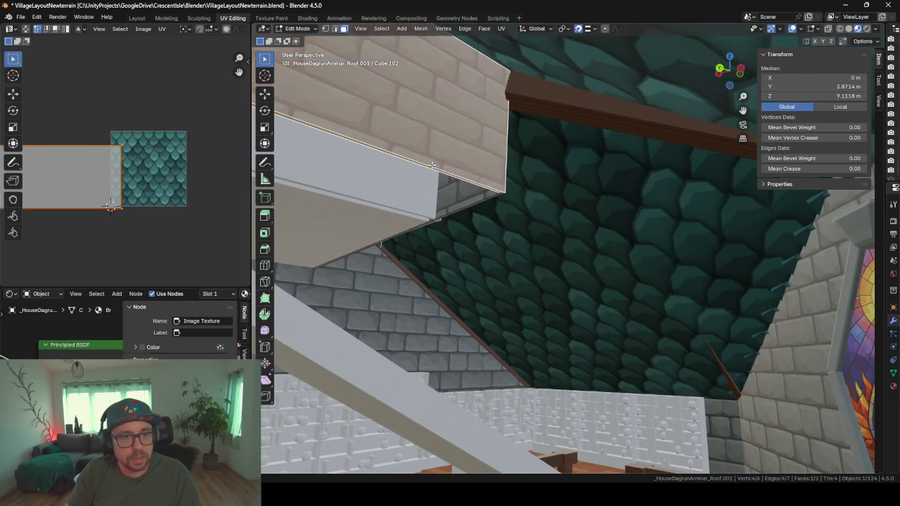
pyautogui.moveTo(459, 184); pyautogui.dragTo(401, 158, button='middle')
pyautogui.click(343, 29)
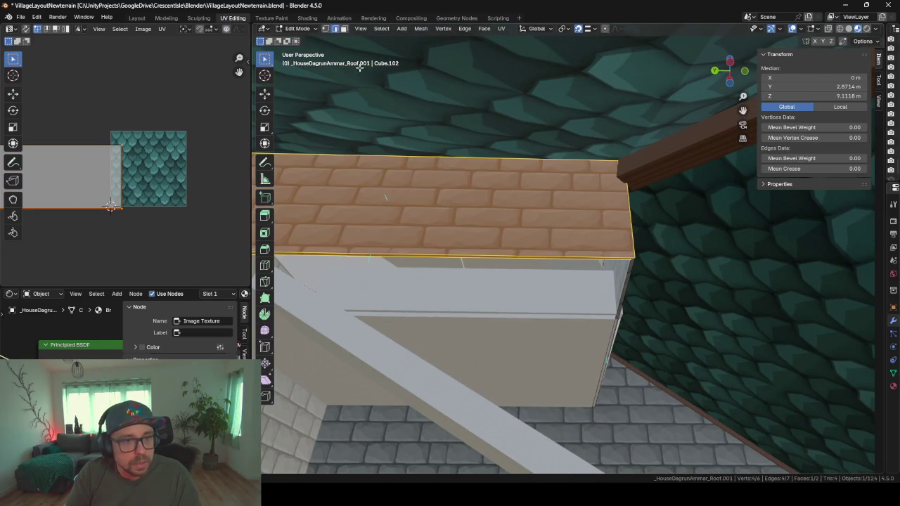
pyautogui.click(524, 259)
pyautogui.keyDown('shift'); pyautogui.click(625, 294); pyautogui.keyUp('shift')
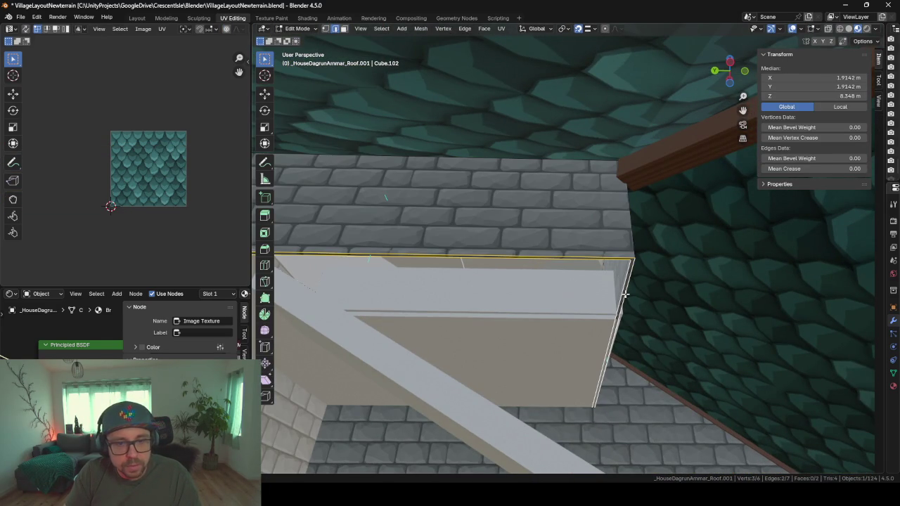
pyautogui.hotkey('shift', 'd')
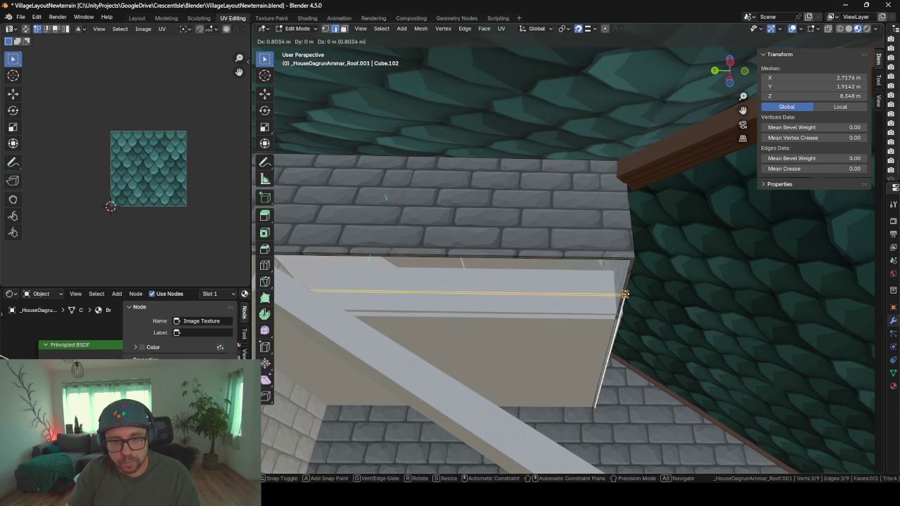
pyautogui.rightClick(625, 294)
pyautogui.press('p')
pyautogui.click(619, 286)
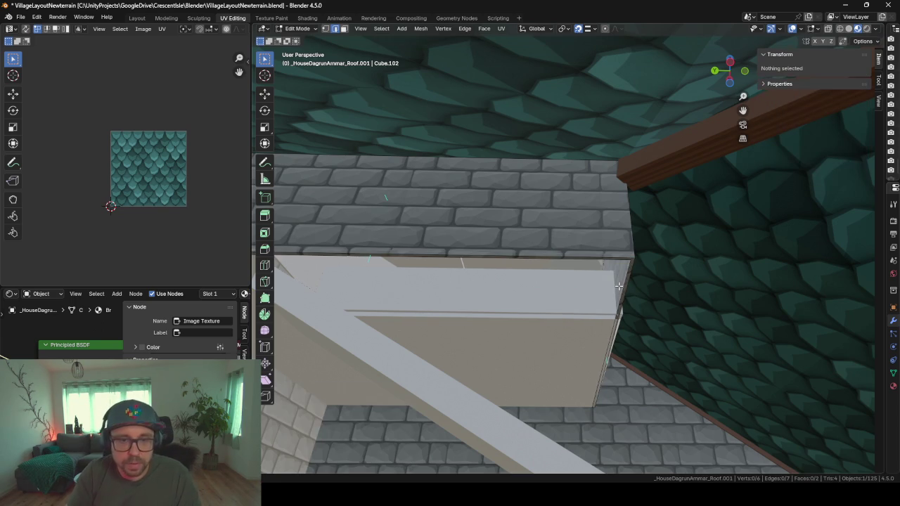
pyautogui.press('Tab')
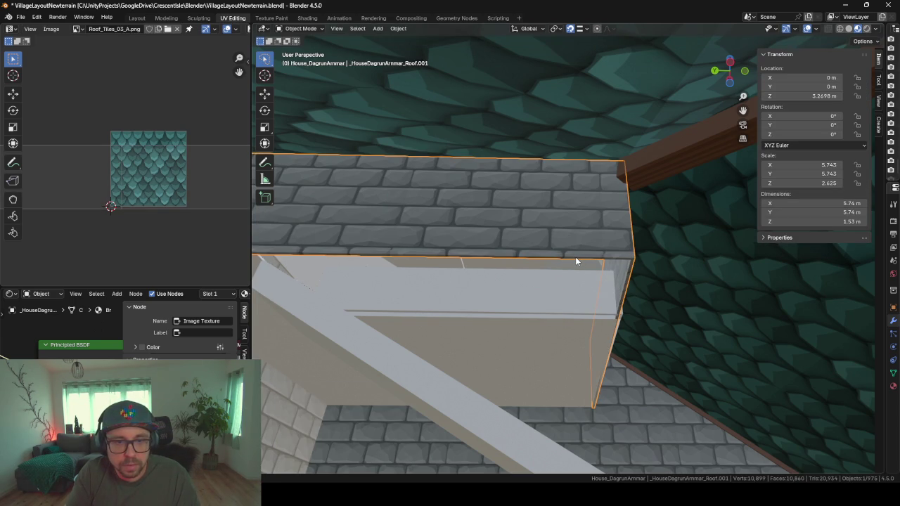
# Step: Toggle the selection between the separated edges and the roof slab, ending on the brick ledge trim
pyautogui.click(575, 259)
pyautogui.click(629, 267)
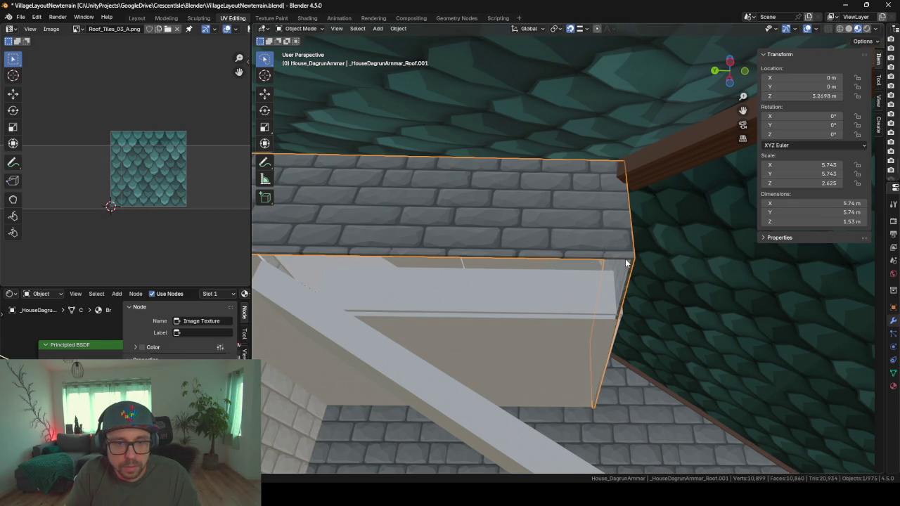
pyautogui.click(618, 257)
pyautogui.click(617, 257)
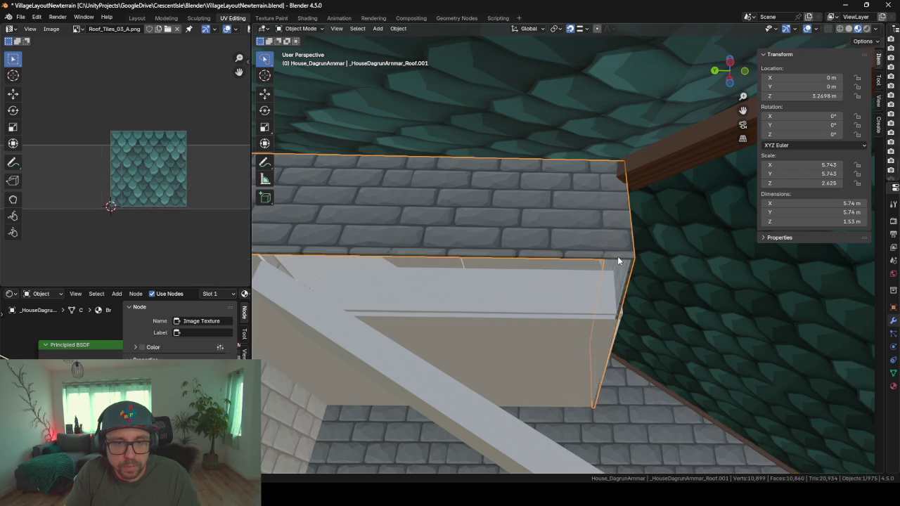
pyautogui.click(568, 260)
pyautogui.click(569, 260)
pyautogui.click(569, 263)
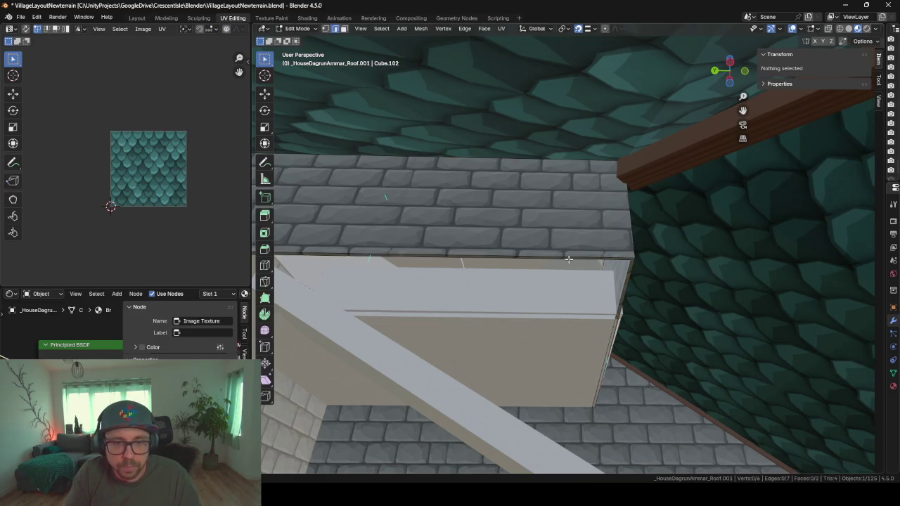
# Step: Merge the trim's vertices by distance, then separate copies of its top and corner edges into a new object
pyautogui.press('Tab')
pyautogui.press('m')
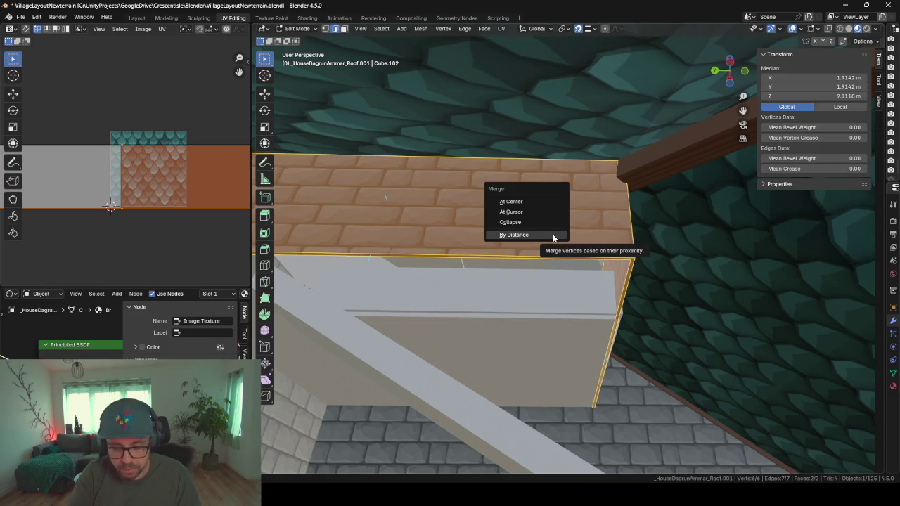
pyautogui.click(552, 237)
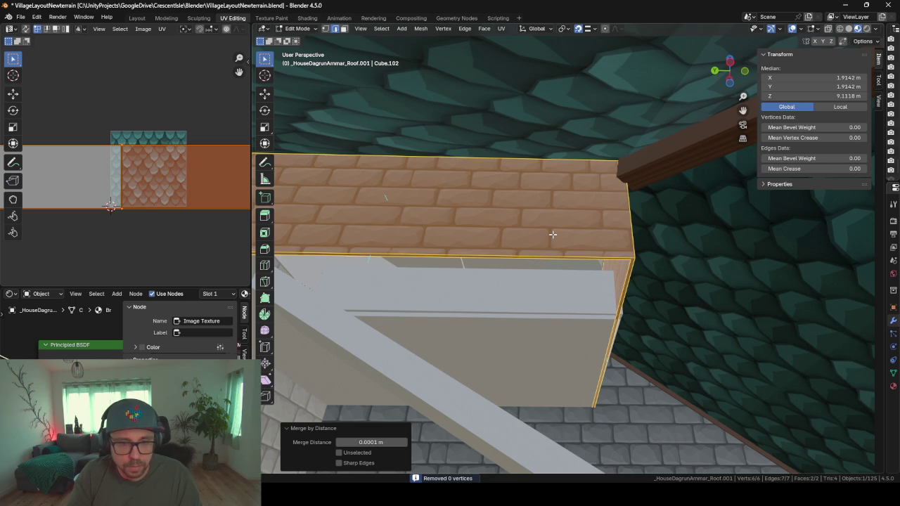
pyautogui.click(532, 249)
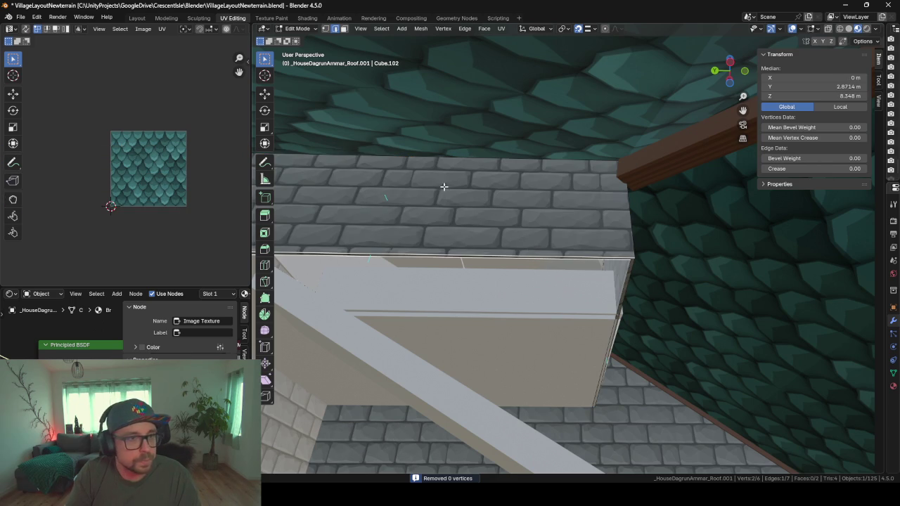
pyautogui.keyDown('shift'); pyautogui.click(622, 295); pyautogui.keyUp('shift')
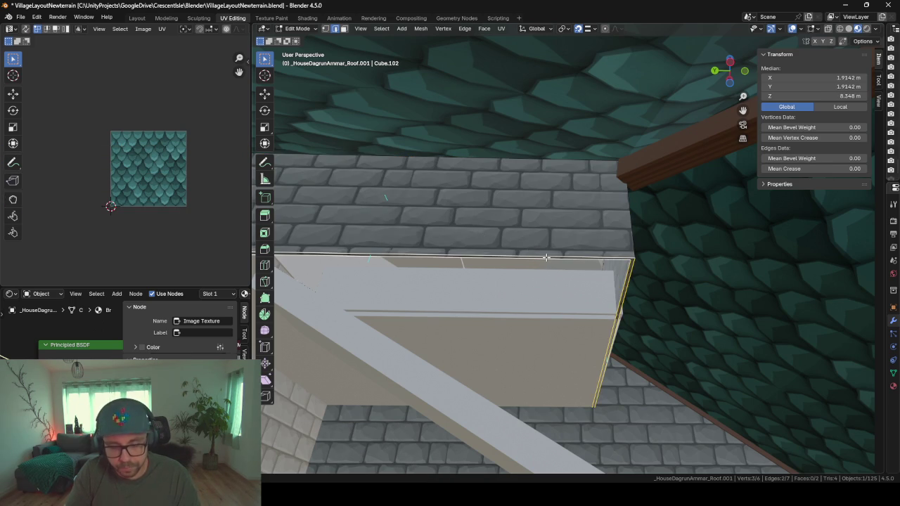
pyautogui.hotkey('shift', 'd')
pyautogui.rightClick(580, 266)
pyautogui.press('p')
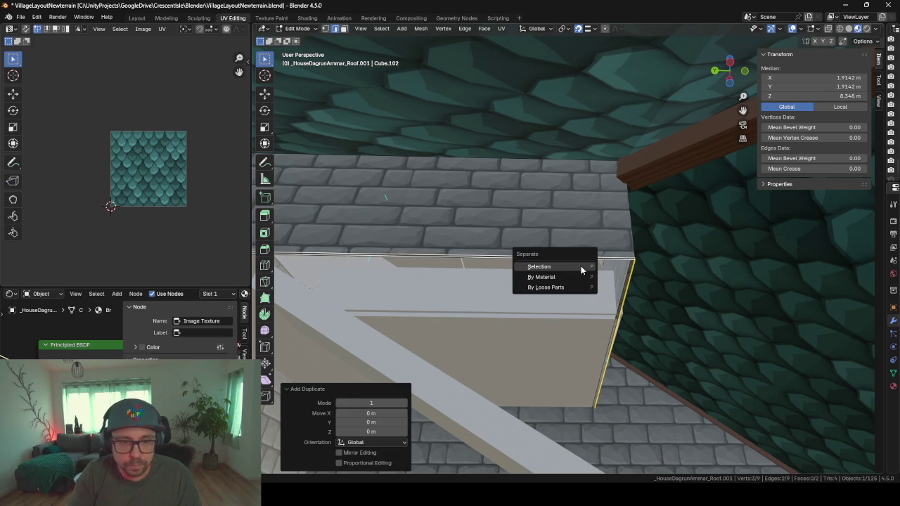
pyautogui.click(541, 265)
pyautogui.press('Tab')
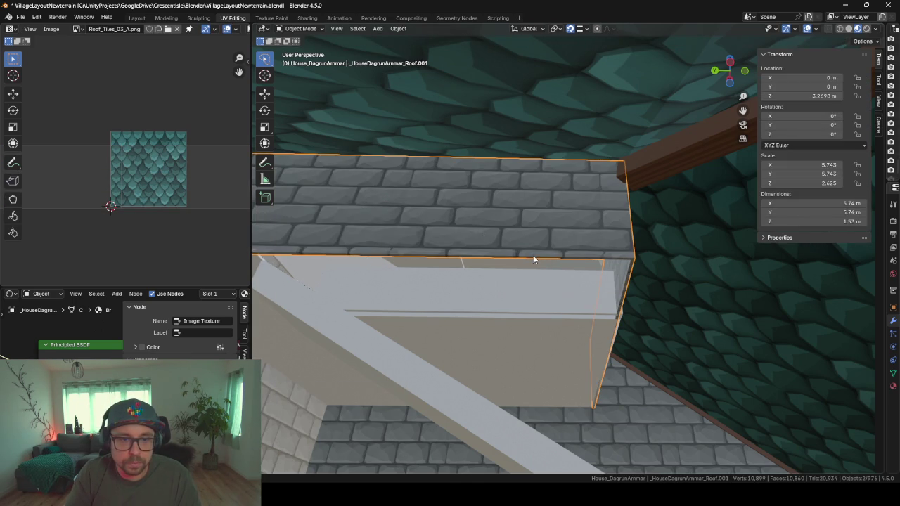
pyautogui.click(533, 259)
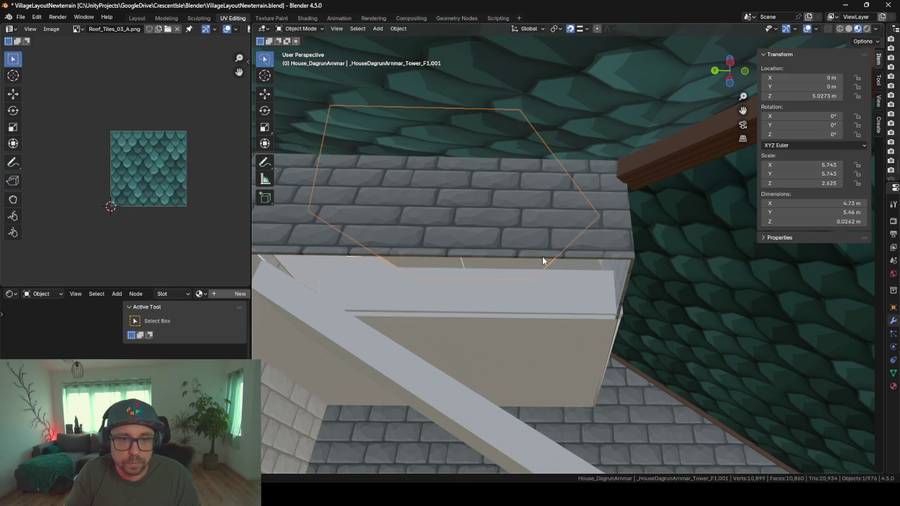
pyautogui.click(542, 260)
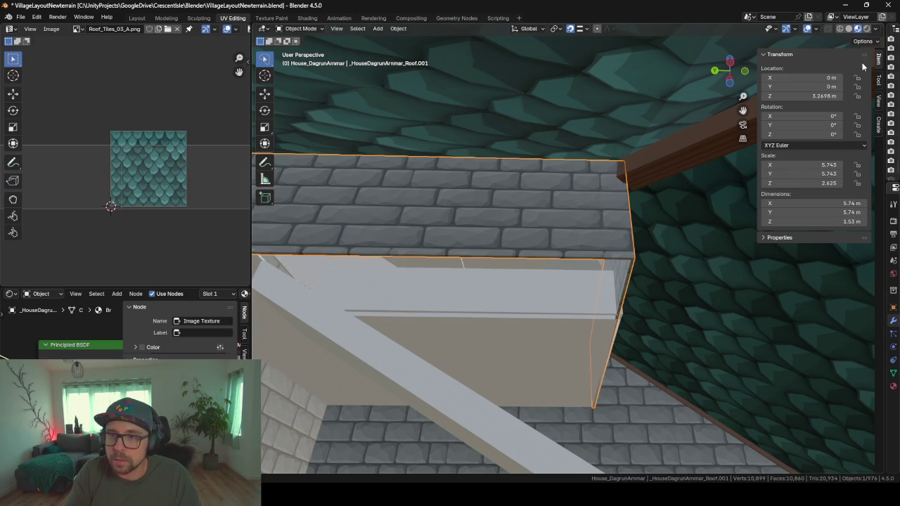
# Step: In the Layout workspace, pick Roof.010 and Roof.011 in the outliner and frame Roof.011
pyautogui.click(137, 18)
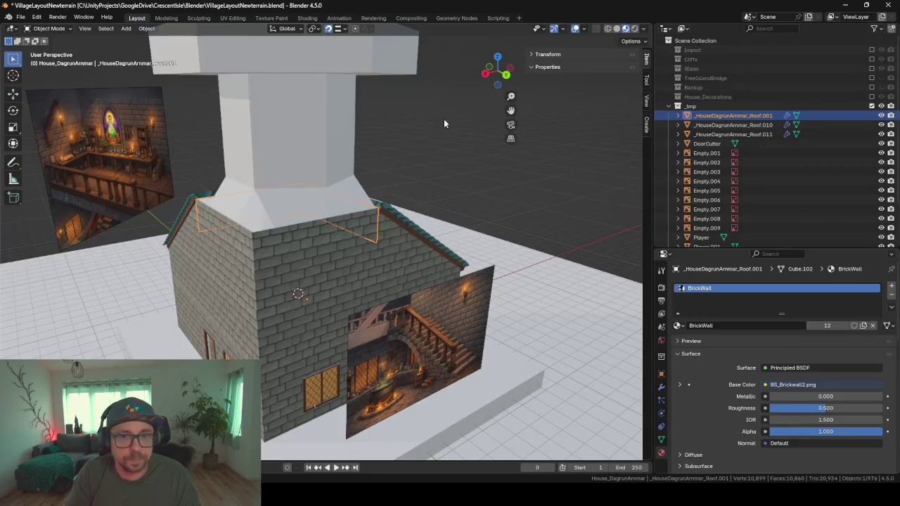
pyautogui.click(733, 125)
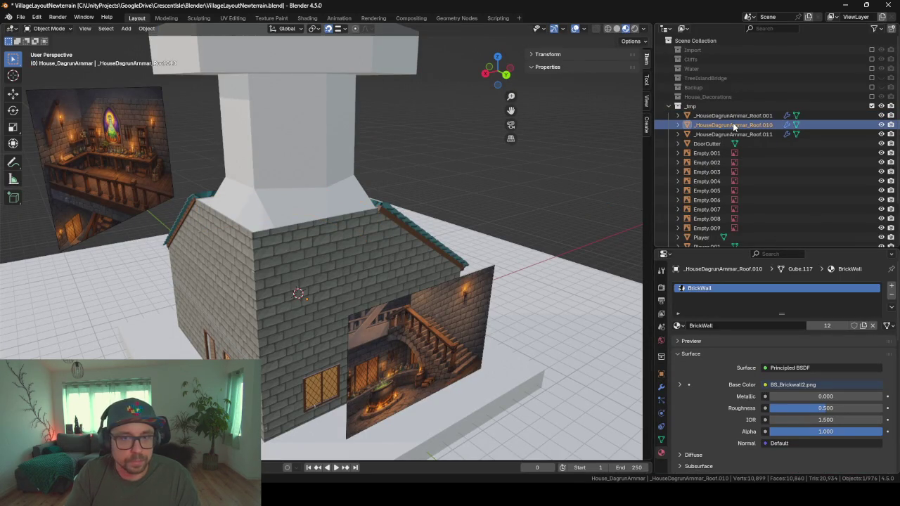
pyautogui.scroll(2, 365, 210)
pyautogui.scroll(3, 365, 210)
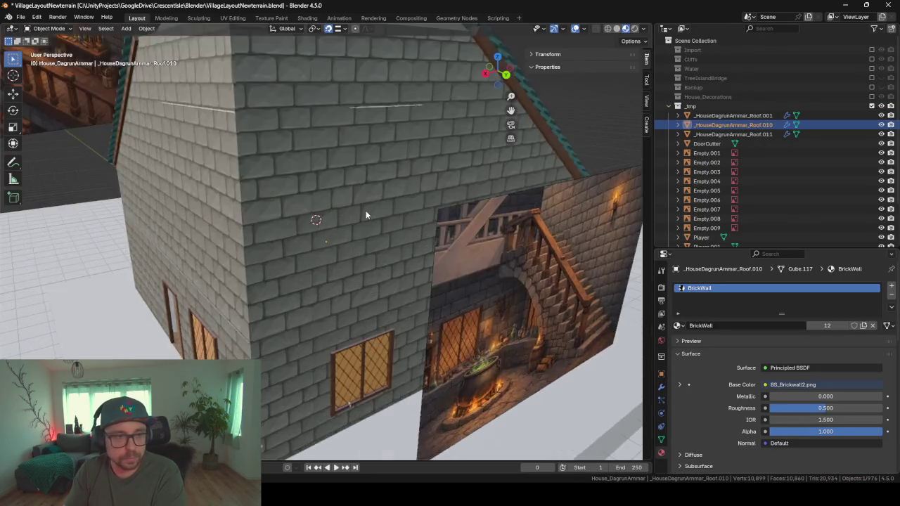
pyautogui.scroll(5, 366, 210)
pyautogui.scroll(5, 365, 211)
pyautogui.scroll(3, 366, 214)
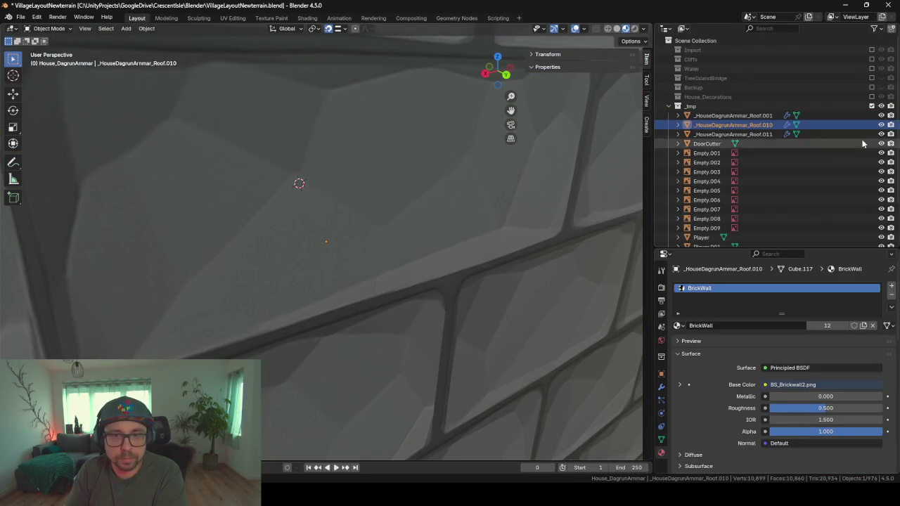
pyautogui.click(751, 134)
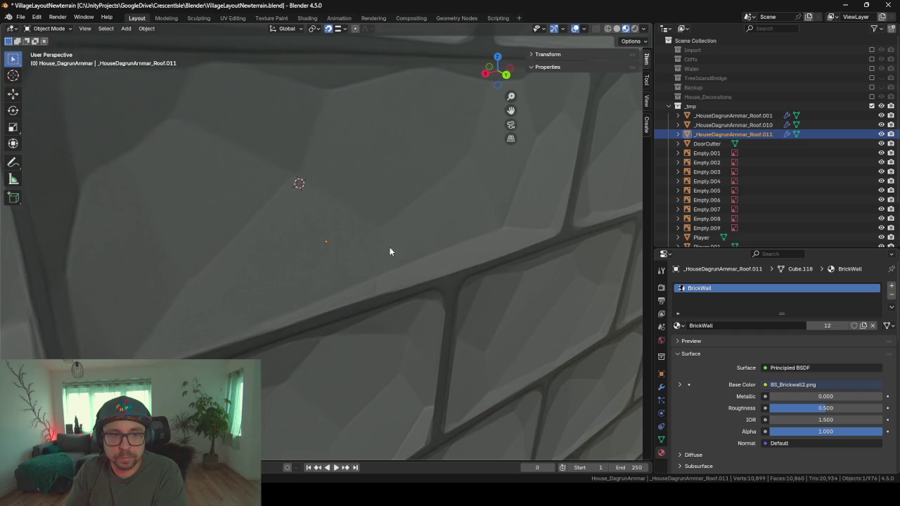
pyautogui.press('KP_Decimal')
# Step: Frame the Roof.001 brick trim, then delete the redundant Roof.010 object
pyautogui.click(711, 115)
pyautogui.press('KP_Decimal')
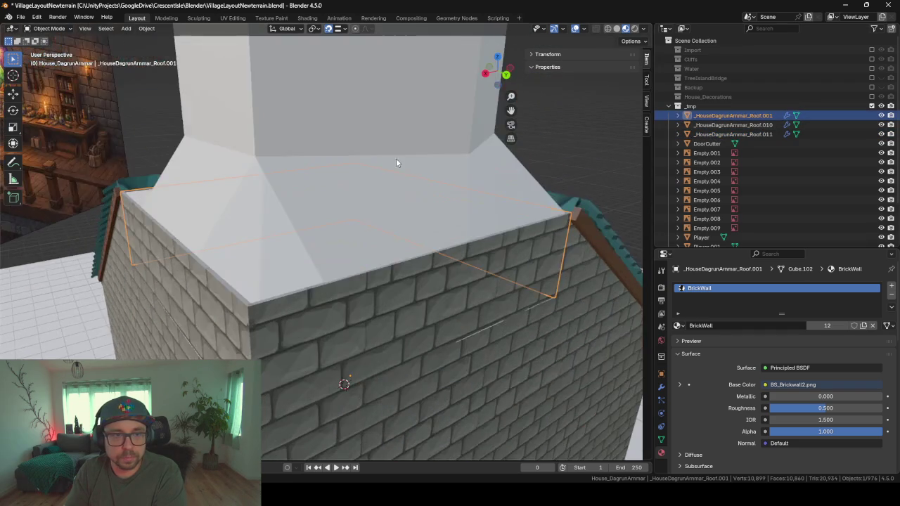
pyautogui.scroll(3, 396, 158)
pyautogui.scroll(3, 402, 184)
pyautogui.click(772, 127)
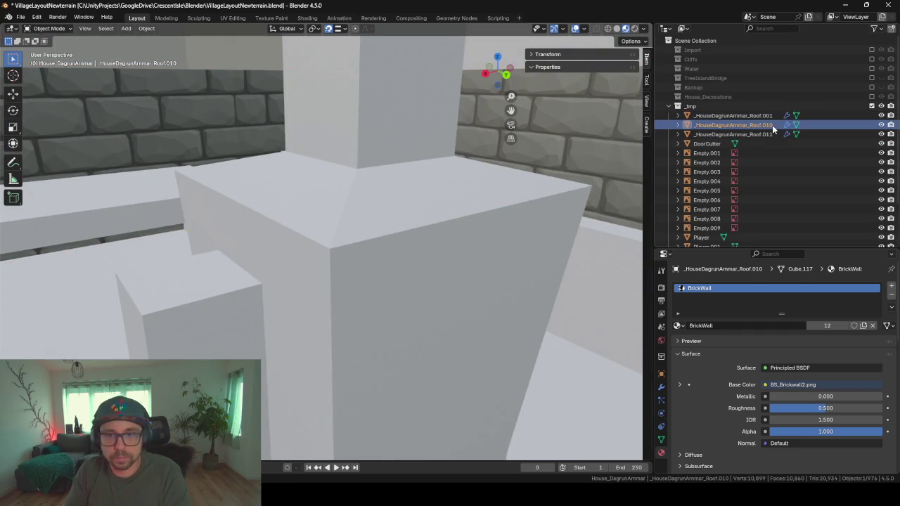
pyautogui.press('Delete')
# Step: Enter Edit Mode on Roof.011 and orbit along the roof ridge to inspect its edges
pyautogui.click(765, 127)
pyautogui.press('Tab')
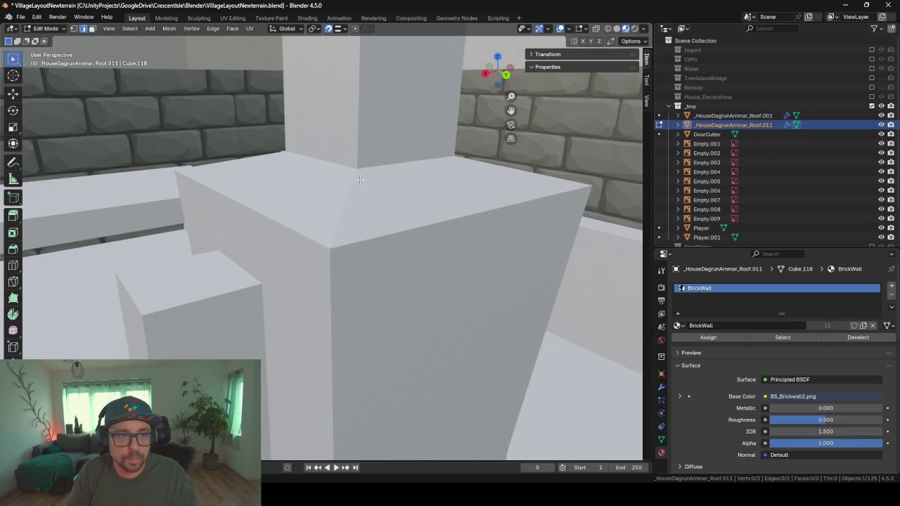
pyautogui.moveTo(446, 195); pyautogui.dragTo(321, 165, button='middle')
pyautogui.scroll(-3, 322, 160)
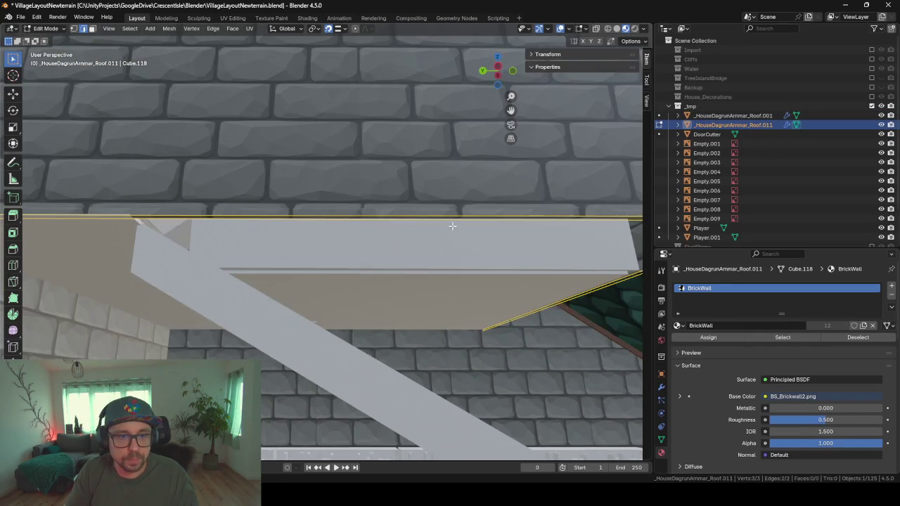
pyautogui.moveTo(452, 225); pyautogui.dragTo(425, 211, button='middle')
pyautogui.scroll(3, 425, 211)
pyautogui.scroll(-2, 468, 255)
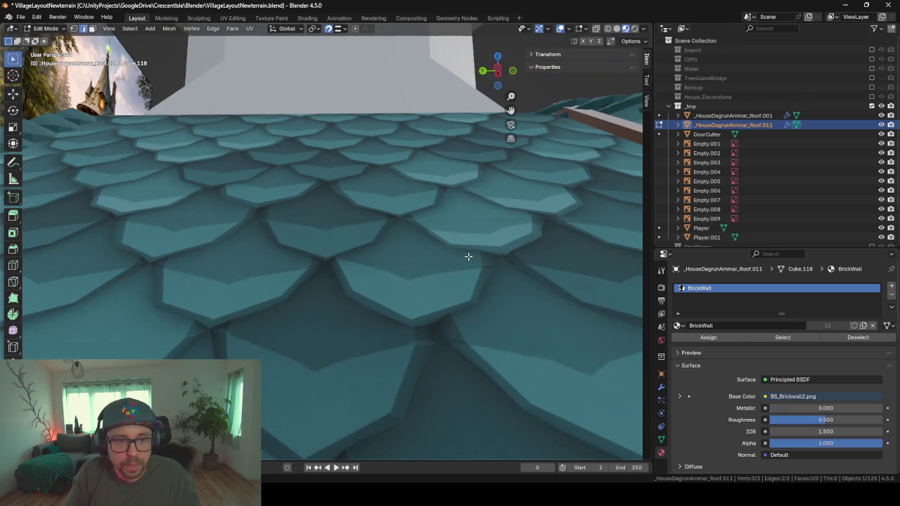
pyautogui.scroll(3, 467, 256)
pyautogui.scroll(-3, 464, 254)
# Step: Hide the Roof.002 roof tiles and the Roof.001 brick trim objects
pyautogui.press('Tab')
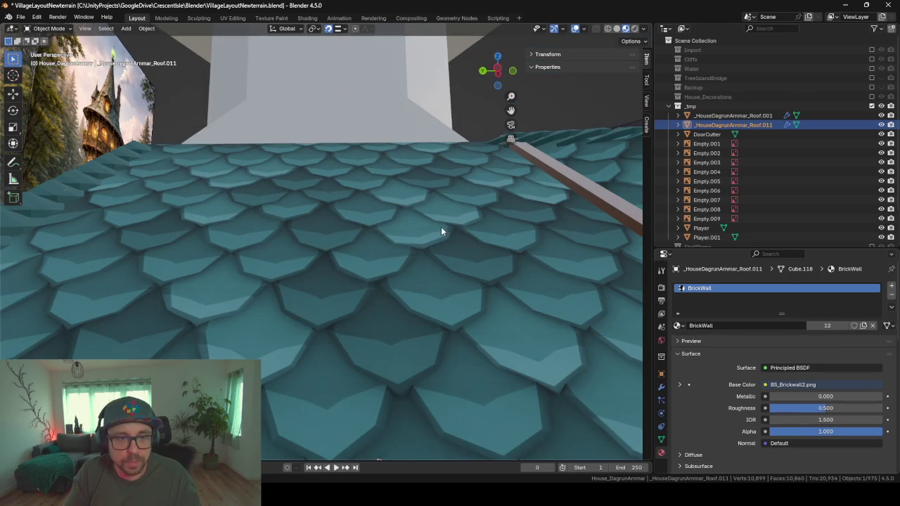
pyautogui.click(441, 227)
pyautogui.press('h')
pyautogui.scroll(2, 457, 270)
pyautogui.scroll(1, 450, 270)
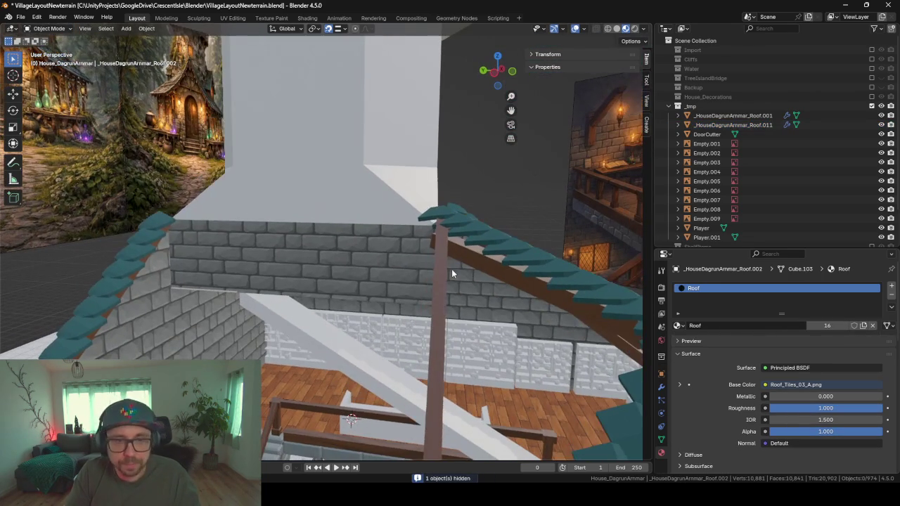
pyautogui.click(406, 261)
pyautogui.press('h')
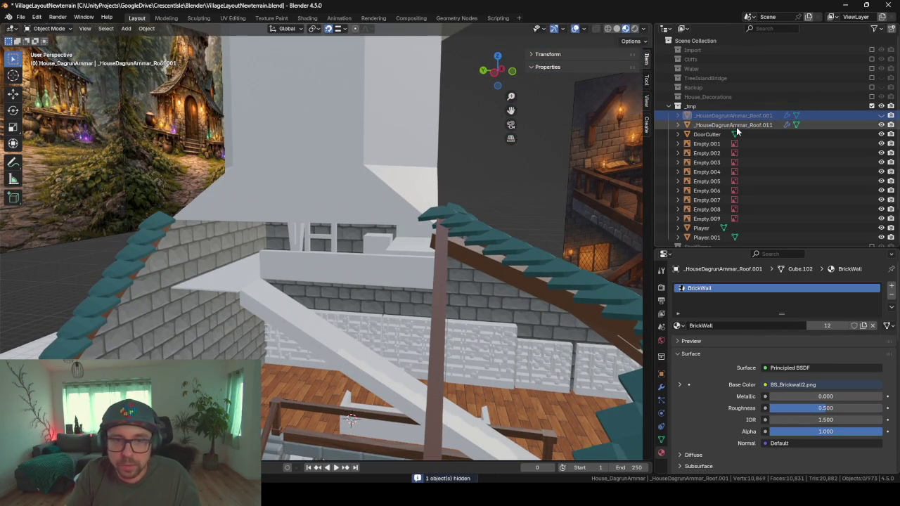
# Step: Remove the Solidify and Boolean modifiers from Roof.011, then unhide the roof tiles and trim
pyautogui.click(734, 125)
pyautogui.press('Tab')
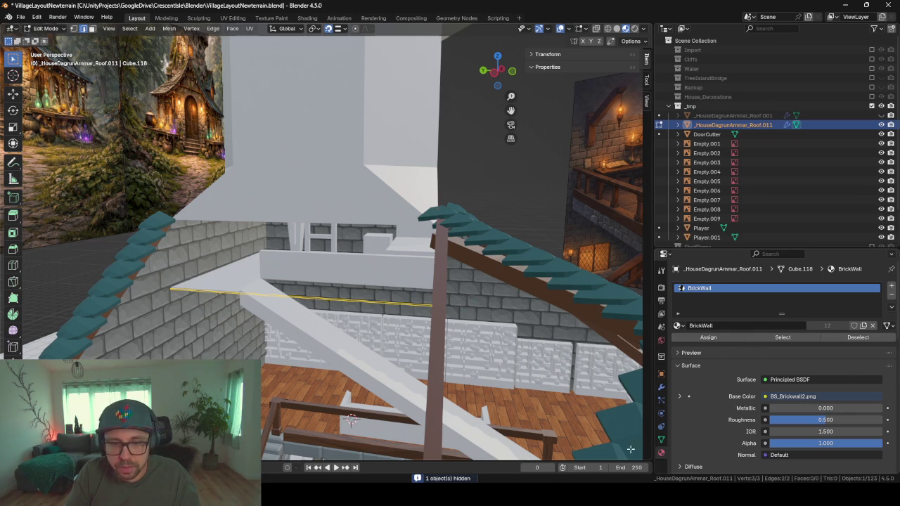
pyautogui.click(661, 387)
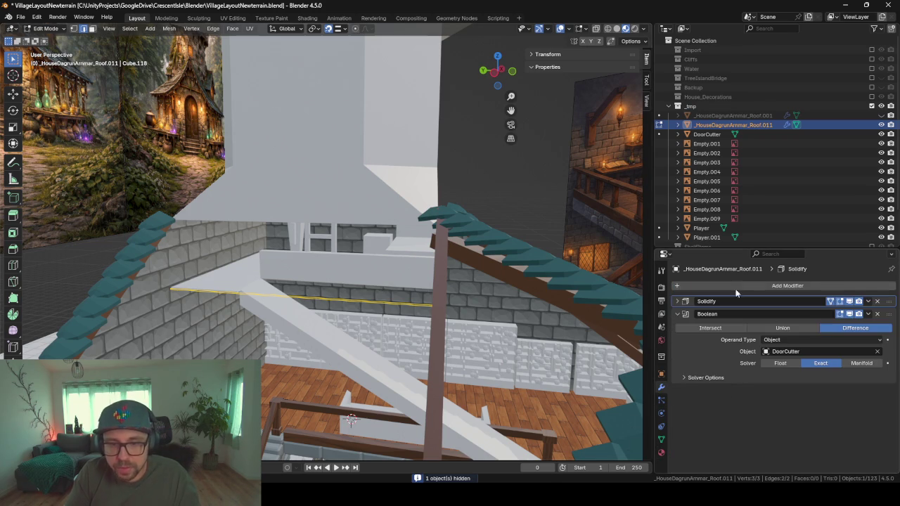
pyautogui.click(878, 301)
pyautogui.click(878, 301)
pyautogui.moveTo(249, 306)
pyautogui.mouseDown(button='middle')
pyautogui.moveTo(277, 326)
pyautogui.moveTo(387, 317)
pyautogui.moveTo(487, 332)
pyautogui.moveTo(364, 294)
pyautogui.moveTo(422, 344)
pyautogui.moveTo(431, 331)
pyautogui.mouseUp(button='middle')
pyautogui.press('Tab')
pyautogui.hotkey('alt', 'h')
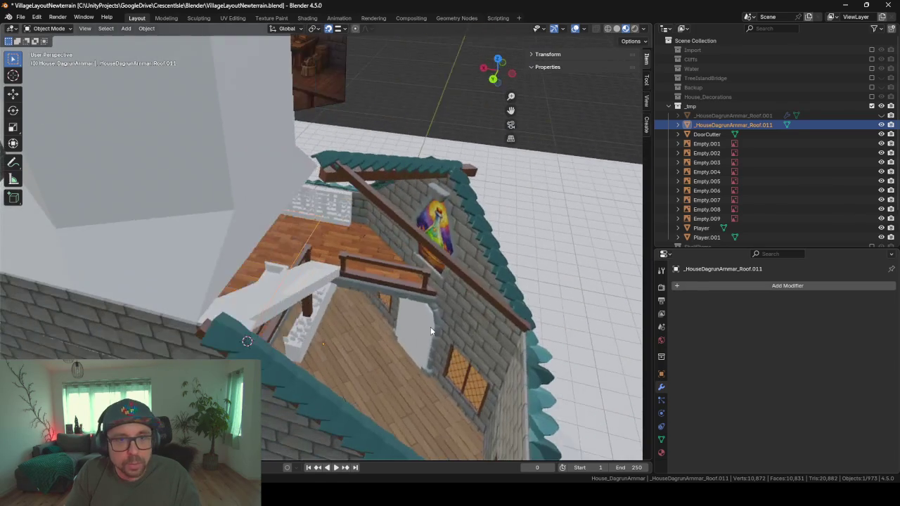
# Step: Select a single ledge edge on Roof.011 and extrude it into a new face
pyautogui.press('Tab')
pyautogui.moveTo(365, 266)
pyautogui.mouseDown(button='middle')
pyautogui.moveTo(298, 247)
pyautogui.moveTo(459, 375)
pyautogui.mouseUp(button='middle')
pyautogui.keyDown('shift'); pyautogui.click(297, 246); pyautogui.keyUp('shift')
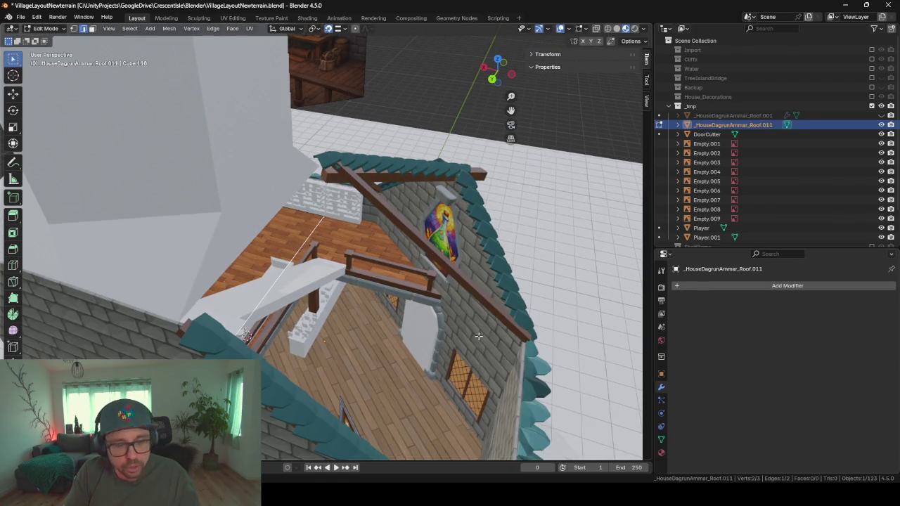
pyautogui.press('e')
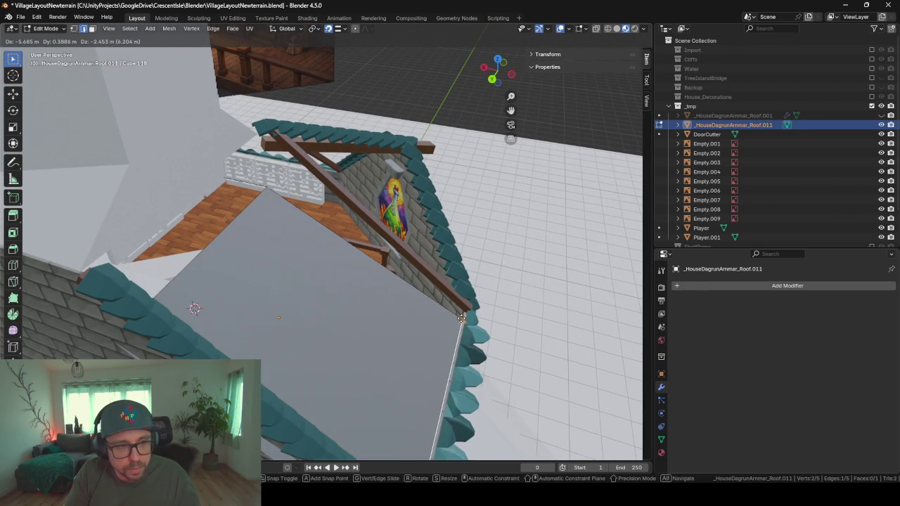
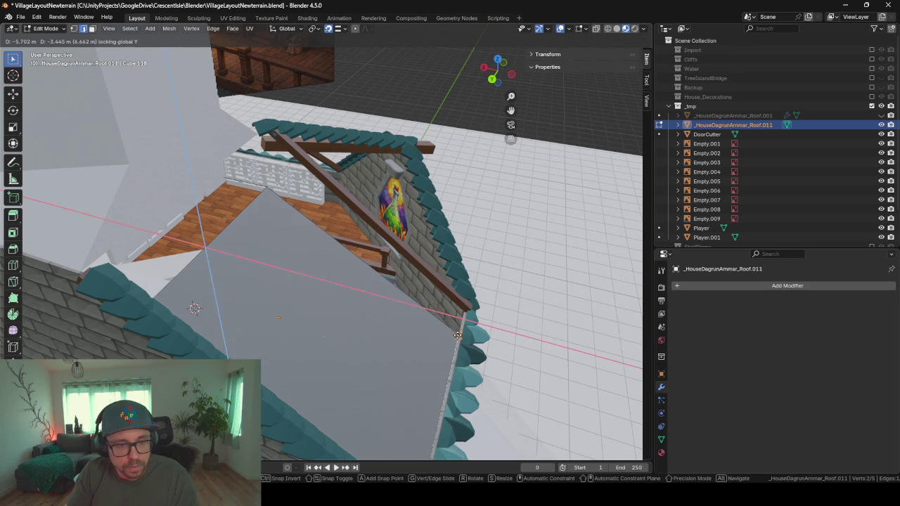
# Step: Extrude the roof plane's outer edge along the X axis into a new underside face
pyautogui.click(462, 318)
pyautogui.moveTo(462, 318)
pyautogui.mouseDown(button='middle')
pyautogui.moveTo(426, 324)
pyautogui.moveTo(383, 264)
pyautogui.moveTo(309, 229)
pyautogui.mouseUp(button='middle')
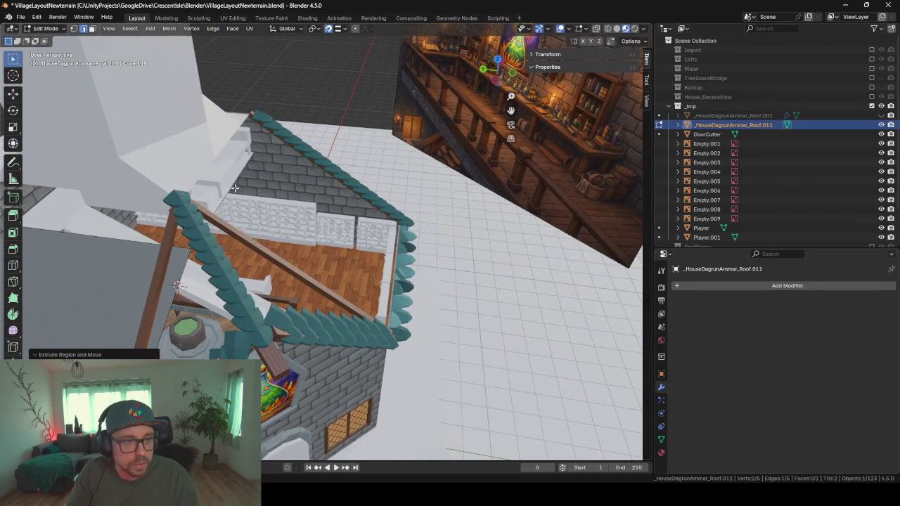
pyautogui.click(291, 215)
pyautogui.press('e')
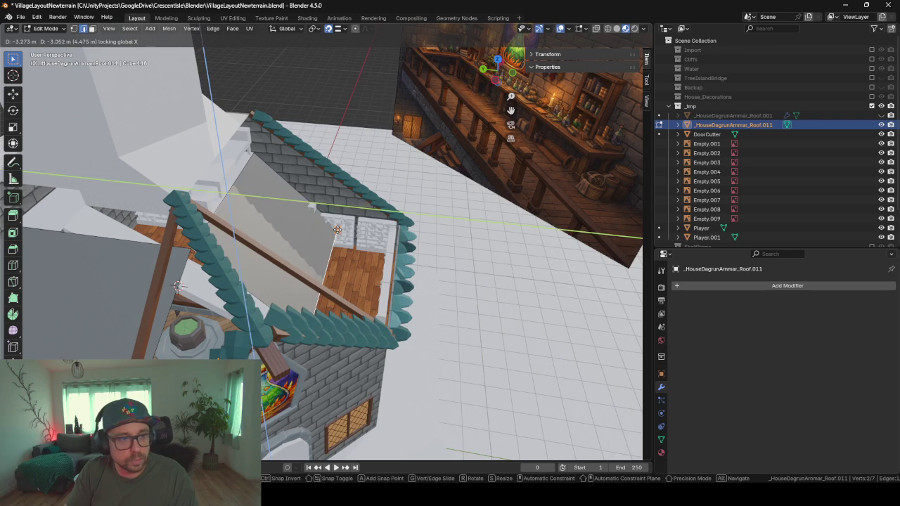
pyautogui.hotkey('shift', 'x')
pyautogui.click(396, 251)
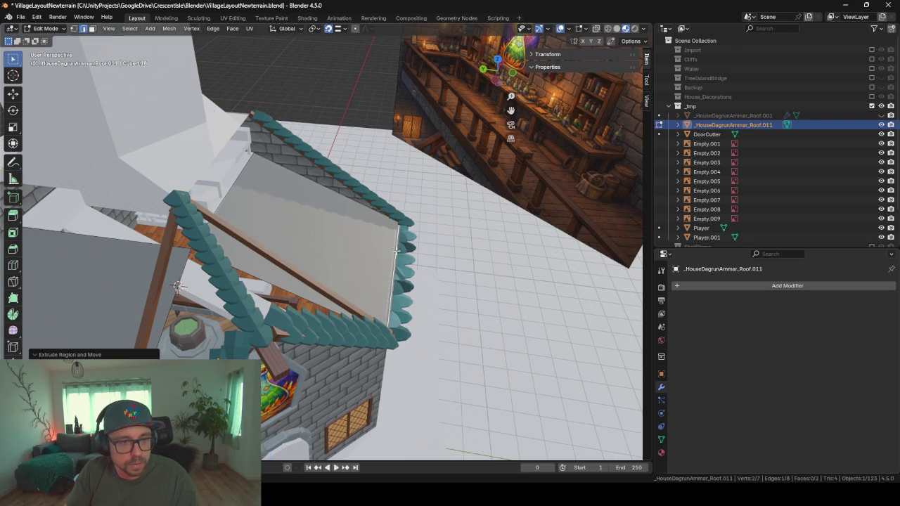
# Step: Switch from the roof to editing the gable wall's mesh
pyautogui.moveTo(397, 251)
pyautogui.mouseDown(button='middle')
pyautogui.moveTo(258, 225)
pyautogui.moveTo(298, 284)
pyautogui.mouseUp(button='middle')
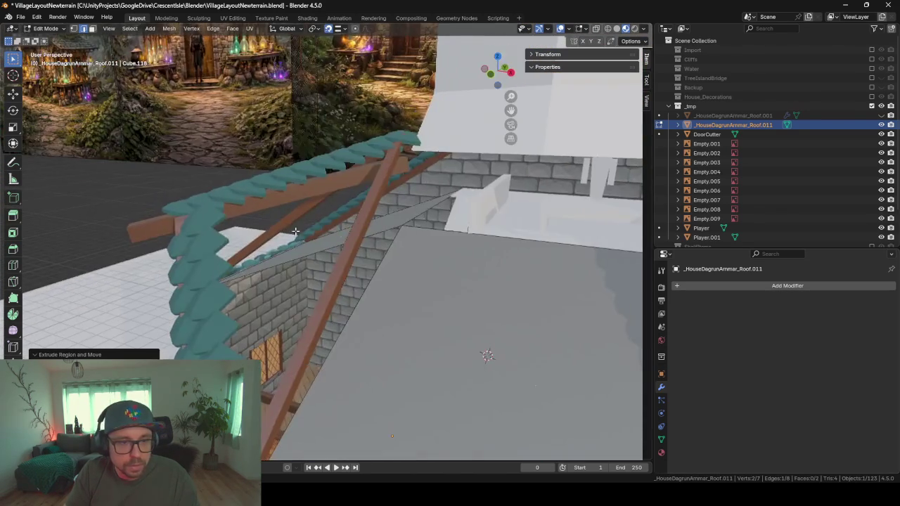
pyautogui.moveTo(352, 298)
pyautogui.mouseDown(button='middle')
pyautogui.moveTo(298, 284)
pyautogui.moveTo(403, 325)
pyautogui.moveTo(236, 266)
pyautogui.moveTo(208, 272)
pyautogui.moveTo(322, 287)
pyautogui.moveTo(229, 280)
pyautogui.mouseUp(button='middle')
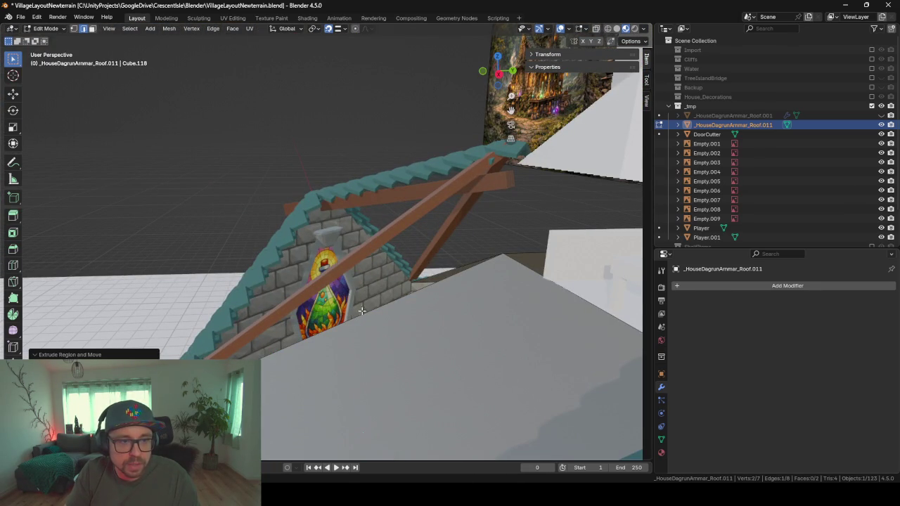
pyautogui.moveTo(282, 291)
pyautogui.mouseDown(button='middle')
pyautogui.moveTo(330, 182)
pyautogui.moveTo(286, 235)
pyautogui.moveTo(301, 262)
pyautogui.moveTo(264, 257)
pyautogui.mouseUp(button='middle')
pyautogui.press('Tab')
pyautogui.click(288, 239)
pyautogui.press('Tab')
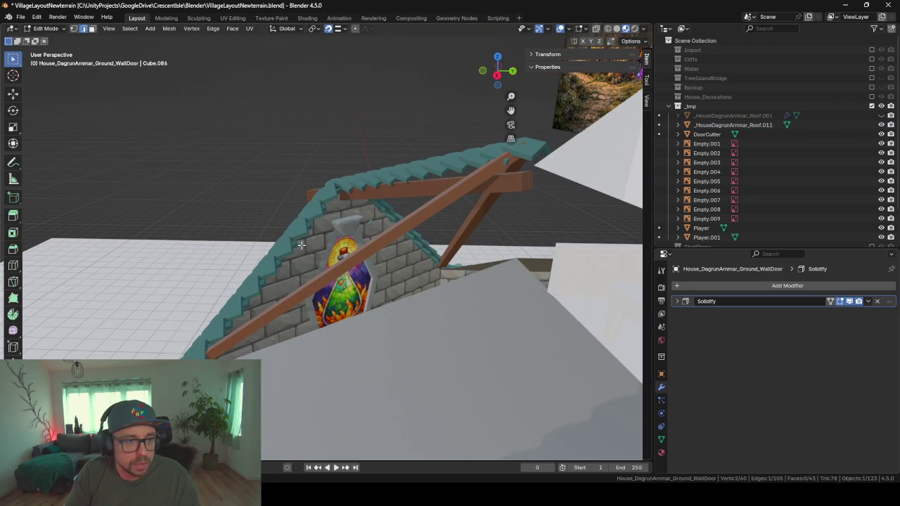
# Step: Isolate the gable wall and select its slope, peak and window-opening edges
pyautogui.press('KP_Divide')
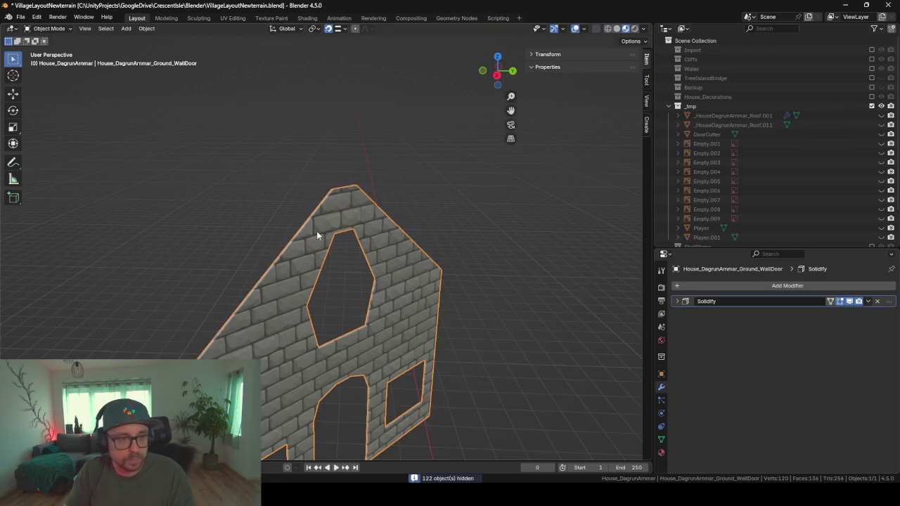
pyautogui.moveTo(293, 247)
pyautogui.mouseDown(button='middle')
pyautogui.moveTo(373, 271)
pyautogui.moveTo(344, 244)
pyautogui.moveTo(270, 234)
pyautogui.moveTo(348, 326)
pyautogui.mouseUp(button='middle')
pyautogui.click(365, 366)
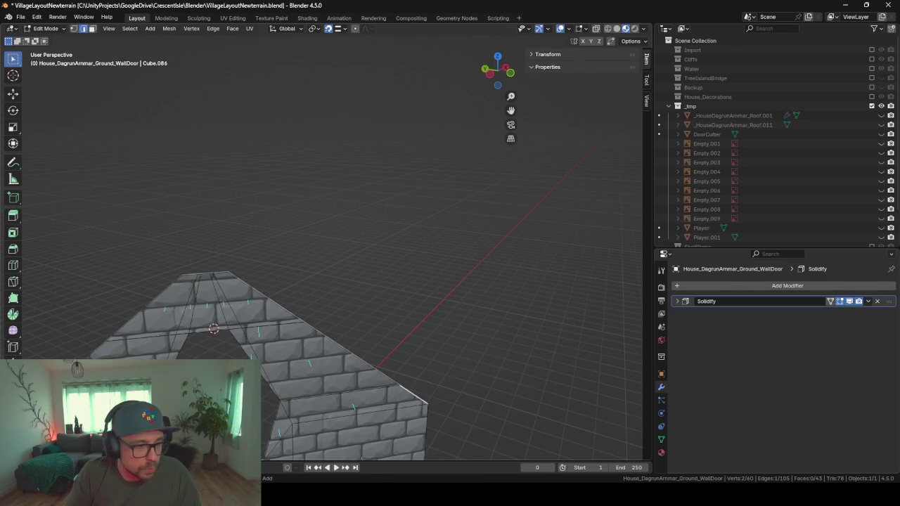
pyautogui.keyDown('alt'); pyautogui.keyDown('shift'); pyautogui.click(168, 335); pyautogui.keyUp('shift'); pyautogui.keyUp('alt')
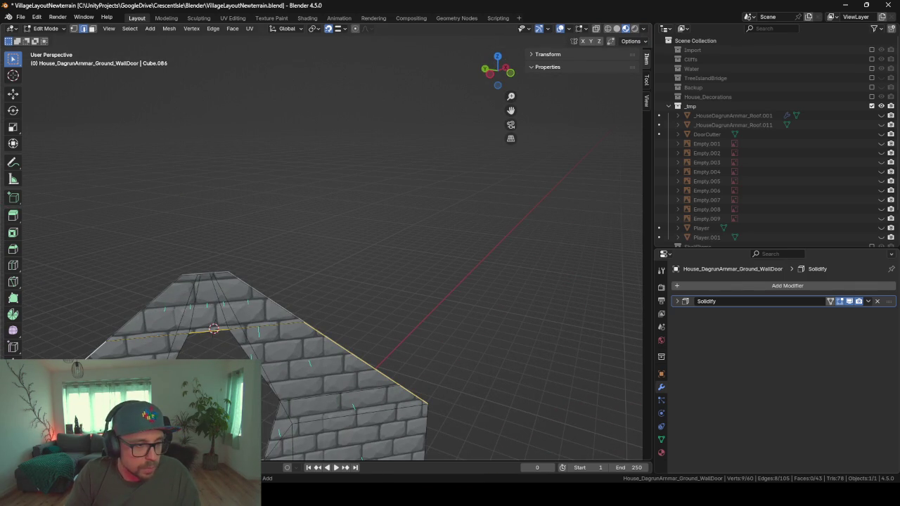
pyautogui.click(395, 383)
pyautogui.keyDown('shift'); pyautogui.click(330, 344); pyautogui.keyUp('shift')
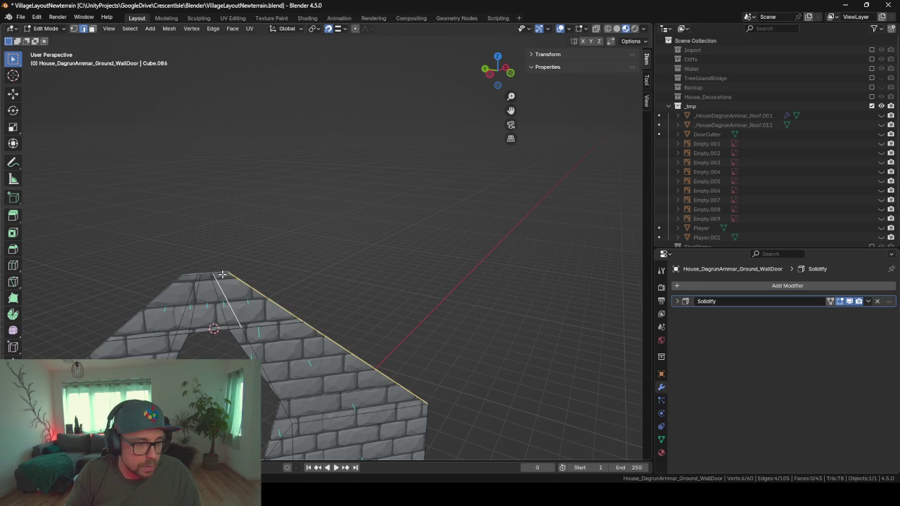
pyautogui.moveTo(222, 275)
pyautogui.mouseDown(button='middle')
pyautogui.moveTo(324, 308)
pyautogui.moveTo(388, 226)
pyautogui.mouseUp(button='middle')
pyautogui.click(139, 287)
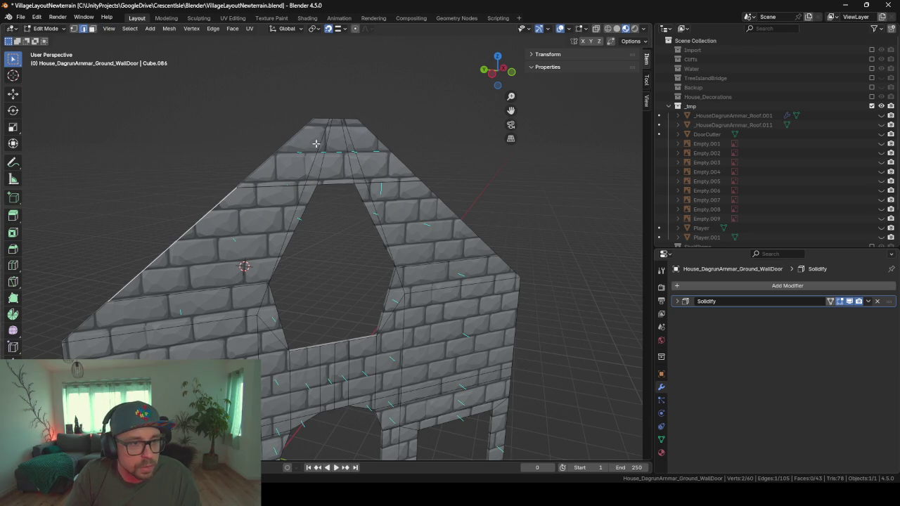
pyautogui.click(320, 135)
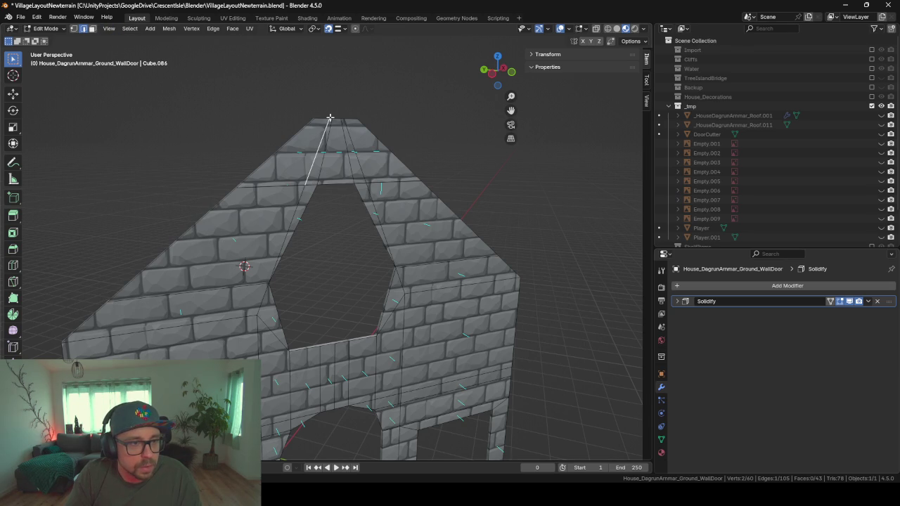
pyautogui.click(297, 198)
pyautogui.press('g')
pyautogui.press('g')
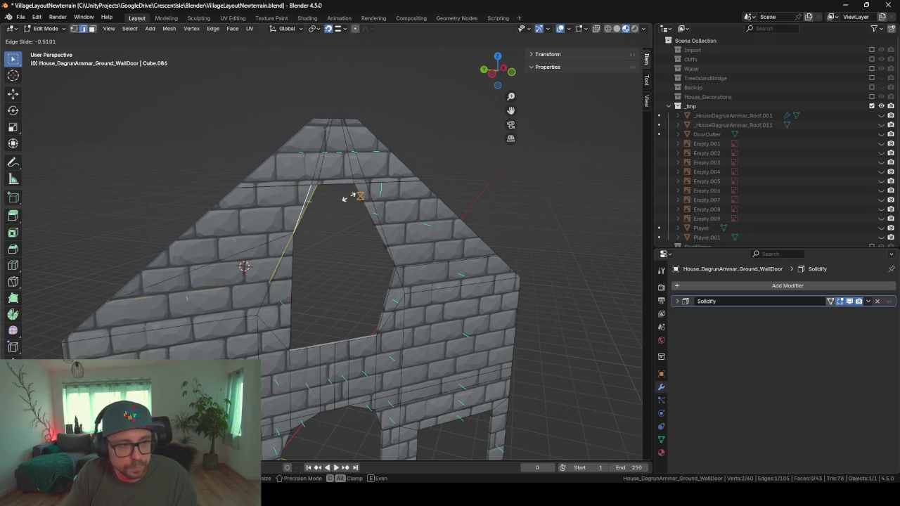
pyautogui.rightClick(333, 197)
# Step: Move the window opening's top-right vertex into position, then select the roof peak vertex
pyautogui.click(73, 28)
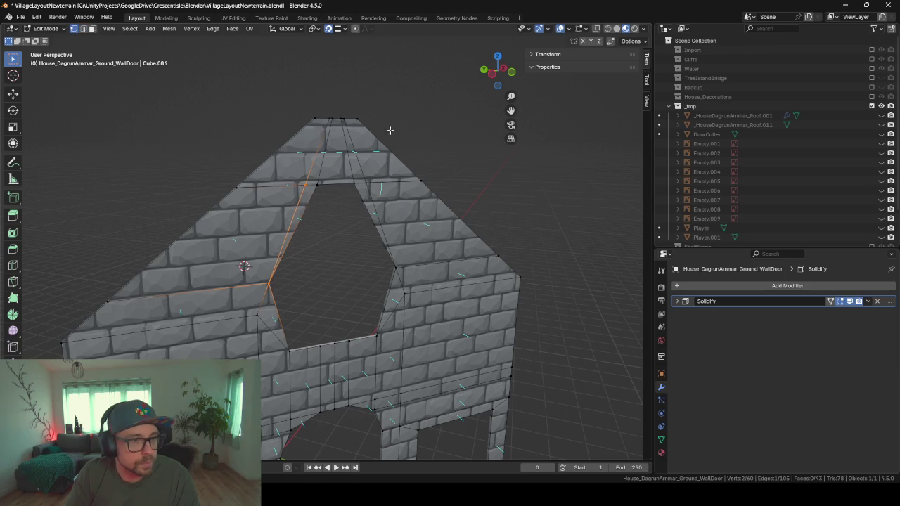
pyautogui.click(313, 182)
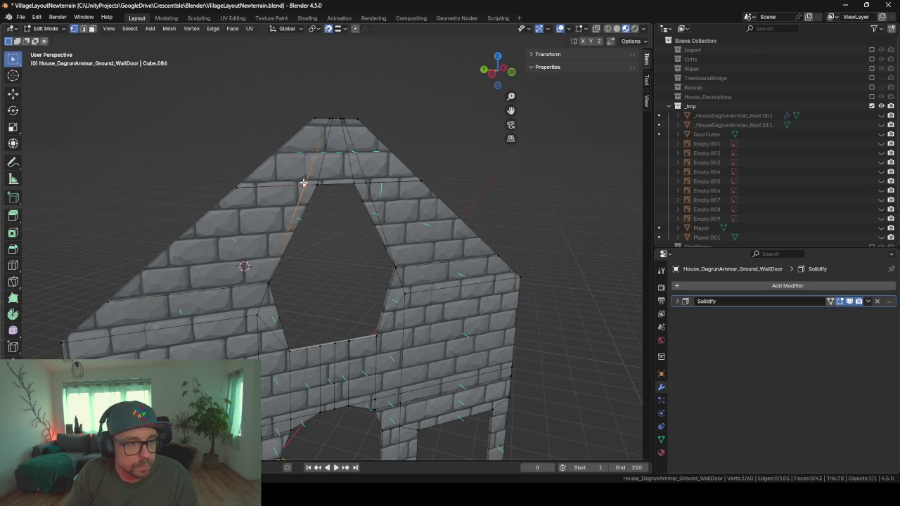
pyautogui.click(363, 182)
pyautogui.press('g')
pyautogui.click(354, 181)
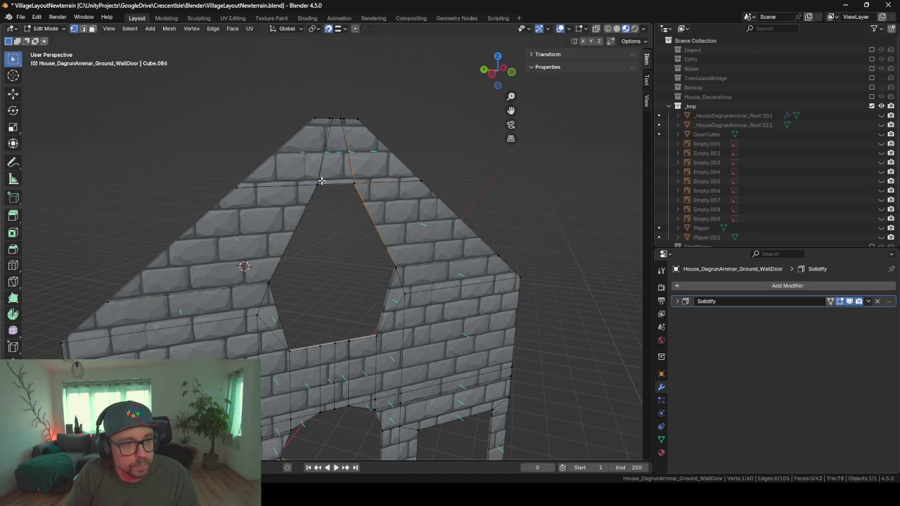
pyautogui.keyDown('shift'); pyautogui.click(332, 121); pyautogui.keyUp('shift')
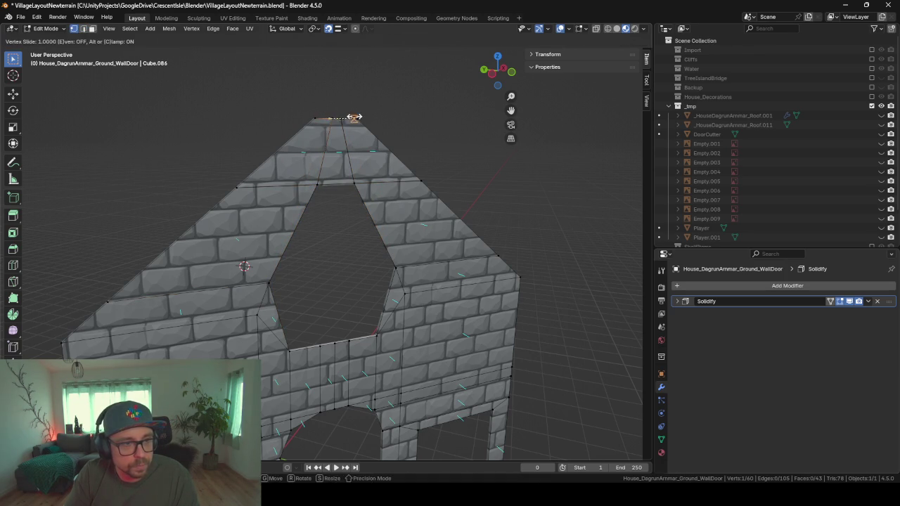
# Step: Merge the whole wall mesh's overlapping vertices by distance
pyautogui.press('a')
pyautogui.press('m')
pyautogui.click(357, 256)
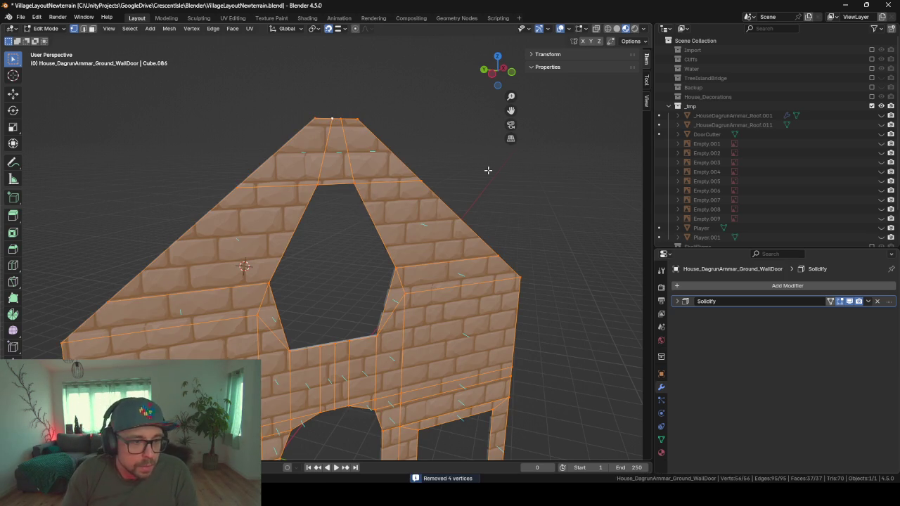
pyautogui.moveTo(497, 259)
pyautogui.mouseDown(button='middle')
pyautogui.moveTo(462, 258)
pyautogui.moveTo(464, 246)
pyautogui.mouseUp(button='middle')
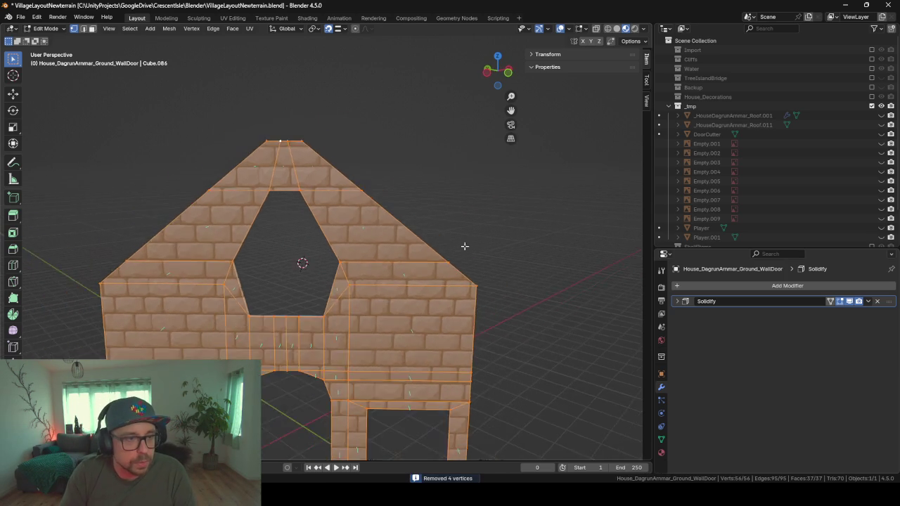
pyautogui.scroll(2, 438, 215)
pyautogui.scroll(2, 438, 215)
# Step: Select the top and upper slope edges of the wall's outline
pyautogui.click(82, 29)
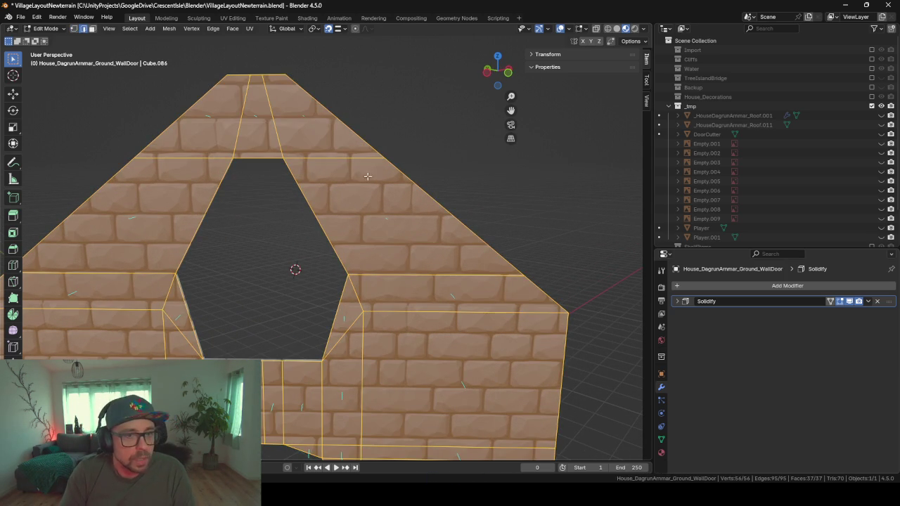
pyautogui.click(543, 296)
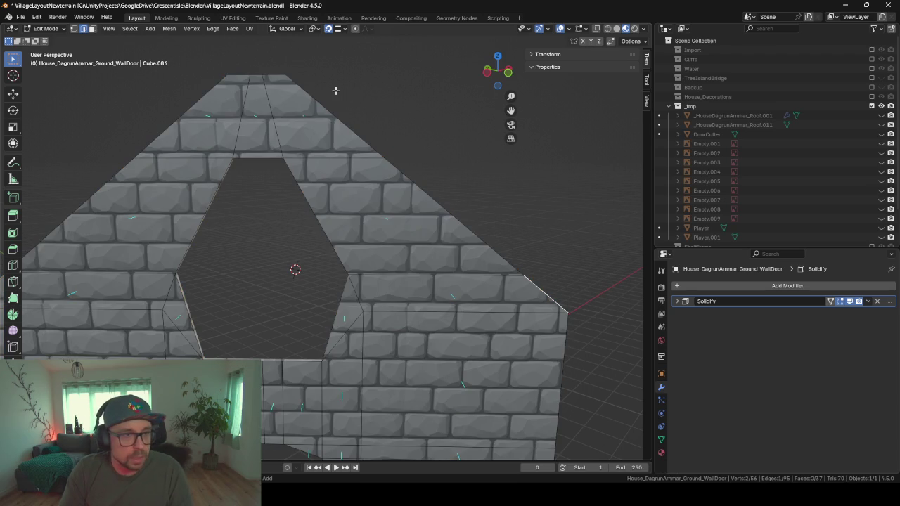
pyautogui.keyDown('ctrl'); pyautogui.click(311, 96); pyautogui.keyUp('ctrl')
pyautogui.keyDown('ctrl'); pyautogui.keyDown('shift'); pyautogui.click(176, 127); pyautogui.keyUp('shift'); pyautogui.keyUp('ctrl')
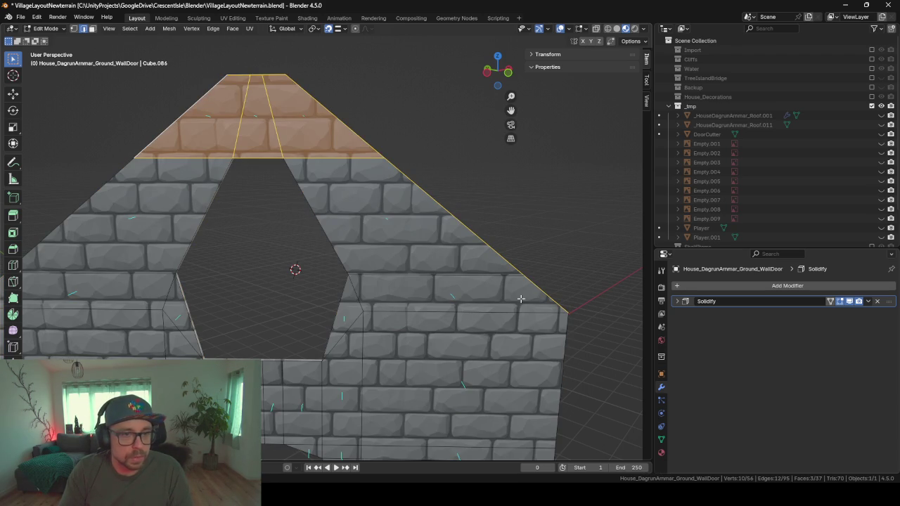
pyautogui.click(549, 296)
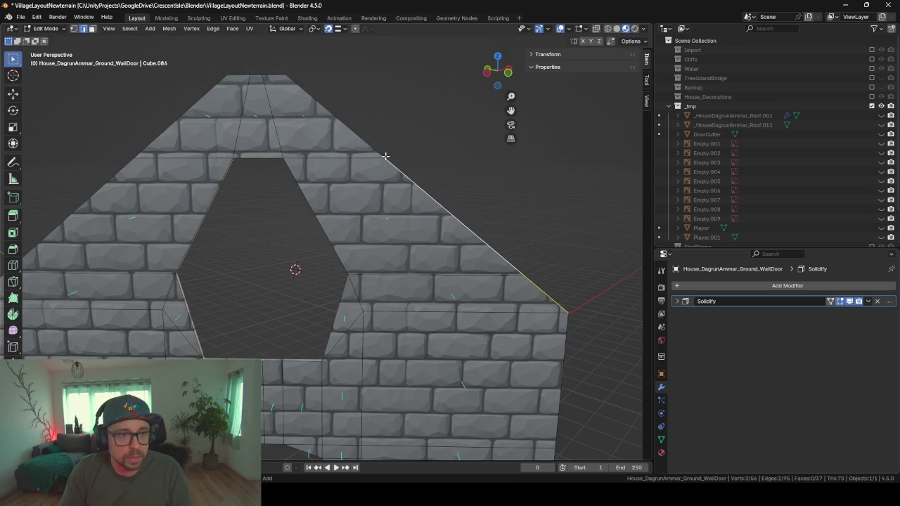
pyautogui.keyDown('ctrl'); pyautogui.click(286, 84); pyautogui.keyUp('ctrl')
pyautogui.keyDown('ctrl'); pyautogui.click(235, 76); pyautogui.keyUp('ctrl')
pyautogui.keyDown('ctrl'); pyautogui.click(178, 120); pyautogui.keyUp('ctrl')
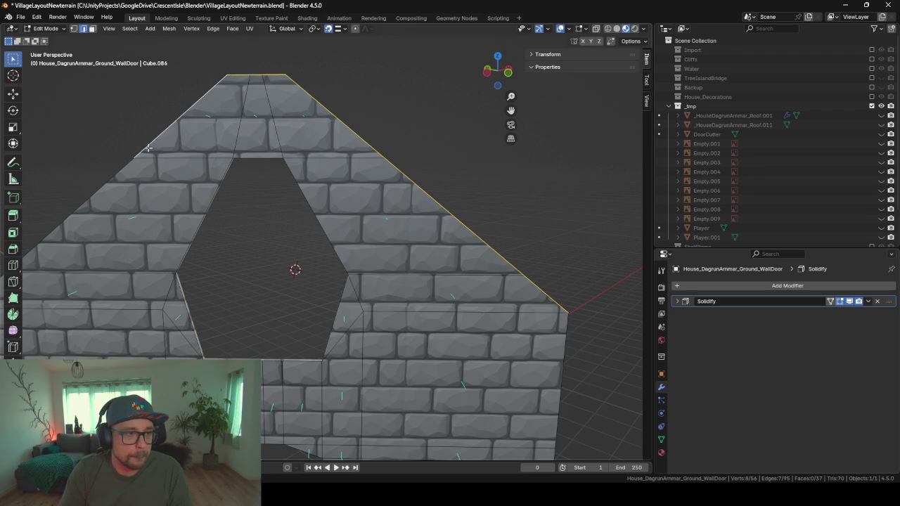
# Step: Add the lower left slope edge and duplicate the outline edges in place
pyautogui.scroll(-3, 155, 198)
pyautogui.keyDown('shift'); pyautogui.moveTo(159, 219); pyautogui.dragTo(216, 218, button='middle'); pyautogui.keyUp('shift')
pyautogui.keyDown('ctrl'); pyautogui.click(147, 249); pyautogui.keyUp('ctrl')
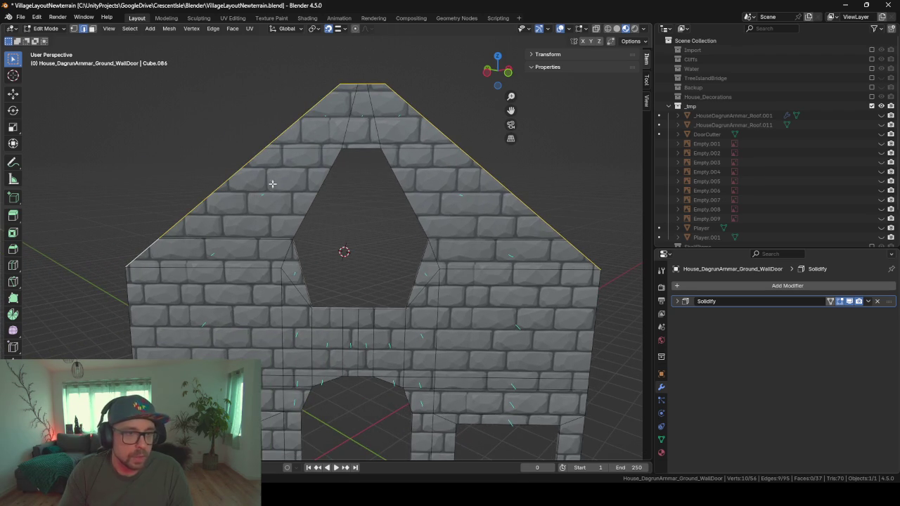
pyautogui.hotkey('shift', 'd')
pyautogui.rightClick(241, 111)
# Step: Separate the duplicated edges into a new object and remove its Solidify modifier
pyautogui.press('p')
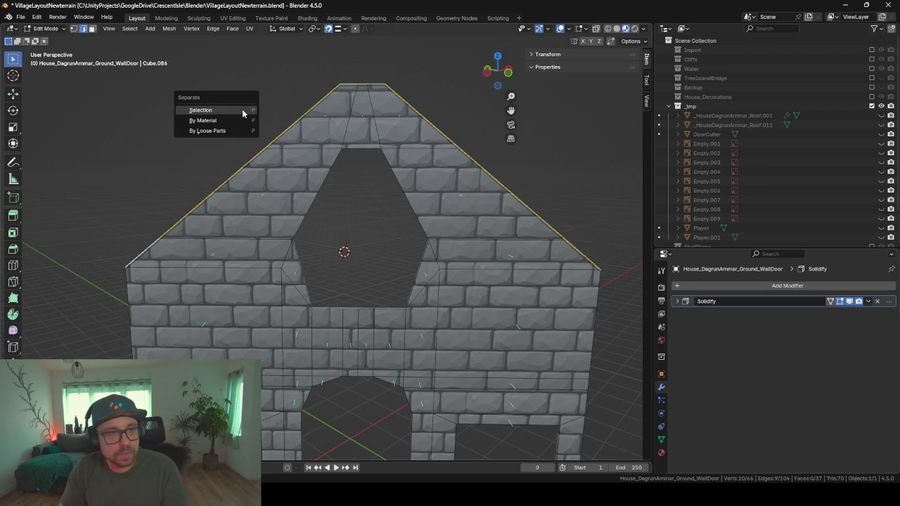
pyautogui.click(242, 109)
pyautogui.press('Tab')
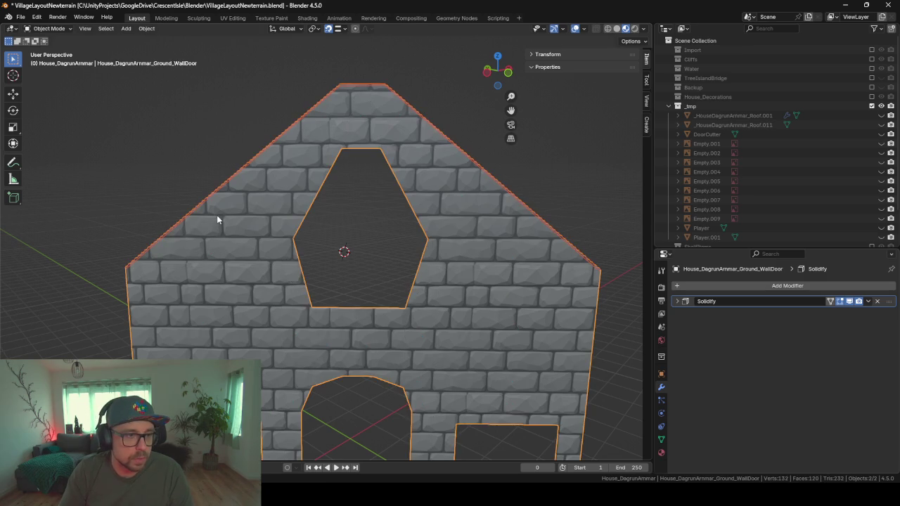
pyautogui.click(207, 201)
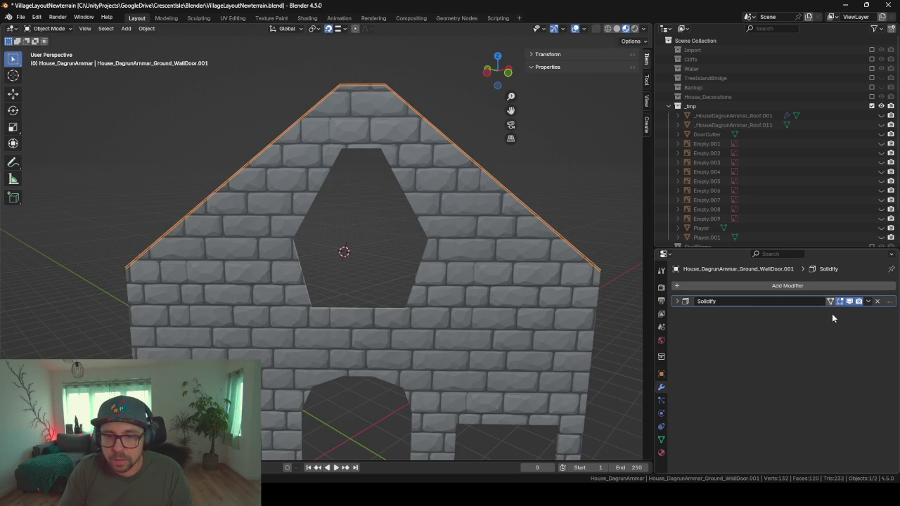
pyautogui.click(877, 301)
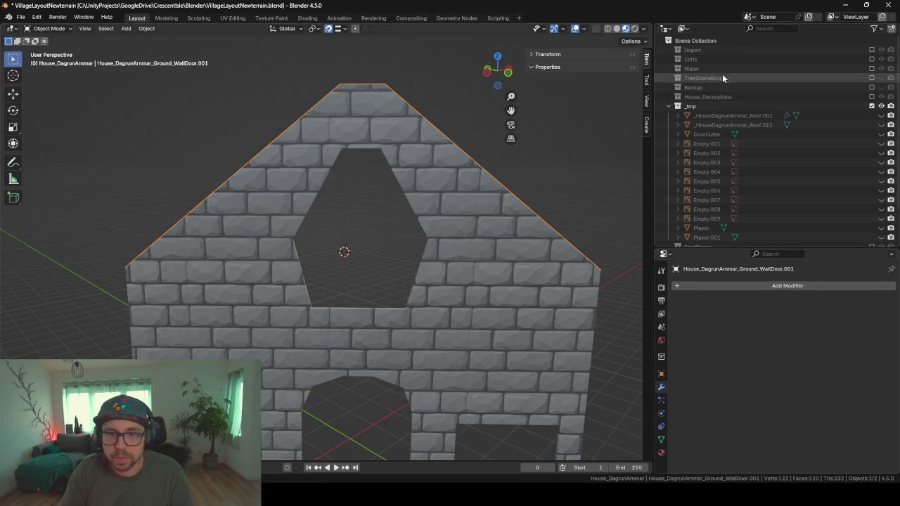
# Step: Unhide _HouseDagrunArmmar_Roof.011 and add it to the selection
pyautogui.click(882, 124)
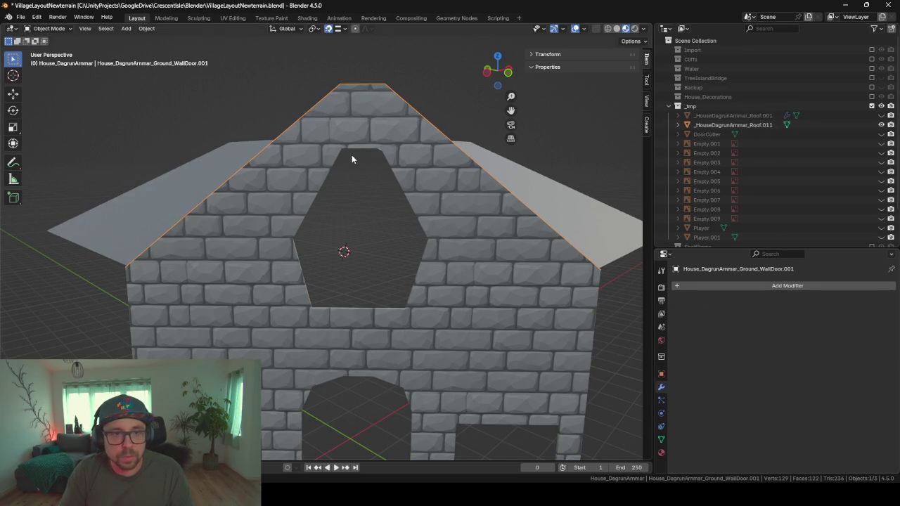
pyautogui.moveTo(351, 156)
pyautogui.mouseDown(button='middle')
pyautogui.moveTo(356, 211)
pyautogui.moveTo(326, 211)
pyautogui.mouseUp(button='middle')
pyautogui.keyDown('shift'); pyautogui.click(418, 224); pyautogui.keyUp('shift')
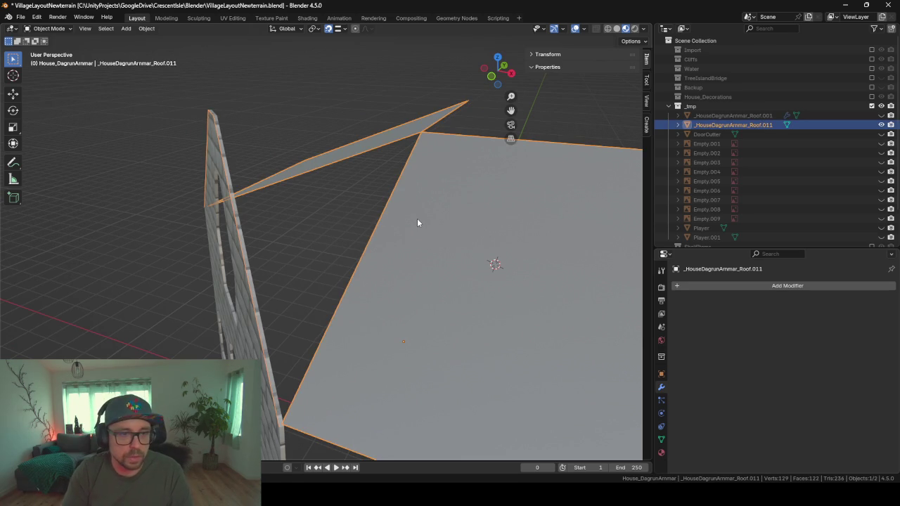
pyautogui.press('Tab')
pyautogui.moveTo(361, 197); pyautogui.dragTo(269, 228, button='middle')
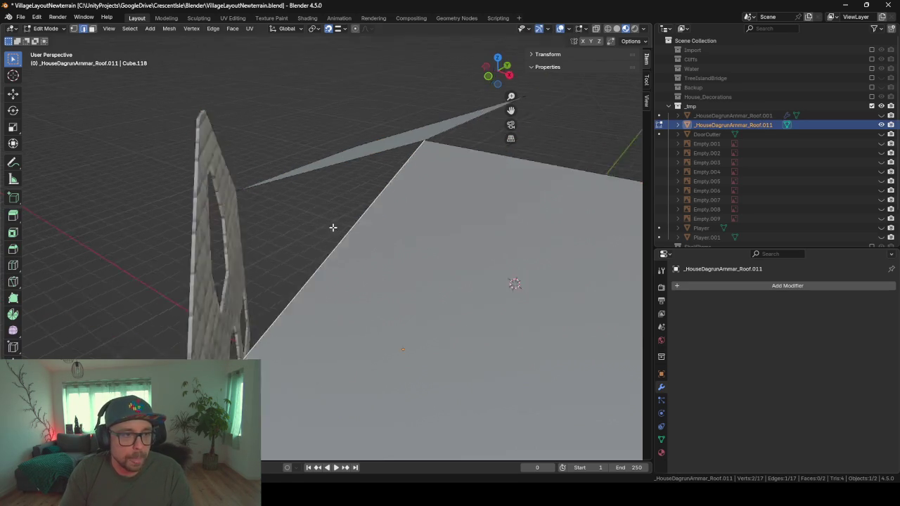
pyautogui.press('Tab')
# Step: Hide the brick wall and start editing the roof mesh
pyautogui.click(213, 132)
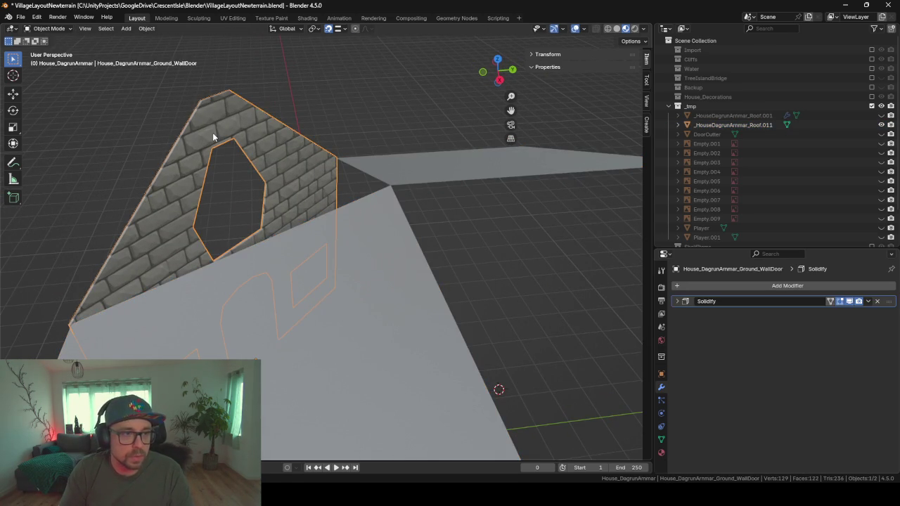
pyautogui.press('h')
pyautogui.click(240, 235)
pyautogui.press('Tab')
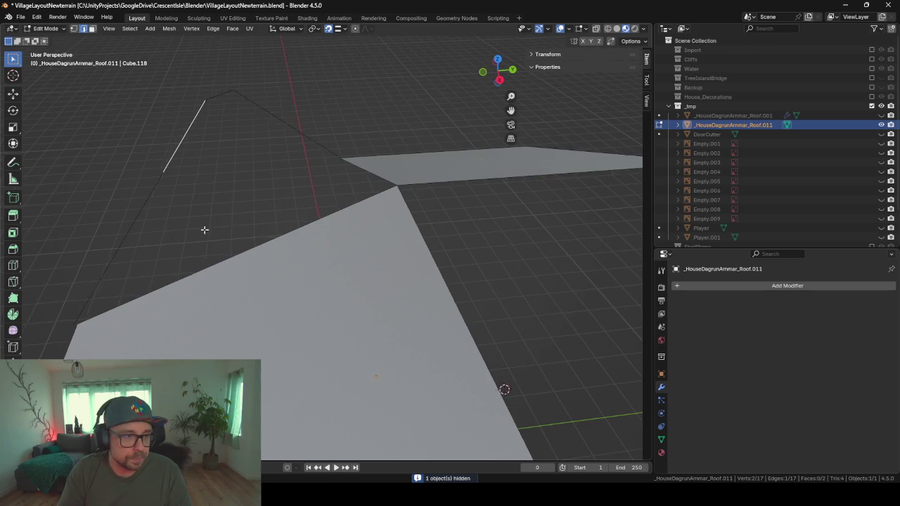
pyautogui.moveTo(203, 229)
pyautogui.mouseDown(button='middle')
pyautogui.moveTo(386, 209)
pyautogui.moveTo(531, 176)
pyautogui.moveTo(321, 173)
pyautogui.moveTo(251, 210)
pyautogui.mouseUp(button='middle')
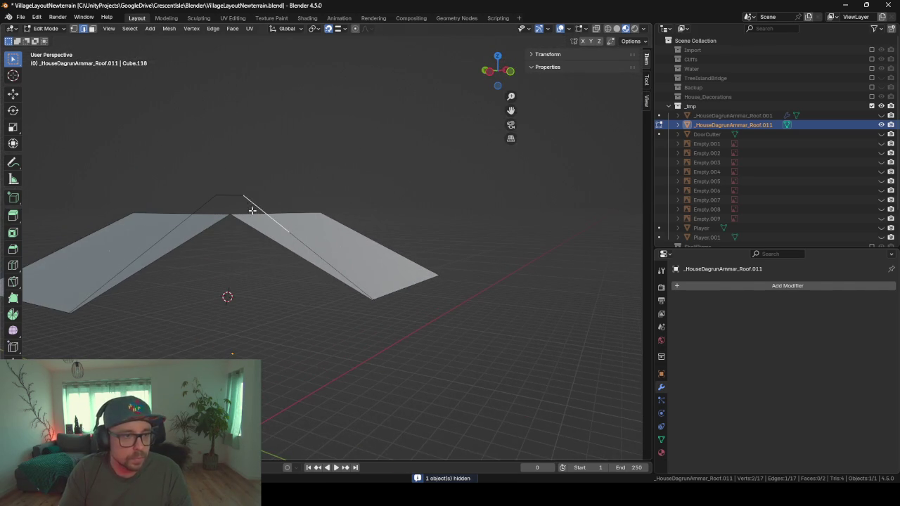
# Step: Delete the stray vertices along the roof ridge
pyautogui.click(300, 244)
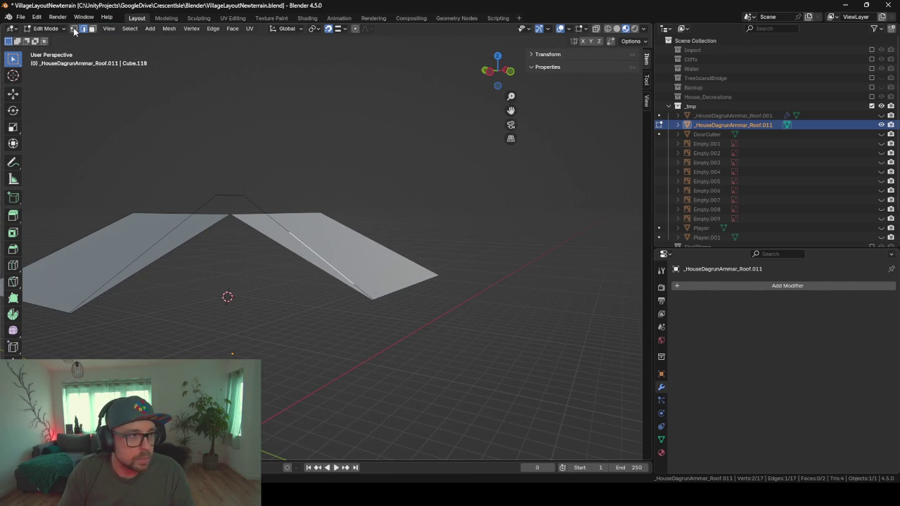
pyautogui.keyDown('shift'); pyautogui.click(73, 29); pyautogui.keyUp('shift')
pyautogui.scroll(2, 342, 275)
pyautogui.scroll(1, 434, 276)
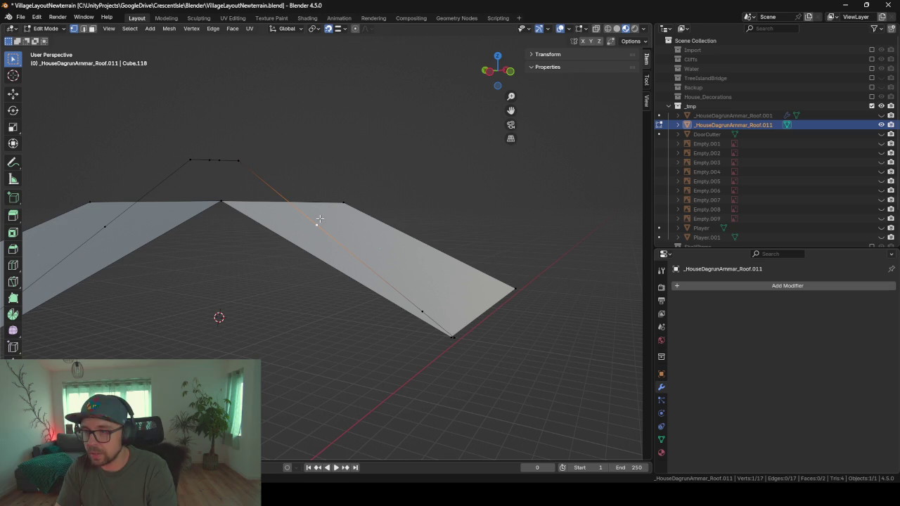
pyautogui.press('x')
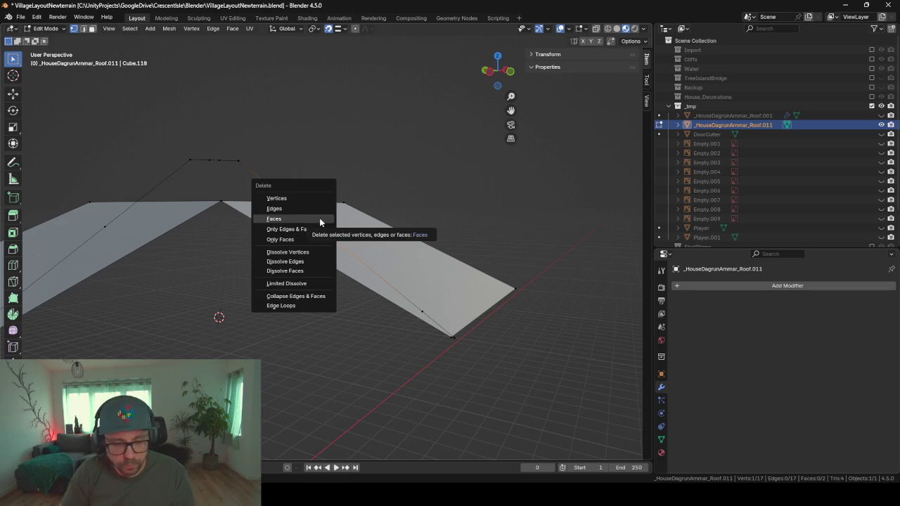
pyautogui.press('v')
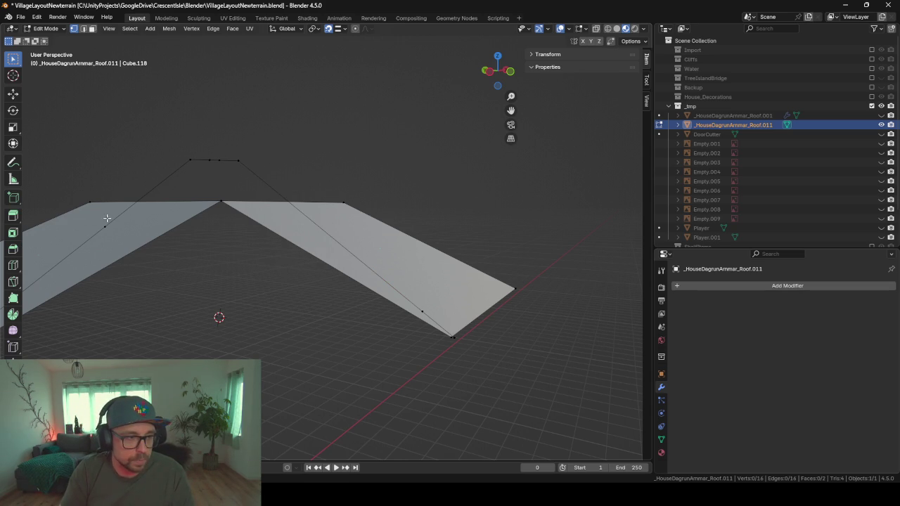
pyautogui.hotkey('ctrl', 'z')
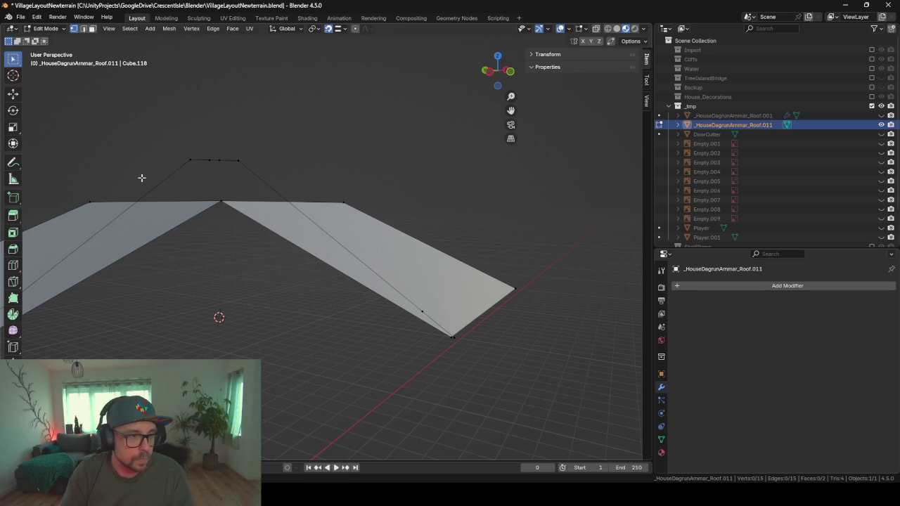
pyautogui.moveTo(202, 148); pyautogui.dragTo(225, 164)
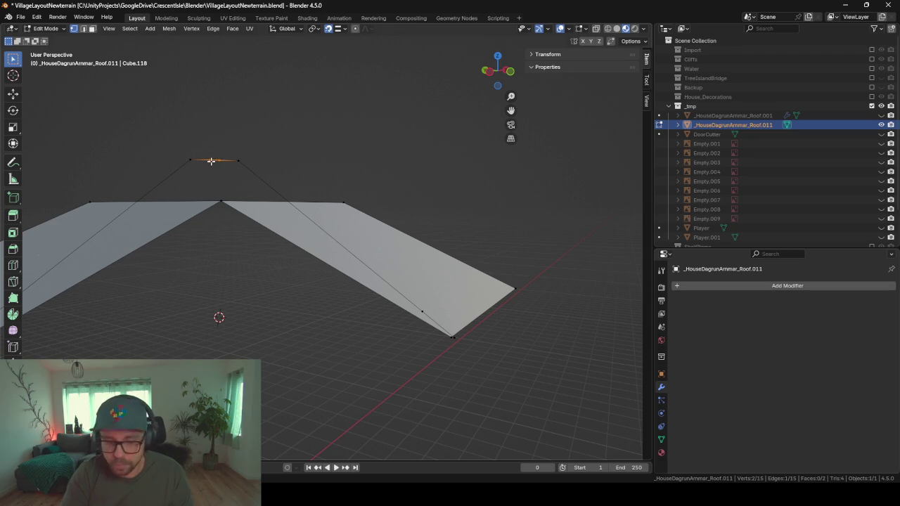
pyautogui.scroll(-5, 211, 161)
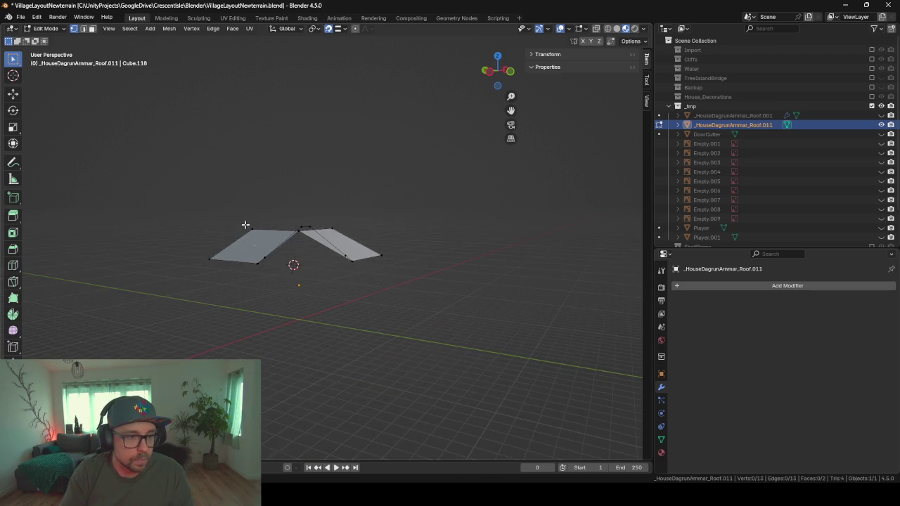
pyautogui.scroll(2, 245, 225)
pyautogui.scroll(3, 299, 292)
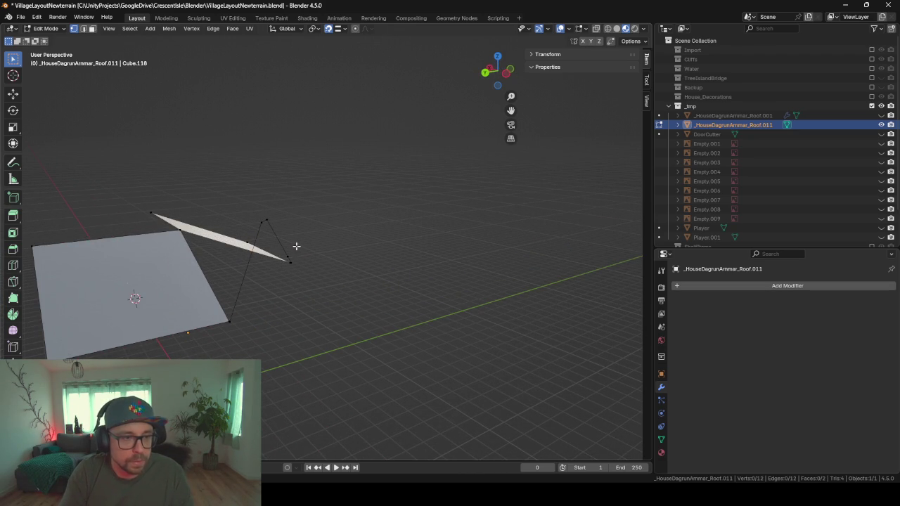
pyautogui.hotkey('ctrl', 'z')
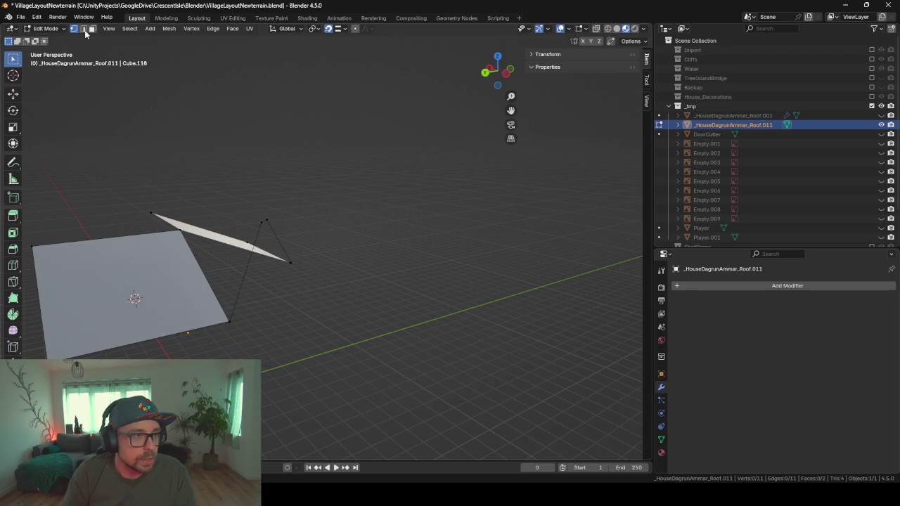
# Step: Fill faces between the roof-slope edges at the ridge
pyautogui.click(198, 273)
pyautogui.keyDown('shift'); pyautogui.click(245, 278); pyautogui.keyUp('shift')
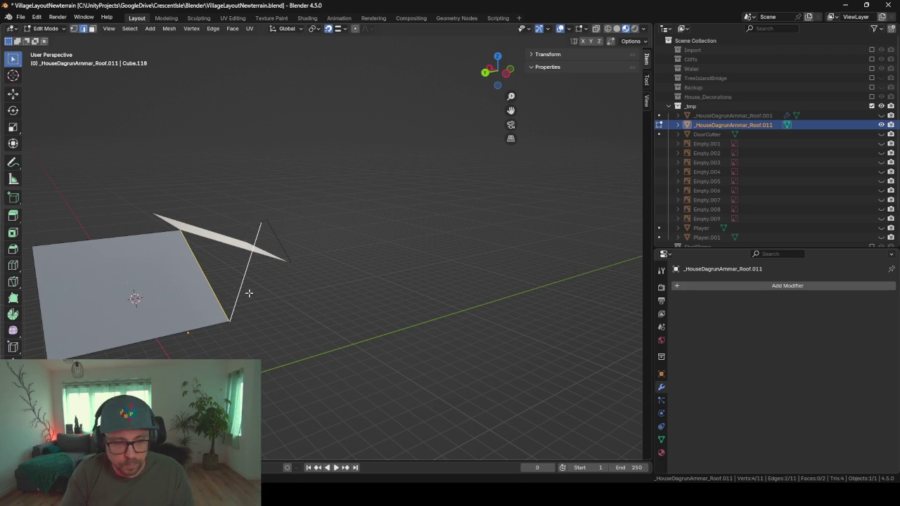
pyautogui.press('f')
pyautogui.moveTo(247, 291)
pyautogui.mouseDown(button='middle')
pyautogui.moveTo(259, 311)
pyautogui.moveTo(201, 285)
pyautogui.mouseUp(button='middle')
pyautogui.click(420, 243)
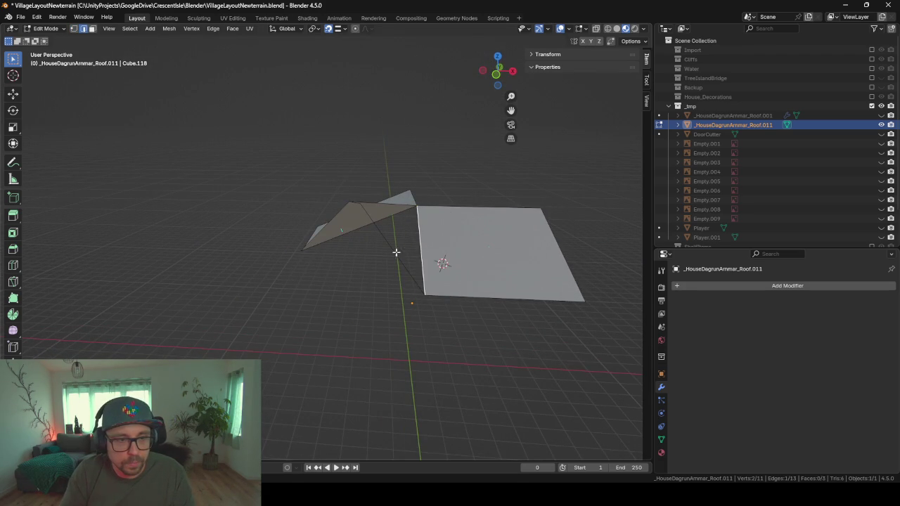
pyautogui.keyDown('shift'); pyautogui.click(393, 249); pyautogui.keyUp('shift')
pyautogui.press('f')
# Step: Fill the remaining ridge gap between the two top edges with a face
pyautogui.moveTo(451, 238); pyautogui.dragTo(417, 205, button='middle')
pyautogui.click(417, 205)
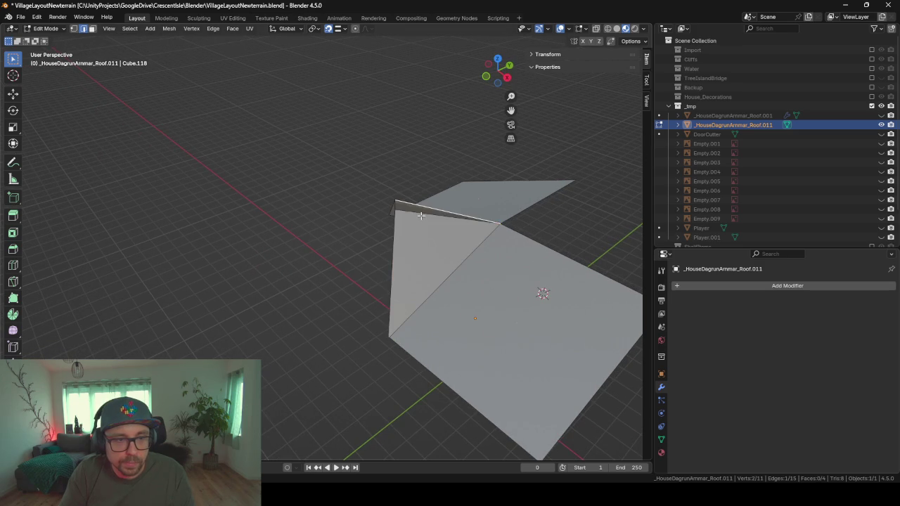
pyautogui.keyDown('shift'); pyautogui.click(420, 215); pyautogui.keyUp('shift')
pyautogui.press('f')
pyautogui.moveTo(354, 235)
pyautogui.mouseDown(button='middle')
pyautogui.moveTo(361, 261)
pyautogui.moveTo(422, 191)
pyautogui.moveTo(454, 221)
pyautogui.moveTo(434, 213)
pyautogui.moveTo(451, 247)
pyautogui.mouseUp(button='middle')
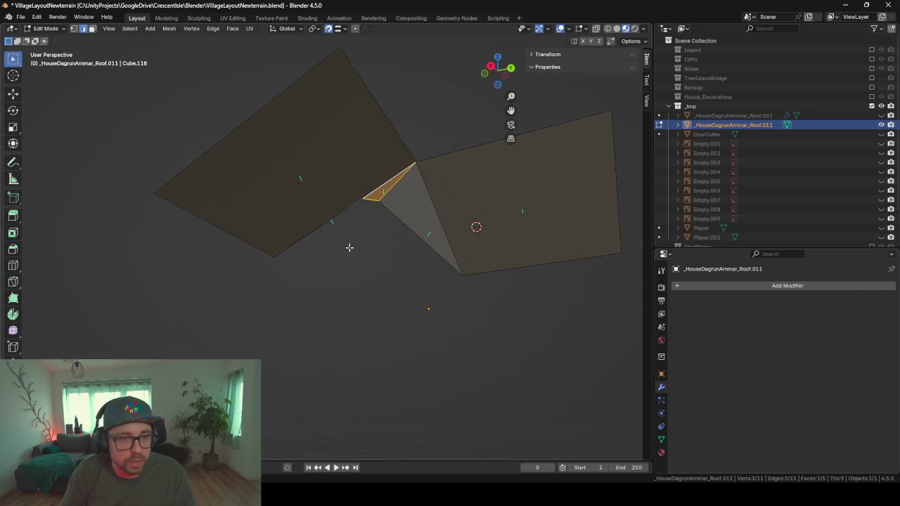
pyautogui.moveTo(349, 247)
pyautogui.mouseDown(button='middle')
pyautogui.moveTo(289, 257)
pyautogui.moveTo(110, 331)
pyautogui.mouseUp(button='middle')
pyautogui.press('Tab')
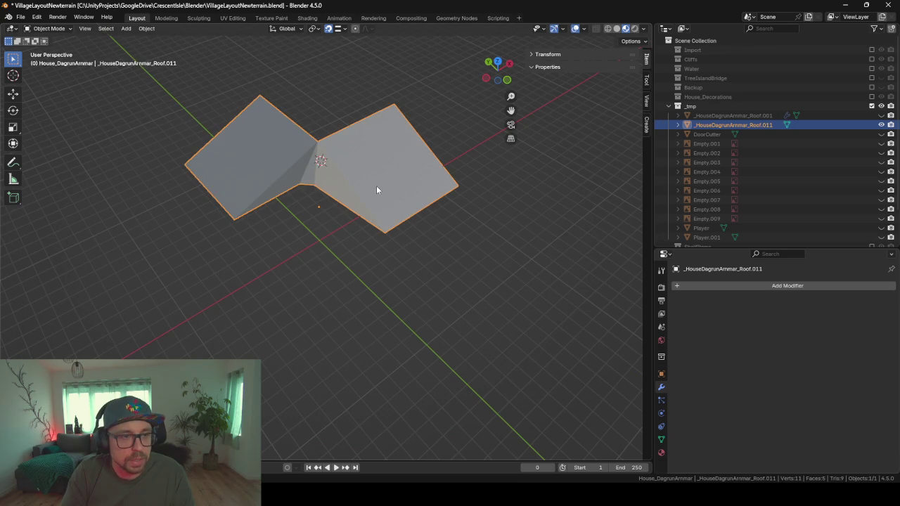
# Step: Reveal all hidden objects and set the roof's origin to the 3D cursor
pyautogui.moveTo(376, 189)
pyautogui.mouseDown(button='middle')
pyautogui.moveTo(353, 220)
pyautogui.moveTo(275, 184)
pyautogui.moveTo(305, 184)
pyautogui.mouseUp(button='middle')
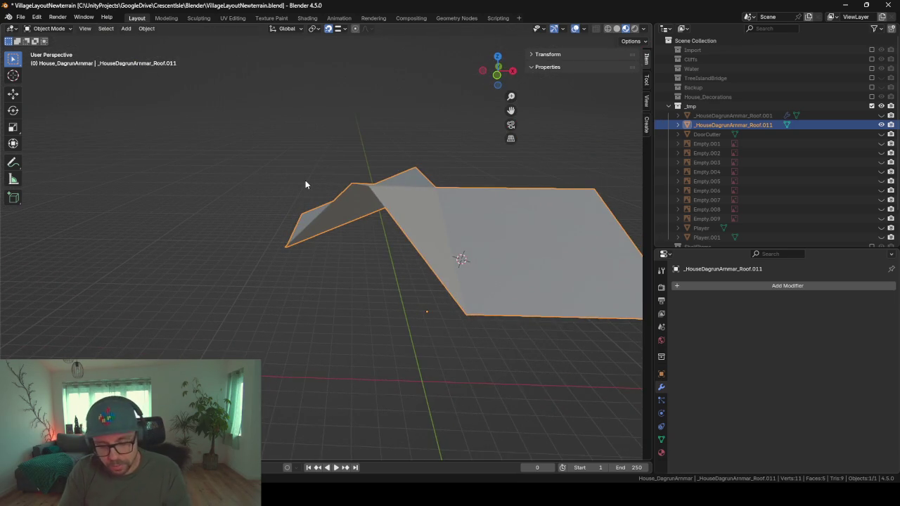
pyautogui.hotkey('alt', 'h')
pyautogui.rightClick(274, 339)
pyautogui.moveTo(243, 339)
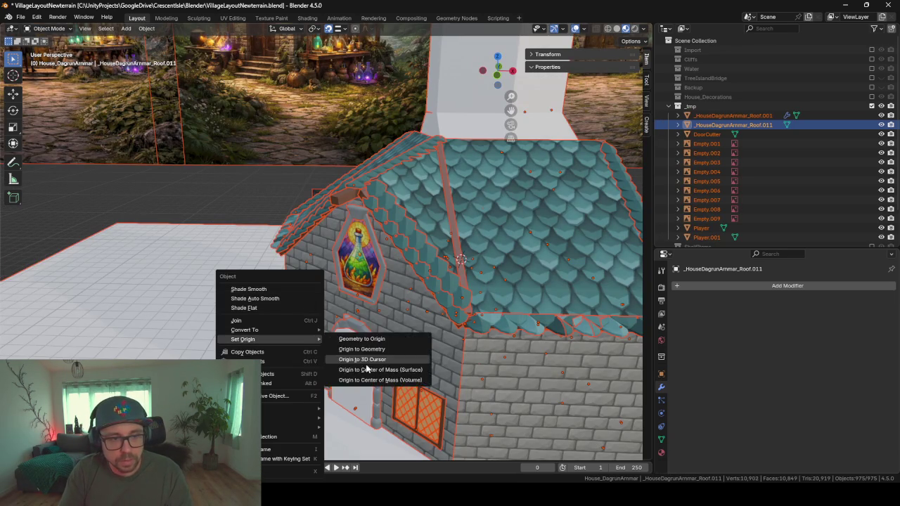
pyautogui.click(366, 360)
# Step: Hide the DoorCutter object and select the stained-glass top window
pyautogui.click(365, 397)
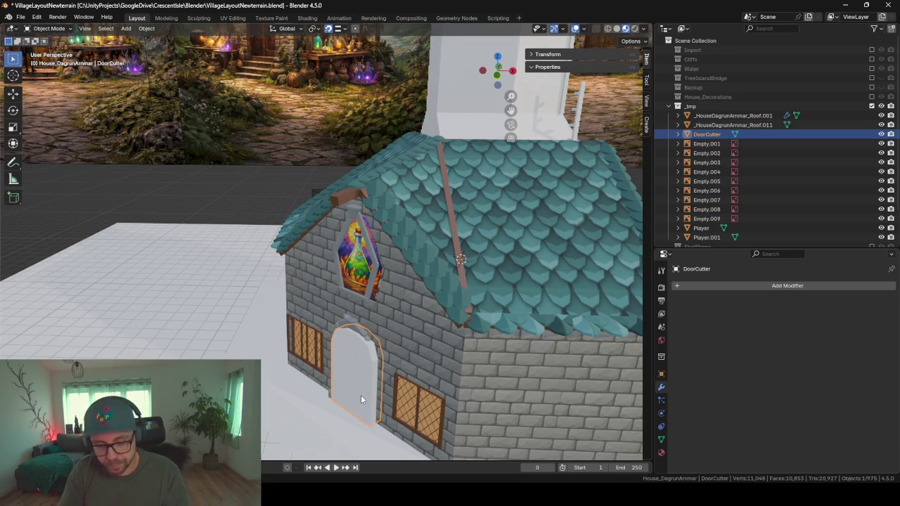
pyautogui.press('h')
pyautogui.scroll(3, 350, 368)
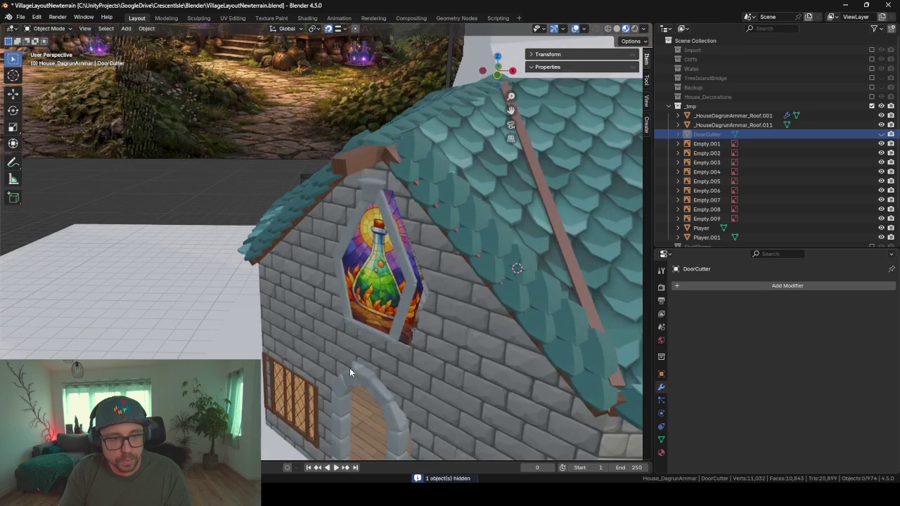
pyautogui.click(385, 285)
pyautogui.moveTo(366, 363)
pyautogui.mouseDown(button='middle')
pyautogui.moveTo(422, 360)
pyautogui.moveTo(423, 169)
pyautogui.moveTo(384, 127)
pyautogui.mouseUp(button='middle')
pyautogui.moveTo(270, 175); pyautogui.dragTo(322, 150, button='middle')
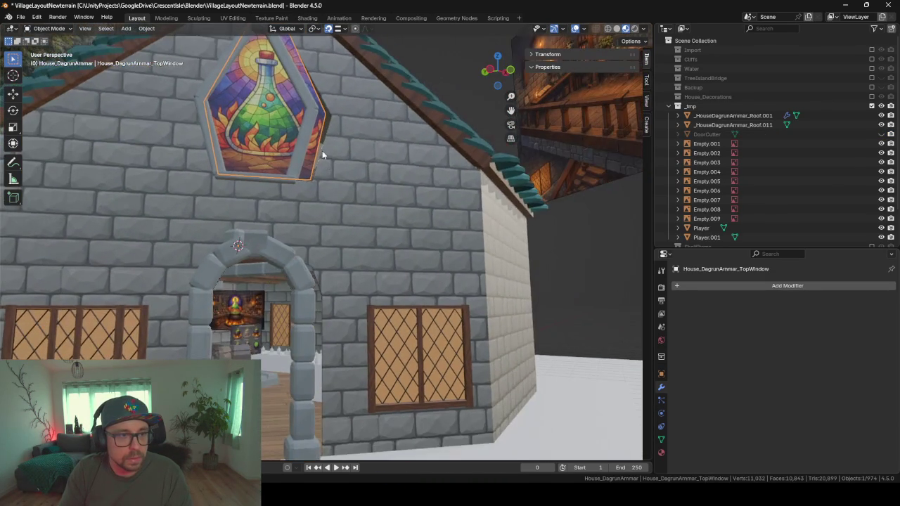
pyautogui.scroll(3, 294, 279)
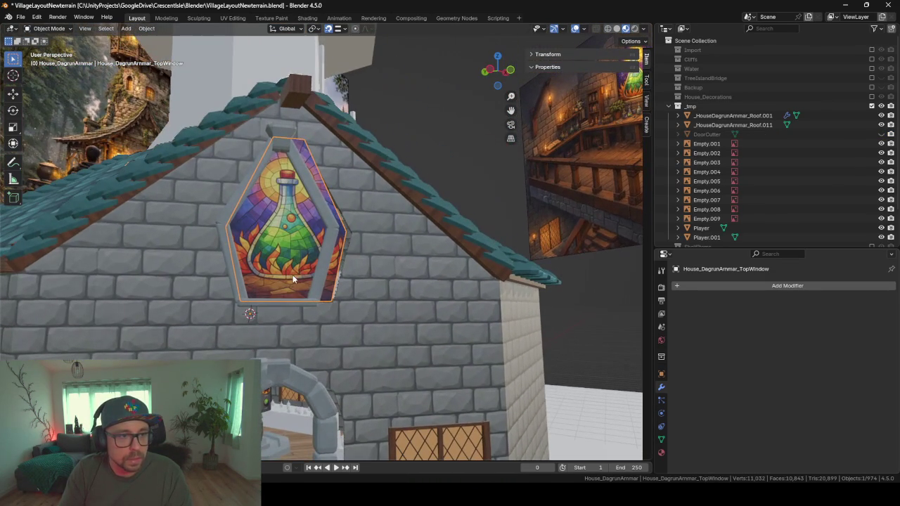
# Step: Move the top window frame along its local axes to fit around the stained glass
pyautogui.click(224, 216)
pyautogui.moveTo(354, 306)
pyautogui.mouseDown(button='middle')
pyautogui.moveTo(308, 325)
pyautogui.moveTo(446, 309)
pyautogui.moveTo(453, 336)
pyautogui.mouseUp(button='middle')
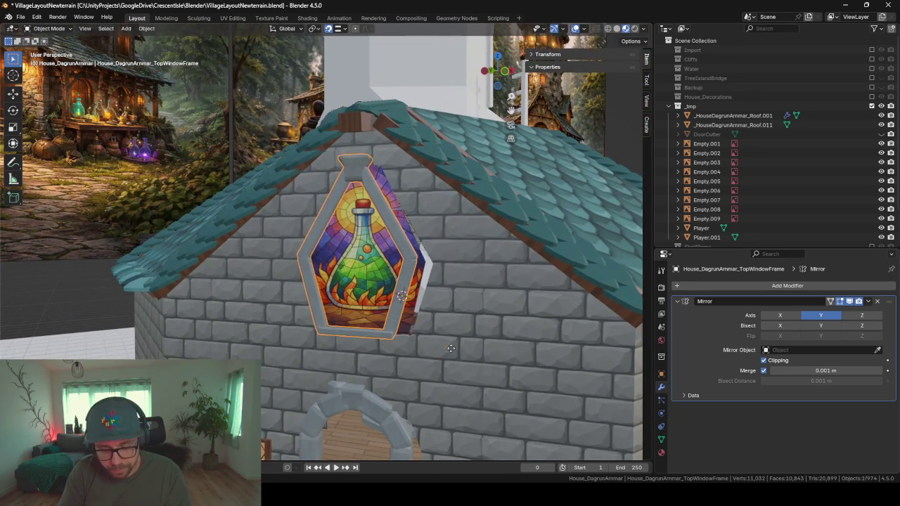
pyautogui.press('g')
pyautogui.press('x')
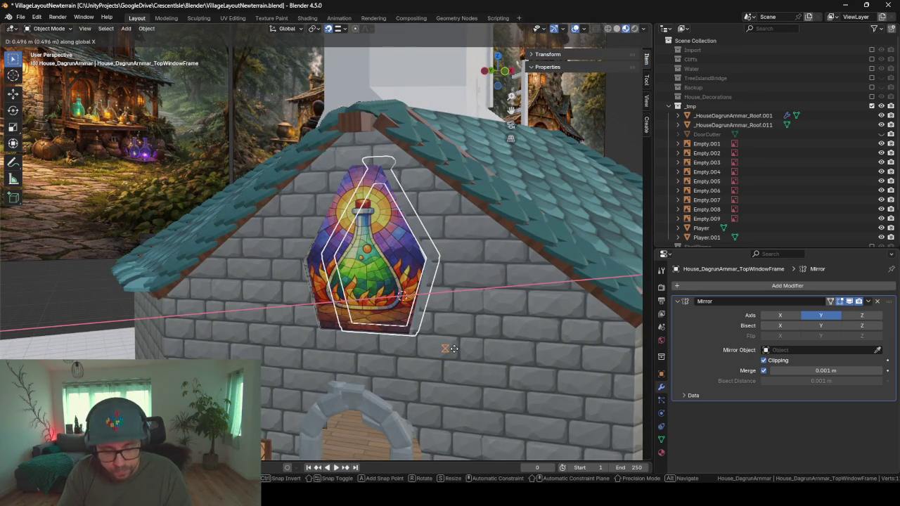
pyautogui.press('x')
pyautogui.press('x')
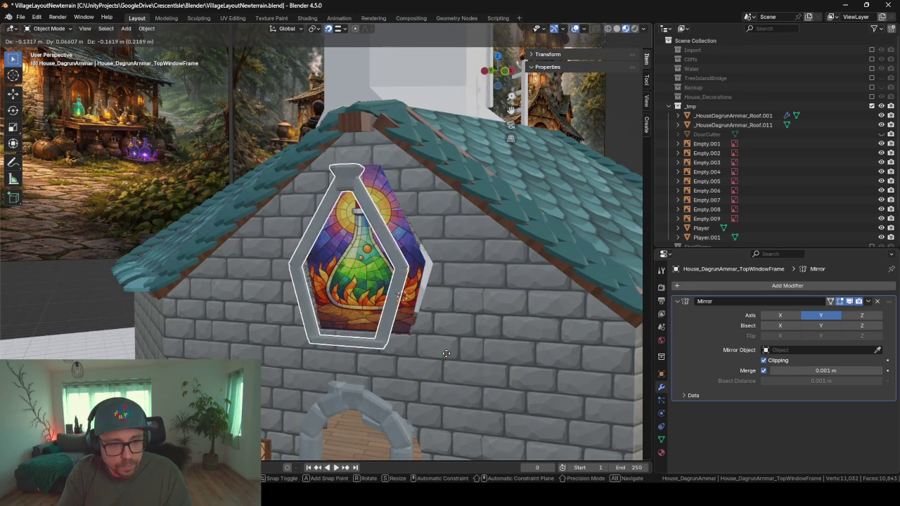
pyautogui.press('x')
pyautogui.press('x')
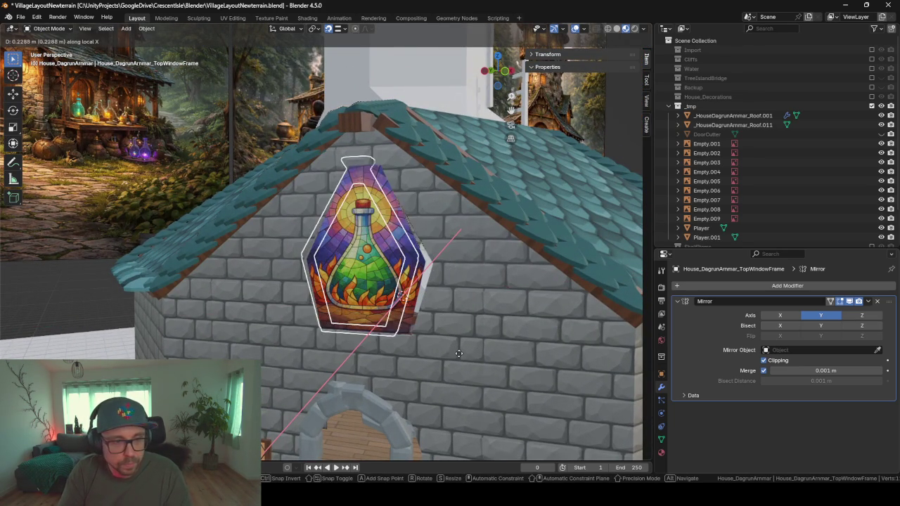
pyautogui.press('y')
pyautogui.press('y')
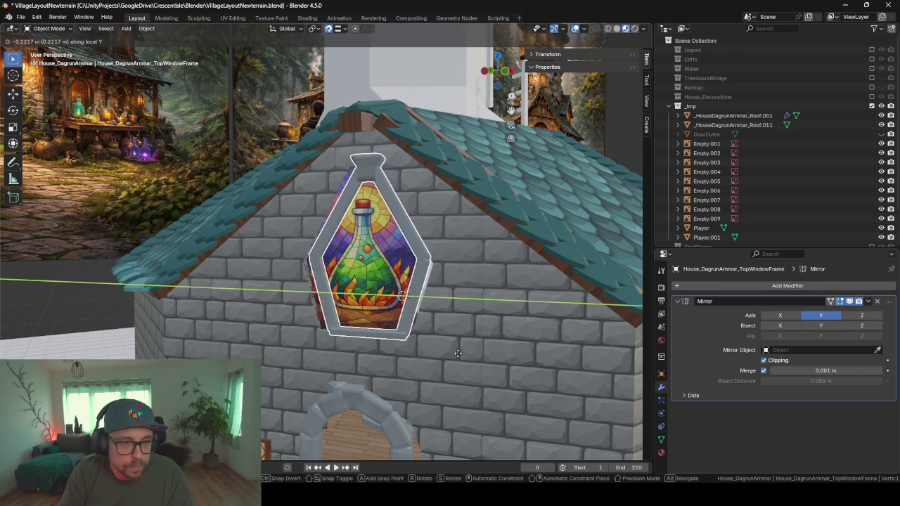
pyautogui.click(443, 351)
pyautogui.moveTo(436, 350)
pyautogui.mouseDown(button='middle')
pyautogui.moveTo(482, 348)
pyautogui.moveTo(391, 313)
pyautogui.mouseUp(button='middle')
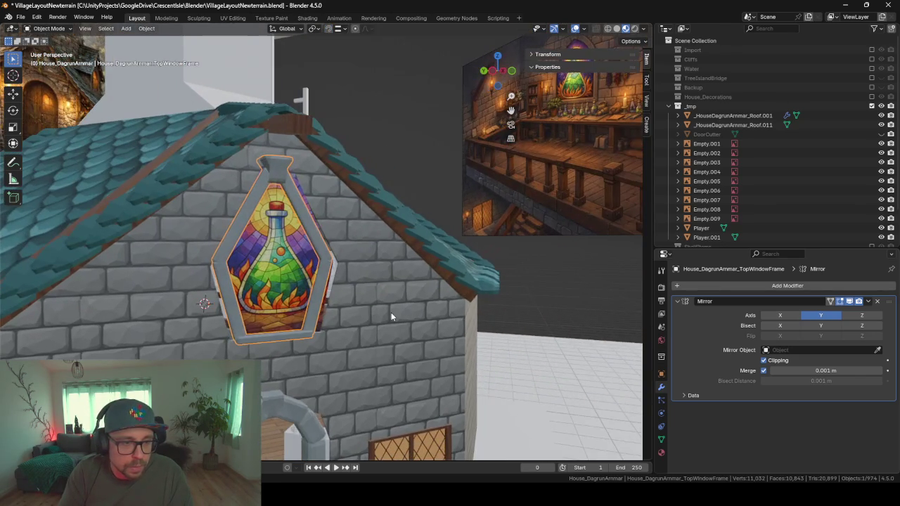
pyautogui.click(391, 312)
pyautogui.press('Tab')
pyautogui.scroll(3, 348, 308)
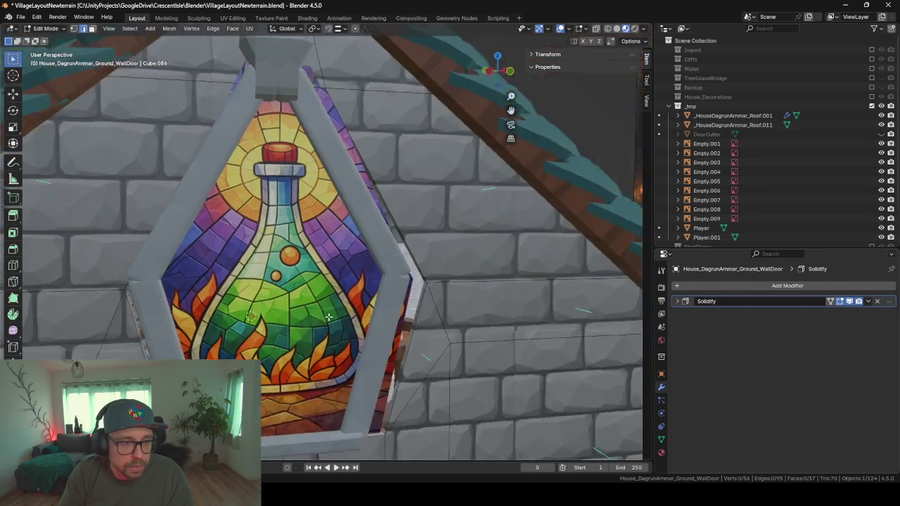
pyautogui.scroll(3, 314, 318)
pyautogui.moveTo(314, 318)
pyautogui.mouseDown(button='middle')
pyautogui.moveTo(383, 293)
pyautogui.moveTo(341, 293)
pyautogui.mouseUp(button='middle')
pyautogui.scroll(-2, 366, 302)
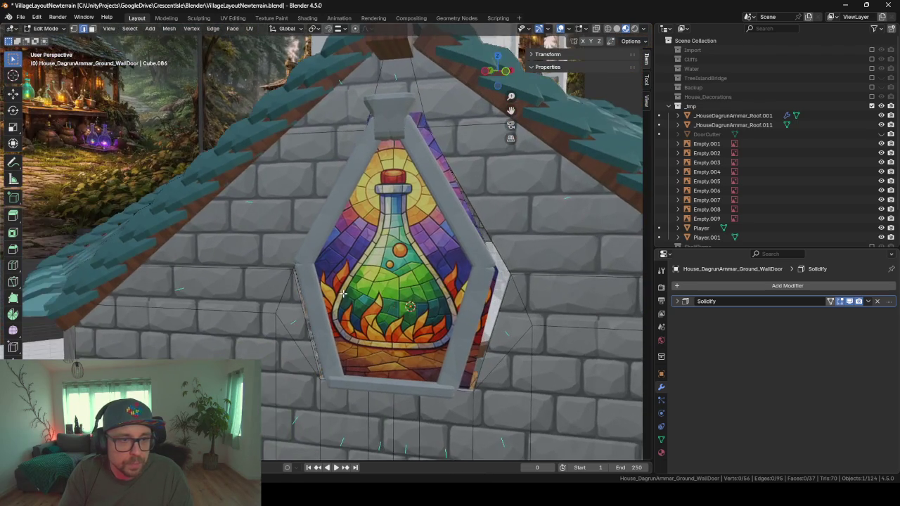
pyautogui.moveTo(489, 144); pyautogui.dragTo(365, 162, button='middle')
pyautogui.scroll(2, 366, 162)
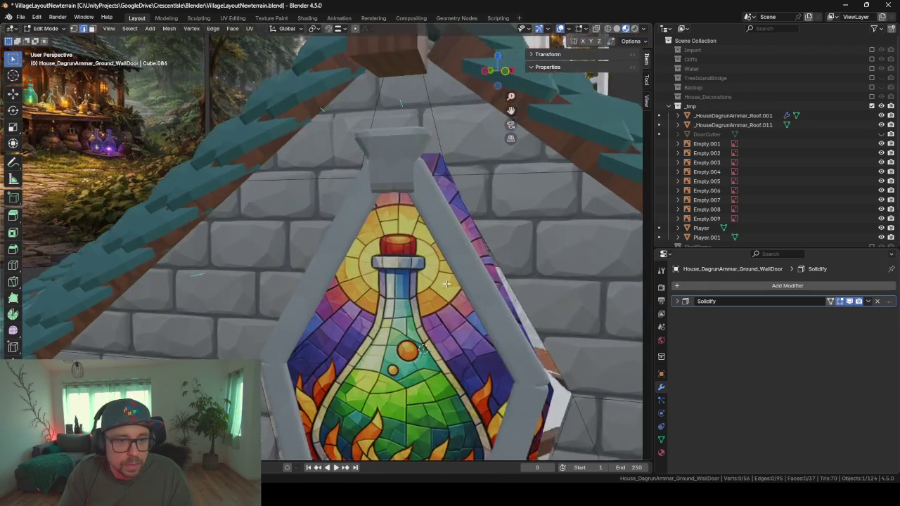
pyautogui.scroll(2, 246, 141)
pyautogui.moveTo(246, 140)
pyautogui.mouseDown(button='middle')
pyautogui.moveTo(211, 152)
pyautogui.moveTo(313, 153)
pyautogui.moveTo(384, 321)
pyautogui.moveTo(400, 241)
pyautogui.mouseUp(button='middle')
pyautogui.scroll(-2, 338, 211)
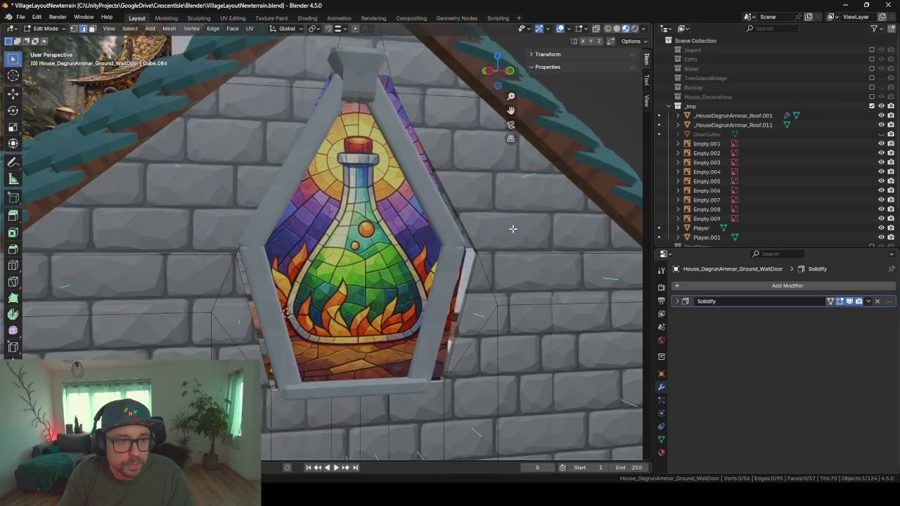
pyautogui.press('Tab')
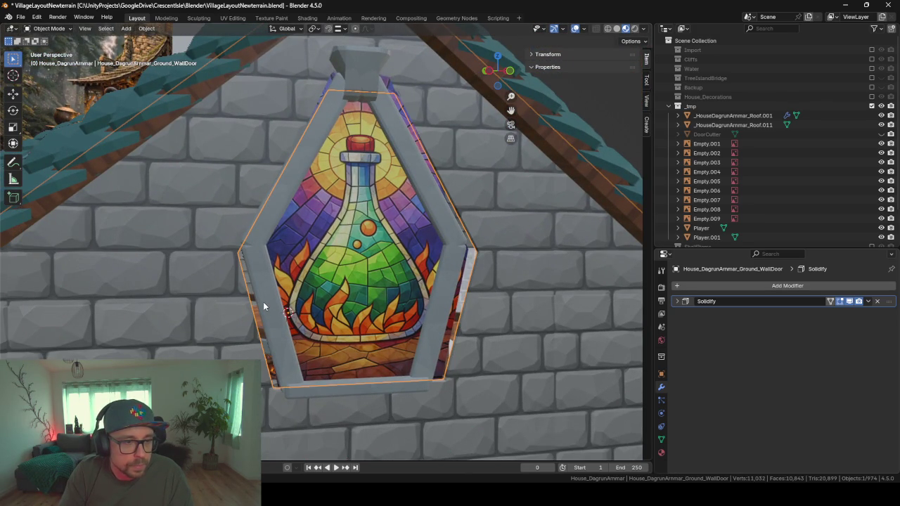
pyautogui.press('Tab')
pyautogui.moveTo(263, 306)
pyautogui.mouseDown(button='middle')
pyautogui.moveTo(173, 299)
pyautogui.moveTo(143, 205)
pyautogui.mouseUp(button='middle')
pyautogui.moveTo(238, 253)
pyautogui.mouseDown(button='middle')
pyautogui.moveTo(567, 258)
pyautogui.moveTo(271, 191)
pyautogui.moveTo(542, 356)
pyautogui.moveTo(349, 350)
pyautogui.moveTo(388, 295)
pyautogui.mouseUp(button='middle')
pyautogui.moveTo(573, 345); pyautogui.dragTo(159, 326, button='middle')
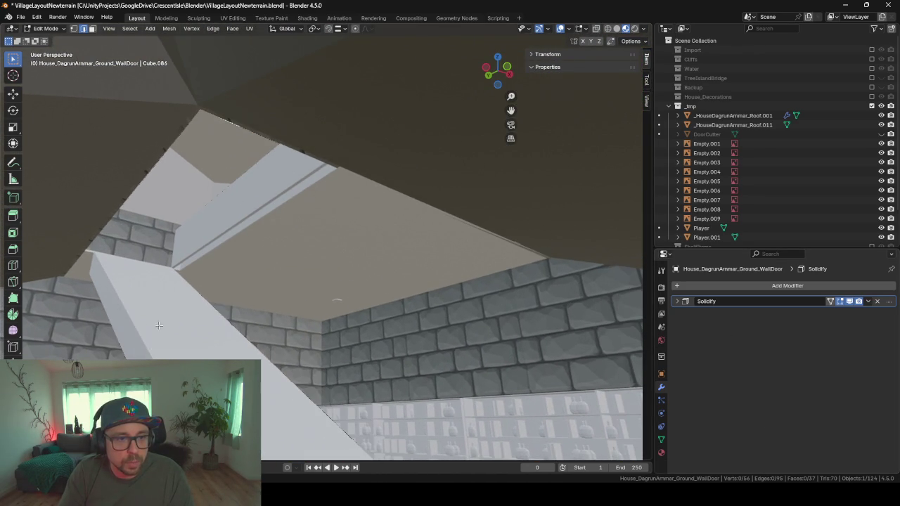
pyautogui.moveTo(400, 188)
pyautogui.mouseDown(button='middle')
pyautogui.moveTo(404, 255)
pyautogui.moveTo(392, 323)
pyautogui.moveTo(167, 136)
pyautogui.mouseUp(button='middle')
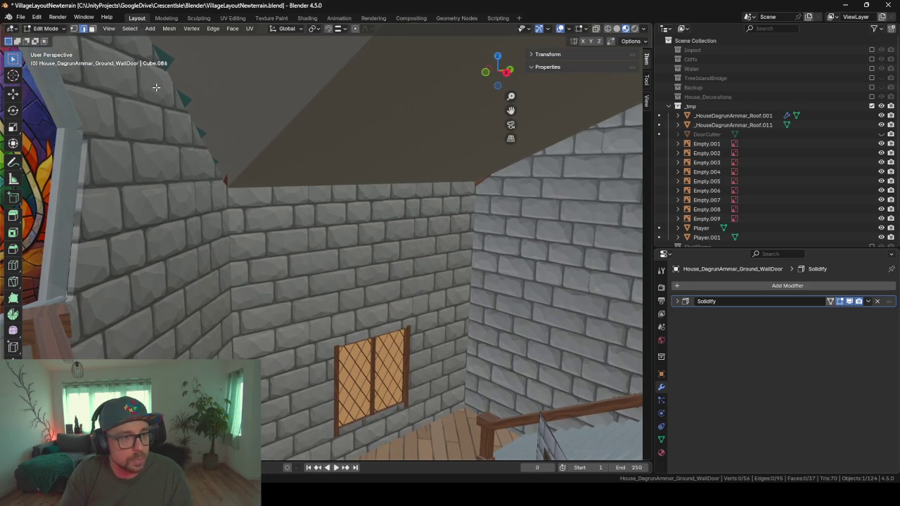
pyautogui.moveTo(156, 87)
pyautogui.mouseDown(button='middle')
pyautogui.moveTo(334, 257)
pyautogui.moveTo(347, 331)
pyautogui.moveTo(256, 338)
pyautogui.moveTo(249, 321)
pyautogui.mouseUp(button='middle')
pyautogui.moveTo(180, 275)
pyautogui.mouseDown(button='middle')
pyautogui.moveTo(334, 266)
pyautogui.moveTo(393, 244)
pyautogui.mouseUp(button='middle')
pyautogui.press('Tab')
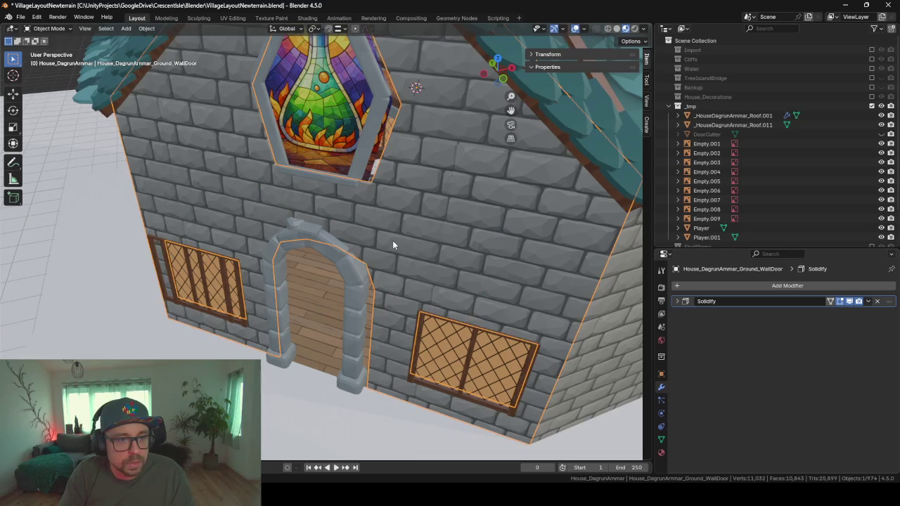
pyautogui.scroll(-3, 357, 220)
pyautogui.moveTo(392, 207)
pyautogui.mouseDown(button='middle')
pyautogui.moveTo(347, 195)
pyautogui.moveTo(396, 180)
pyautogui.moveTo(384, 163)
pyautogui.moveTo(373, 169)
pyautogui.moveTo(405, 185)
pyautogui.moveTo(355, 305)
pyautogui.mouseUp(button='middle')
pyautogui.scroll(3, 353, 306)
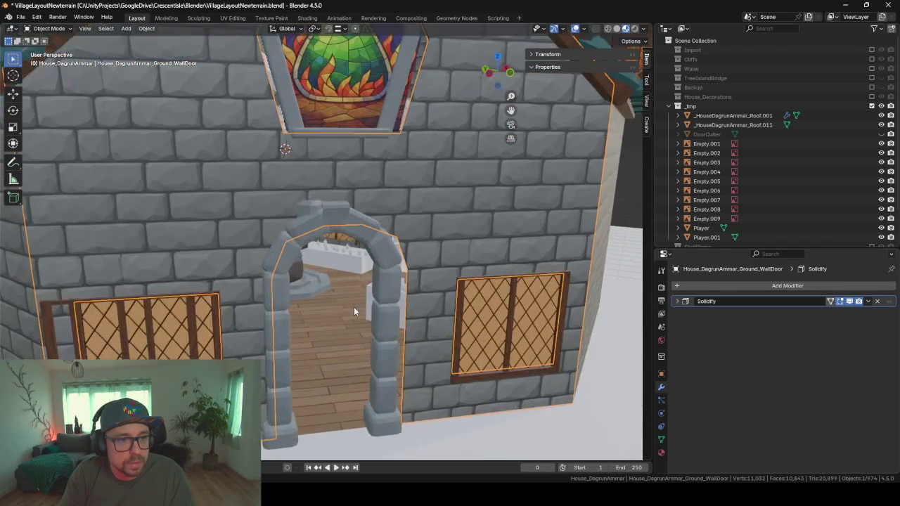
pyautogui.scroll(2, 354, 307)
pyautogui.scroll(-2, 354, 306)
pyautogui.click(319, 197)
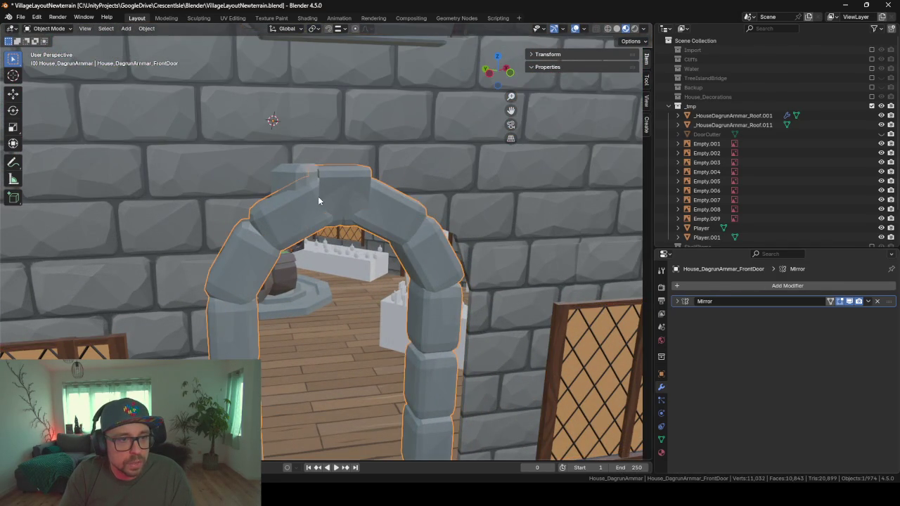
pyautogui.scroll(-4, 318, 196)
pyautogui.moveTo(318, 199)
pyautogui.mouseDown(button='middle')
pyautogui.moveTo(426, 253)
pyautogui.moveTo(411, 247)
pyautogui.moveTo(436, 235)
pyautogui.moveTo(461, 246)
pyautogui.moveTo(415, 235)
pyautogui.moveTo(448, 241)
pyautogui.moveTo(441, 229)
pyautogui.mouseUp(button='middle')
pyautogui.click(409, 241)
pyautogui.press('Tab')
pyautogui.scroll(2, 460, 247)
pyautogui.scroll(-2, 461, 247)
pyautogui.scroll(2, 416, 235)
pyautogui.scroll(-2, 446, 235)
pyautogui.scroll(2, 430, 235)
pyautogui.scroll(-2, 440, 238)
pyautogui.scroll(2, 449, 242)
pyautogui.scroll(-2, 449, 242)
pyautogui.scroll(2, 443, 233)
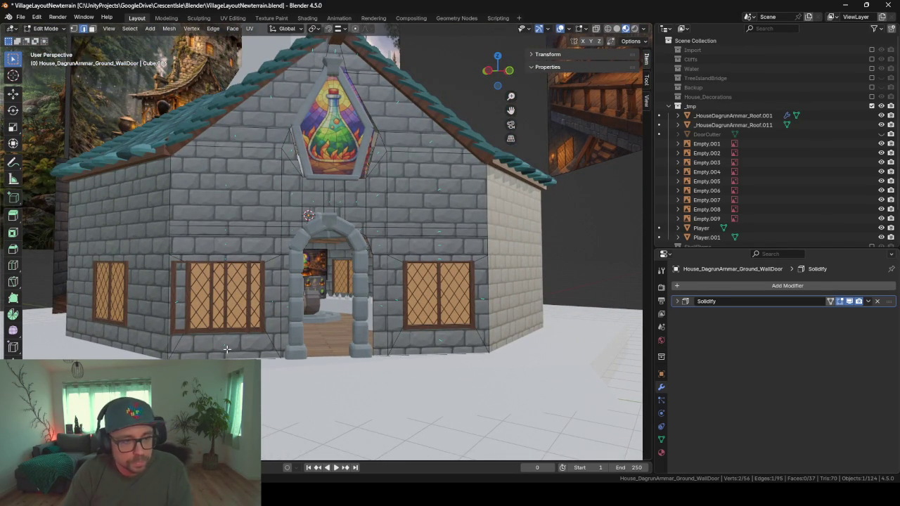
pyautogui.press('Tab')
pyautogui.moveTo(301, 340)
pyautogui.mouseDown(button='middle')
pyautogui.moveTo(228, 316)
pyautogui.moveTo(270, 332)
pyautogui.moveTo(454, 332)
pyautogui.moveTo(430, 329)
pyautogui.moveTo(444, 336)
pyautogui.mouseUp(button='middle')
pyautogui.click(178, 312)
pyautogui.scroll(2, 323, 337)
pyautogui.scroll(3, 454, 332)
pyautogui.scroll(3, 430, 325)
pyautogui.scroll(2, 432, 321)
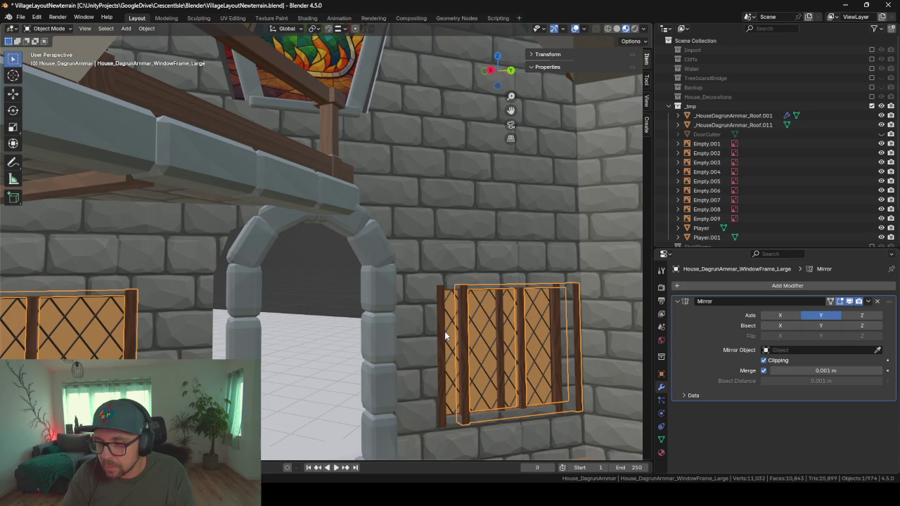
pyautogui.press('g')
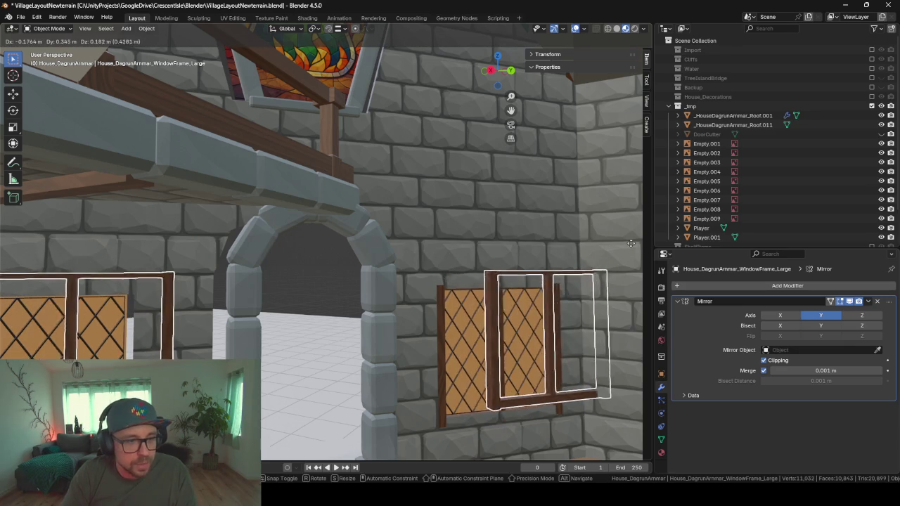
pyautogui.click(509, 333)
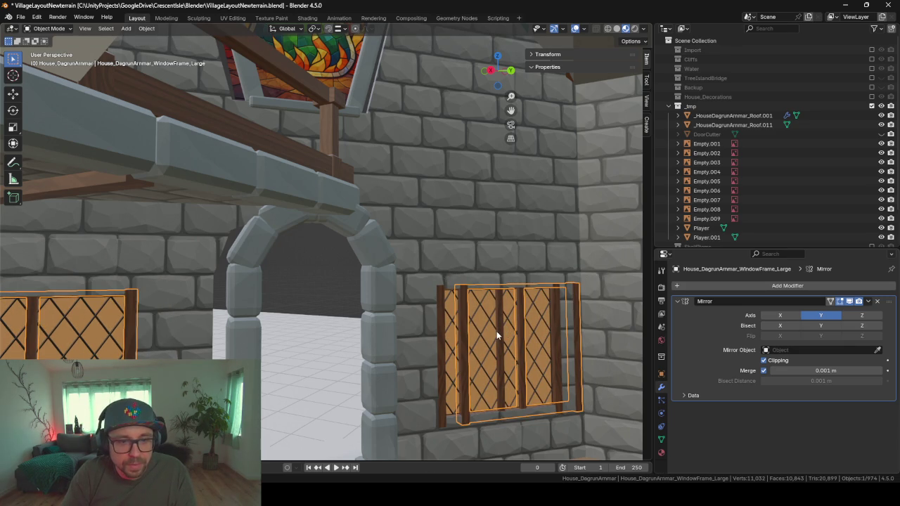
pyautogui.click(497, 332)
pyautogui.moveTo(309, 285)
pyautogui.mouseDown(button='middle')
pyautogui.moveTo(187, 270)
pyautogui.moveTo(390, 282)
pyautogui.mouseUp(button='middle')
pyautogui.scroll(-3, 422, 258)
pyautogui.moveTo(401, 235)
pyautogui.mouseDown(button='middle')
pyautogui.moveTo(397, 172)
pyautogui.moveTo(278, 217)
pyautogui.moveTo(420, 198)
pyautogui.moveTo(238, 219)
pyautogui.moveTo(314, 241)
pyautogui.mouseUp(button='middle')
pyautogui.scroll(4, 483, 243)
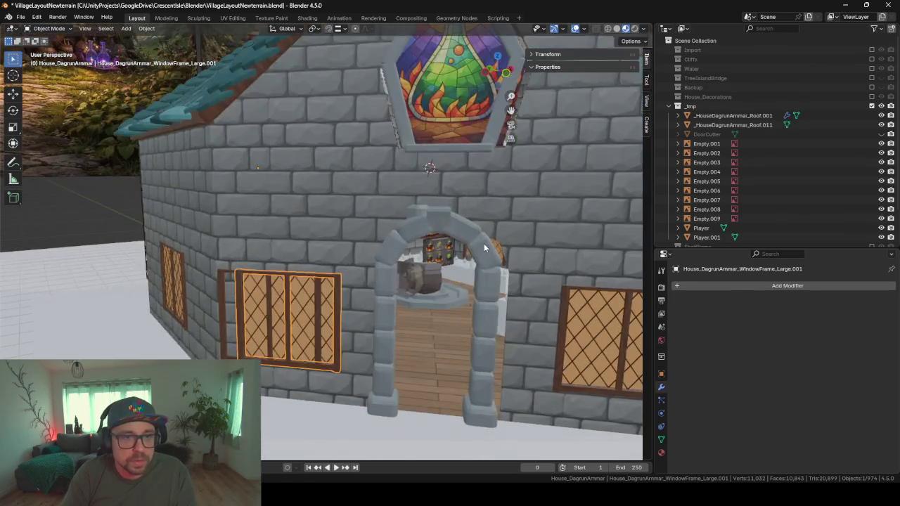
pyautogui.scroll(-5, 477, 225)
pyautogui.scroll(1, 477, 225)
pyautogui.click(477, 225)
pyautogui.press('Tab')
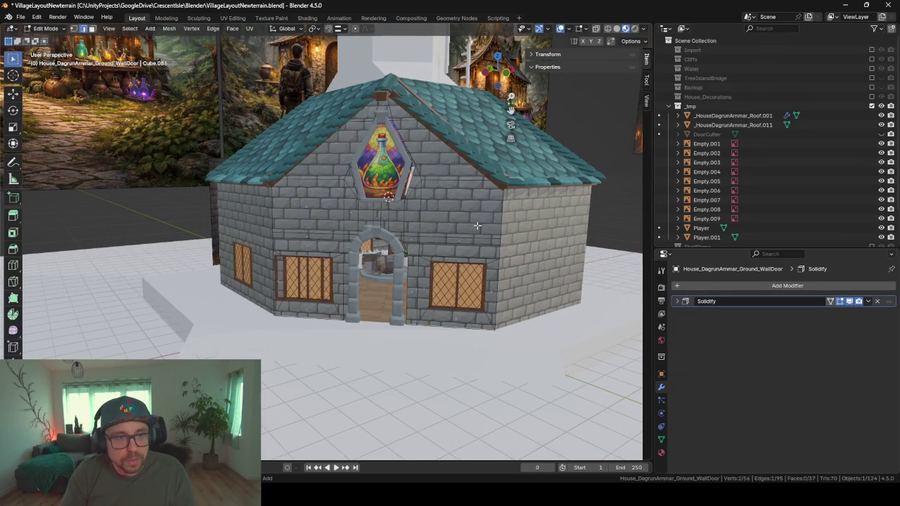
pyautogui.press('Tab')
pyautogui.press('Tab')
pyautogui.press('Tab')
pyautogui.press('Tab')
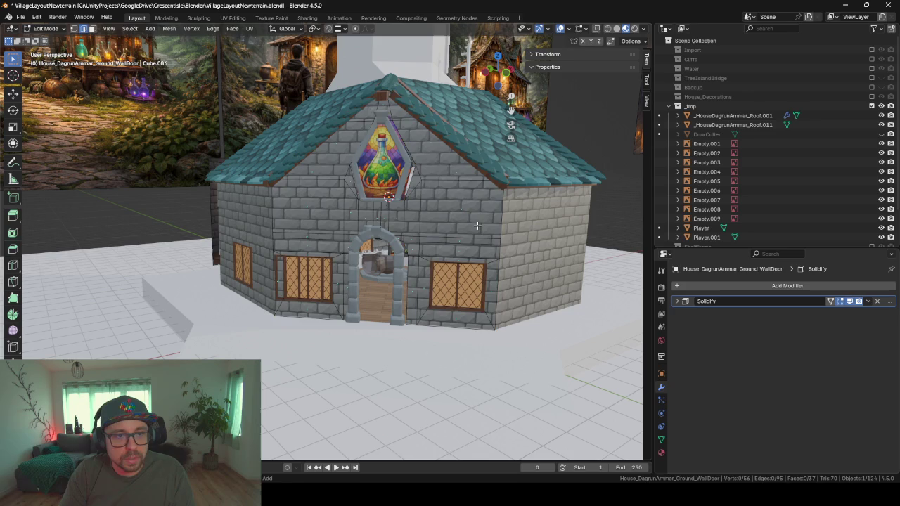
pyautogui.press('Tab')
# Step: Briefly isolate the selection, restore all objects, and select the stained-glass top window
pyautogui.press('a')
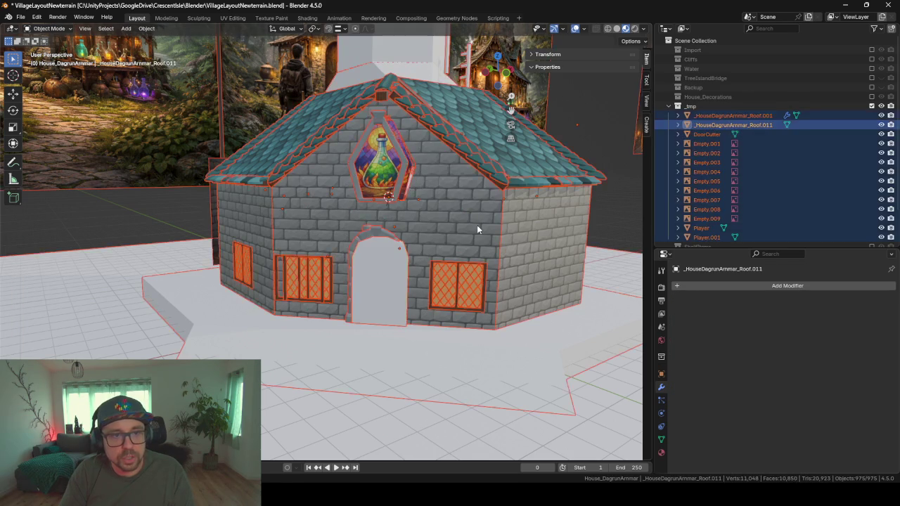
pyautogui.hotkey('shift', 'h')
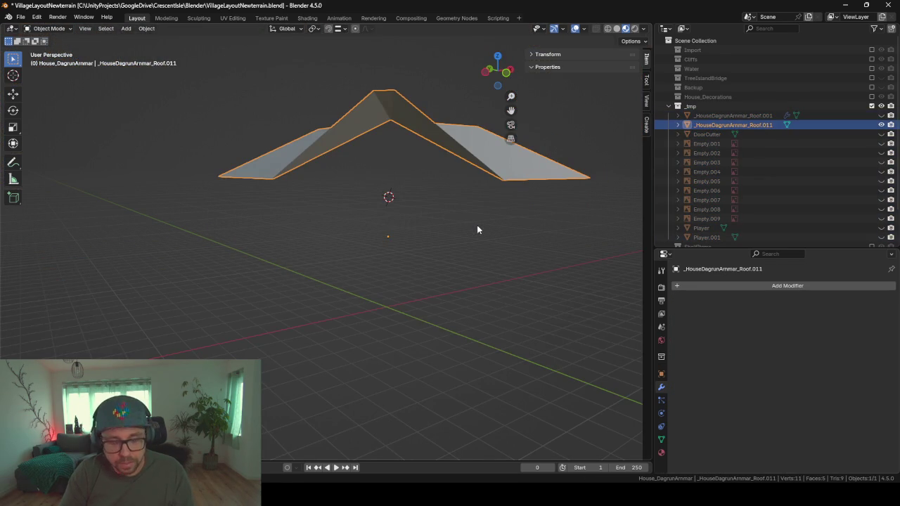
pyautogui.hotkey('alt', 'h')
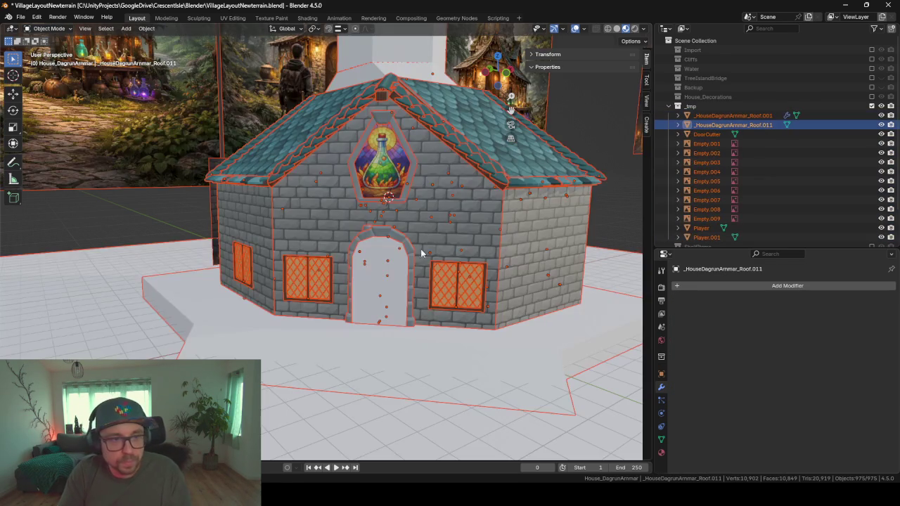
pyautogui.click(377, 163)
pyautogui.scroll(4, 458, 227)
pyautogui.moveTo(459, 234); pyautogui.dragTo(288, 325, button='middle')
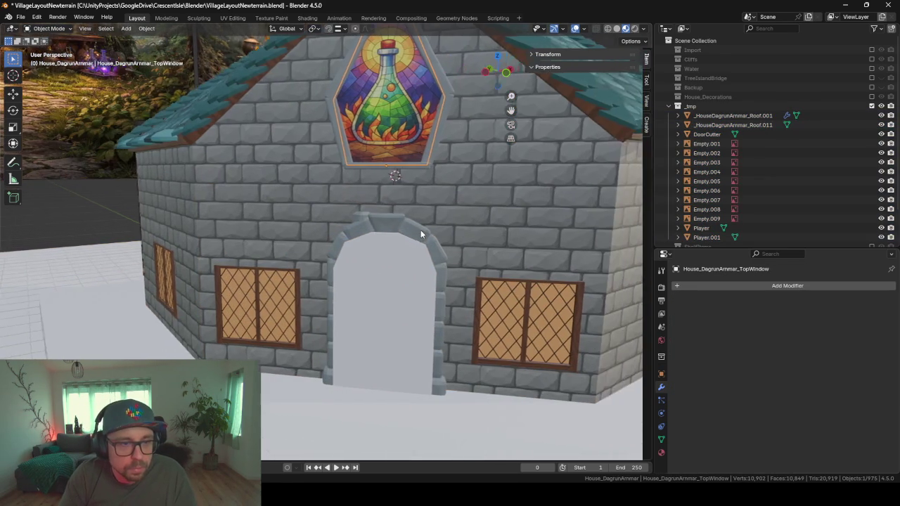
pyautogui.scroll(2, 314, 270)
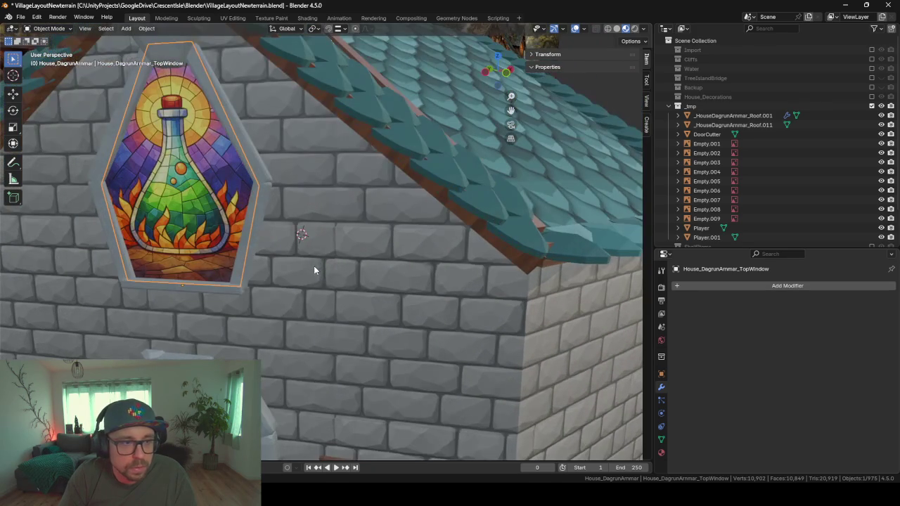
# Step: Hide the stained-glass window, leaving it unmoved, and inspect the house interior
pyautogui.press('g')
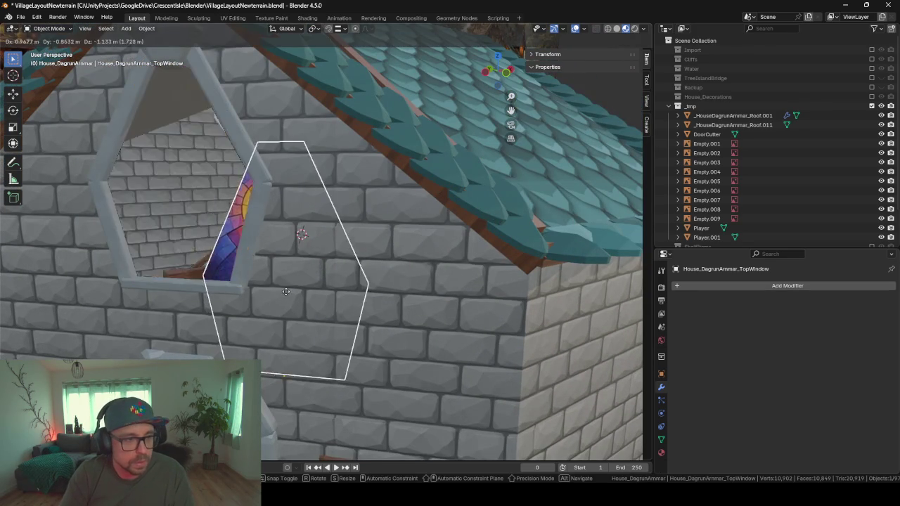
pyautogui.rightClick(236, 245)
pyautogui.press('h')
pyautogui.scroll(3, 240, 176)
pyautogui.moveTo(276, 253); pyautogui.dragTo(282, 202, button='middle')
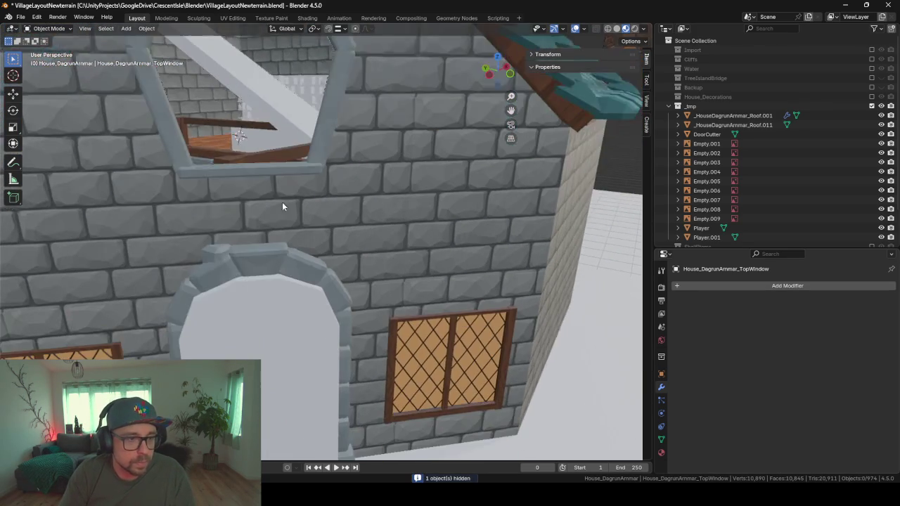
pyautogui.moveTo(441, 363)
pyautogui.mouseDown(button='middle')
pyautogui.moveTo(257, 293)
pyautogui.moveTo(315, 367)
pyautogui.mouseUp(button='middle')
pyautogui.scroll(5, 460, 162)
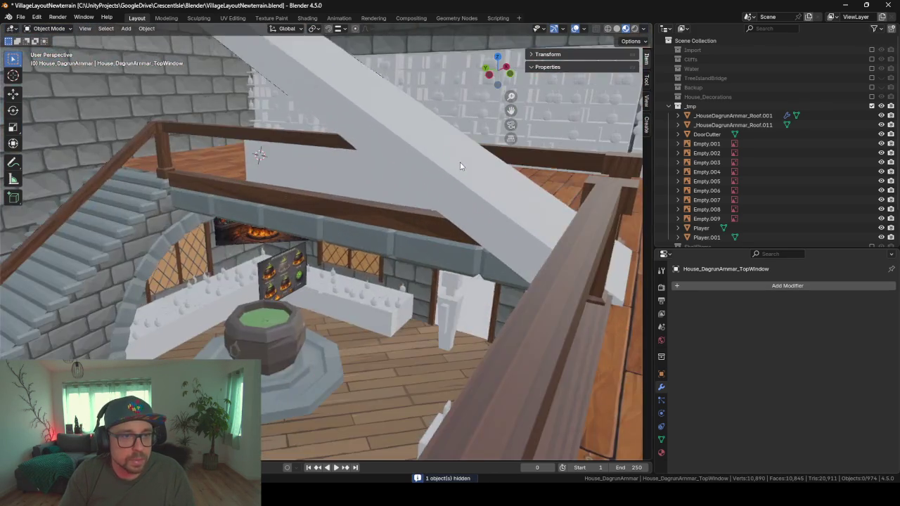
pyautogui.moveTo(460, 161)
pyautogui.mouseDown(button='middle')
pyautogui.moveTo(551, 158)
pyautogui.moveTo(281, 121)
pyautogui.moveTo(294, 156)
pyautogui.moveTo(251, 322)
pyautogui.moveTo(234, 332)
pyautogui.moveTo(199, 328)
pyautogui.mouseUp(button='middle')
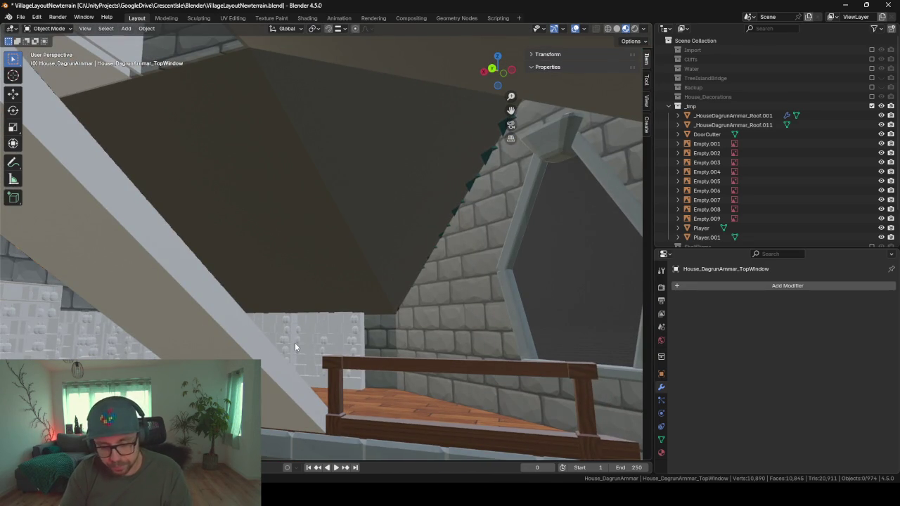
# Step: Unhide the stained-glass window and bring the teal roof tiles into view
pyautogui.hotkey('alt', 'h')
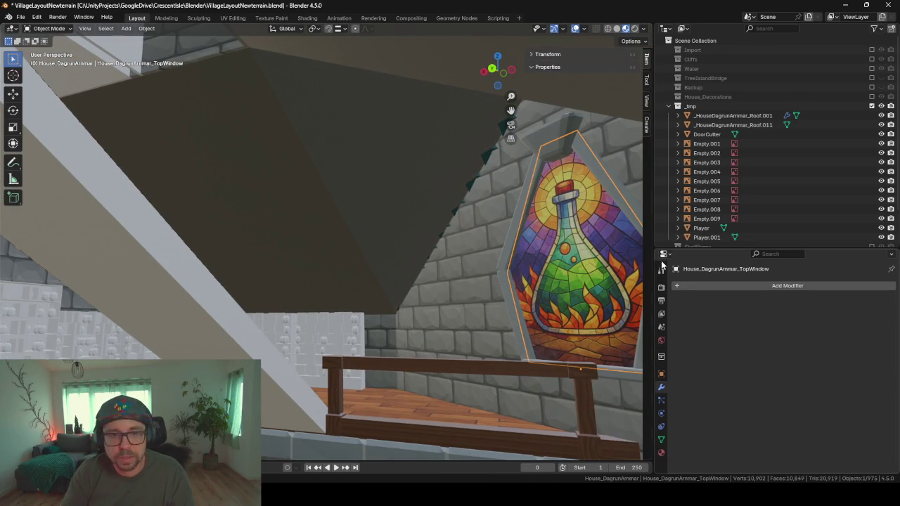
pyautogui.moveTo(562, 265)
pyautogui.mouseDown(button='middle')
pyautogui.moveTo(258, 309)
pyautogui.moveTo(243, 325)
pyautogui.mouseUp(button='middle')
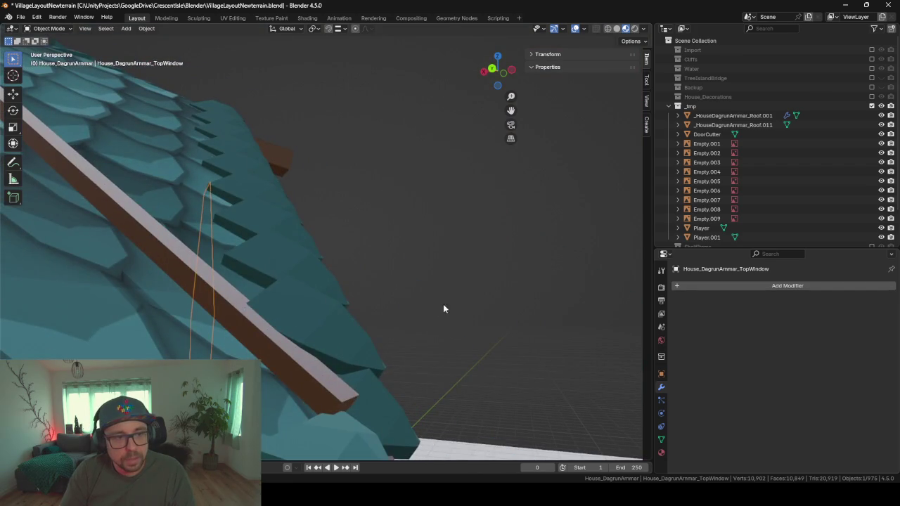
pyautogui.moveTo(443, 309)
pyautogui.mouseDown(button='middle')
pyautogui.moveTo(337, 335)
pyautogui.moveTo(210, 337)
pyautogui.moveTo(208, 279)
pyautogui.mouseUp(button='middle')
pyautogui.scroll(5, 209, 279)
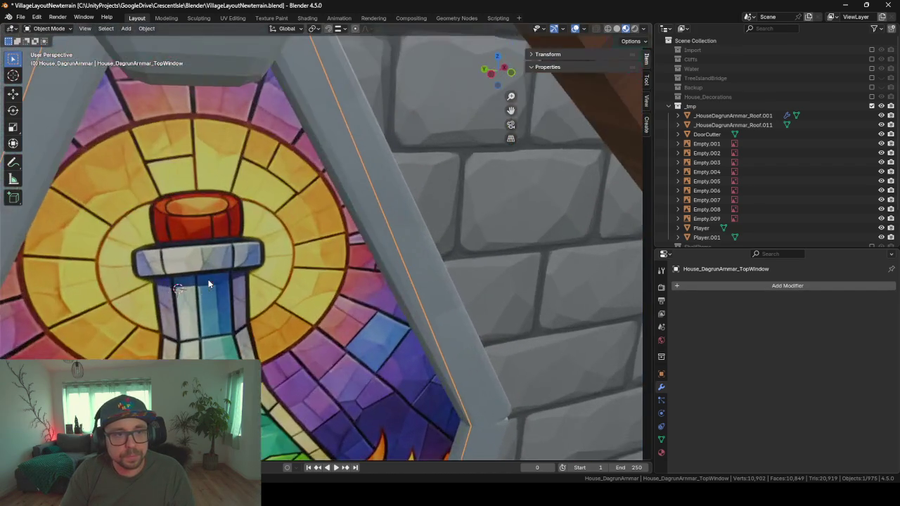
pyautogui.scroll(-5, 208, 284)
pyautogui.moveTo(386, 279)
pyautogui.mouseDown(button='middle')
pyautogui.moveTo(167, 274)
pyautogui.moveTo(644, 217)
pyautogui.moveTo(257, 35)
pyautogui.moveTo(209, 210)
pyautogui.moveTo(295, 178)
pyautogui.moveTo(248, 174)
pyautogui.moveTo(370, 249)
pyautogui.mouseUp(button='middle')
pyautogui.scroll(-3, 248, 174)
pyautogui.scroll(-5, 370, 249)
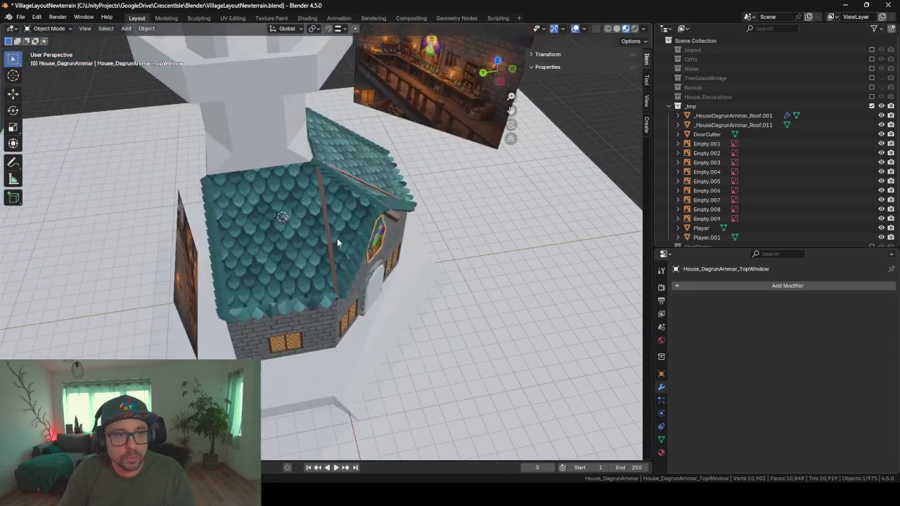
# Step: Isolate the grey inner roof Roof.011 and set its origin to its geometry
pyautogui.press('h')
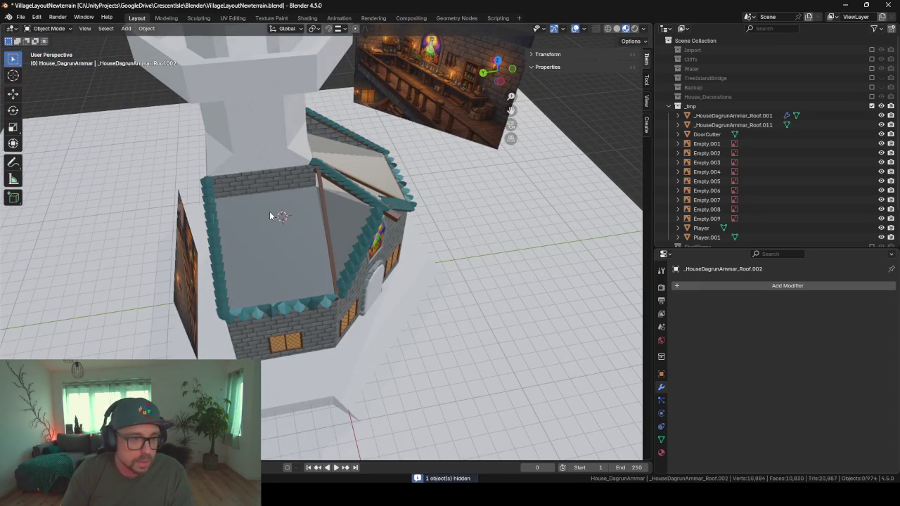
pyautogui.click(267, 225)
pyautogui.hotkey('shift', 'h')
pyautogui.moveTo(269, 237)
pyautogui.mouseDown(button='middle')
pyautogui.moveTo(391, 174)
pyautogui.moveTo(416, 141)
pyautogui.moveTo(378, 189)
pyautogui.mouseUp(button='middle')
pyautogui.scroll(5, 379, 189)
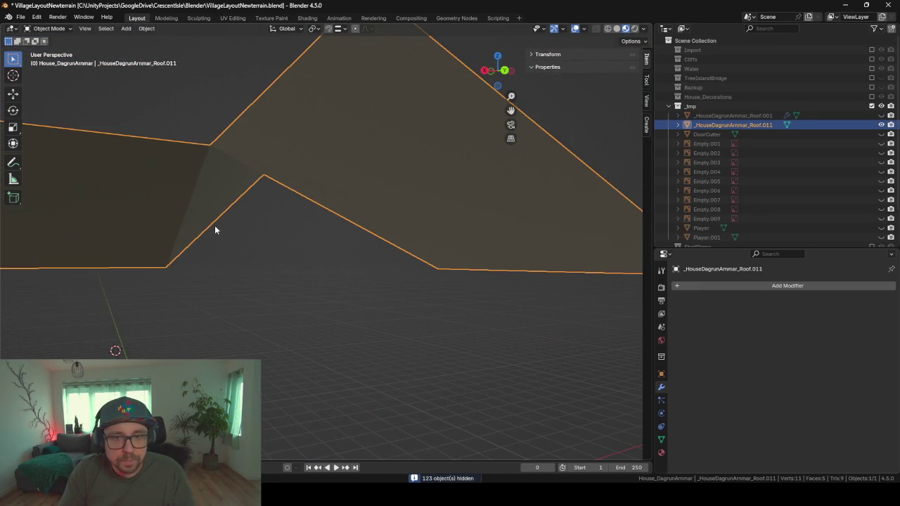
pyautogui.moveTo(271, 227); pyautogui.dragTo(285, 211, button='middle')
pyautogui.rightClick(398, 149)
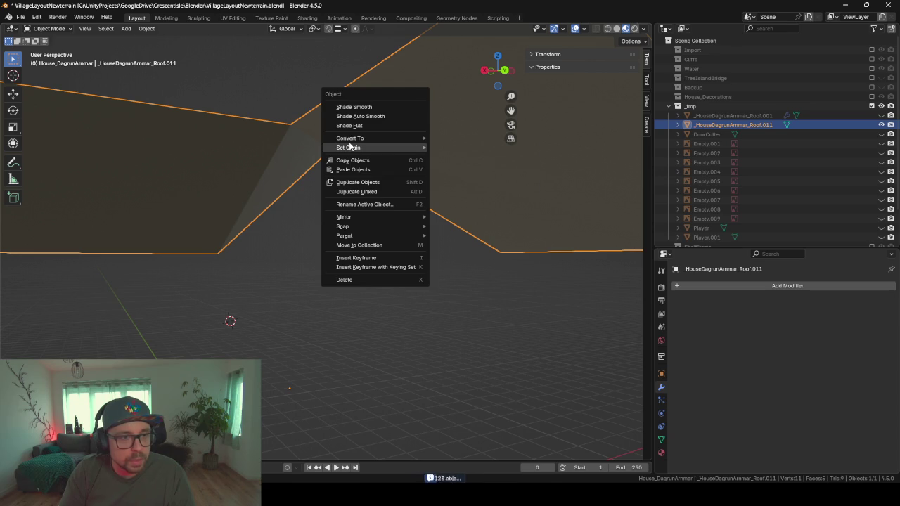
pyautogui.moveTo(348, 147)
pyautogui.click(503, 160)
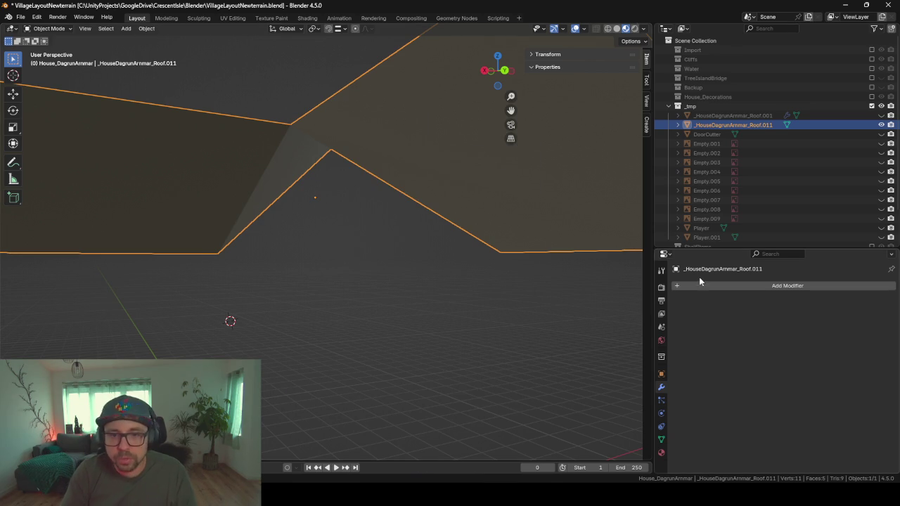
# Step: Replace the roof's BrickWall material with WoodFloor
pyautogui.click(661, 453)
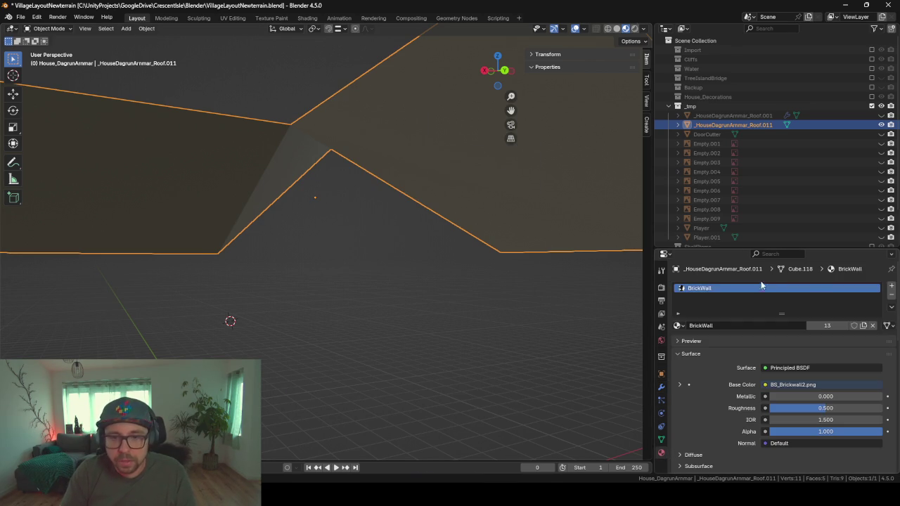
pyautogui.click(678, 326)
pyautogui.write('wood')
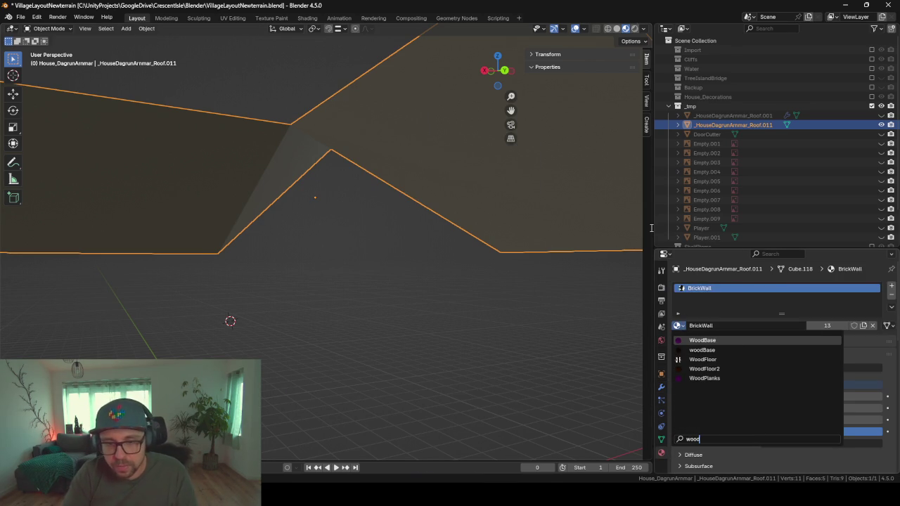
pyautogui.press('Down')
pyautogui.press('Down')
pyautogui.press('Down')
pyautogui.press('Up')
pyautogui.press('Return')
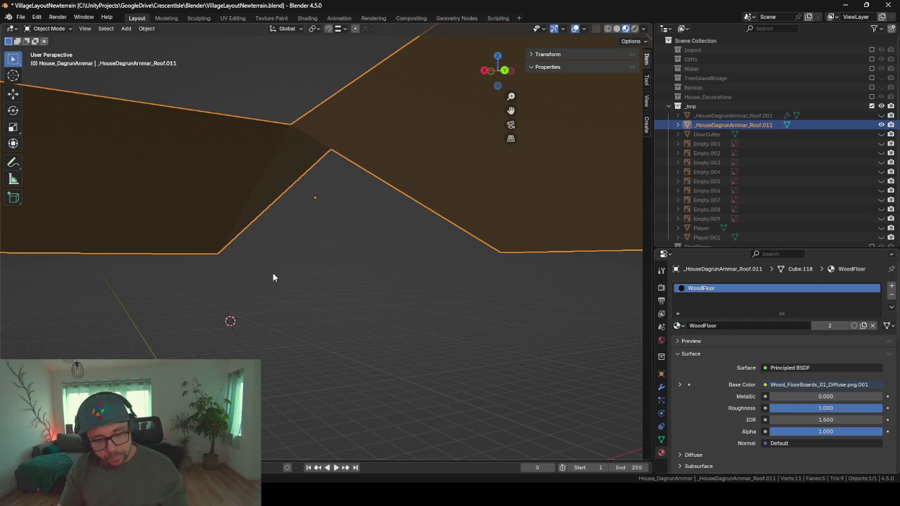
# Step: In the UV Editing workspace, show BS_WoodFloorAlchemist.png in the image editor
pyautogui.click(233, 18)
pyautogui.moveTo(277, 117)
pyautogui.mouseDown(button='middle')
pyautogui.moveTo(391, 213)
pyautogui.moveTo(295, 155)
pyautogui.mouseUp(button='middle')
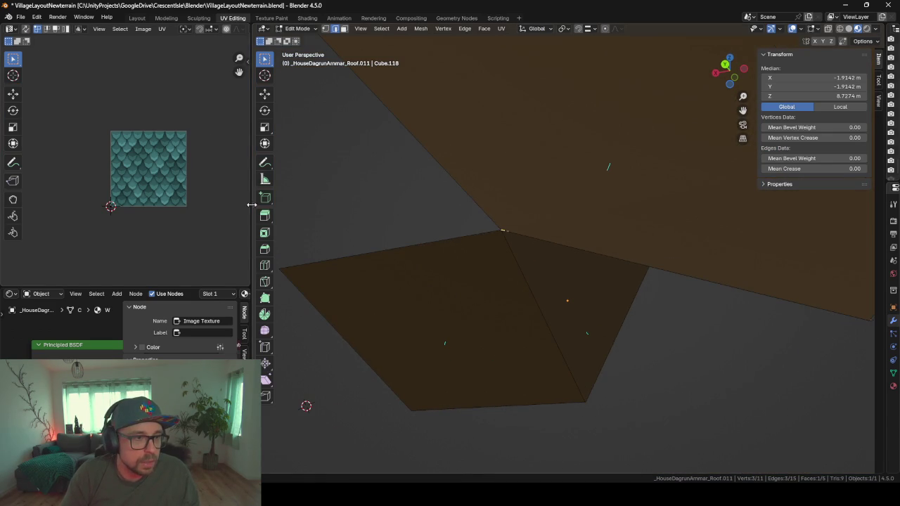
pyautogui.moveTo(250, 205); pyautogui.dragTo(398, 176)
pyautogui.click(256, 29)
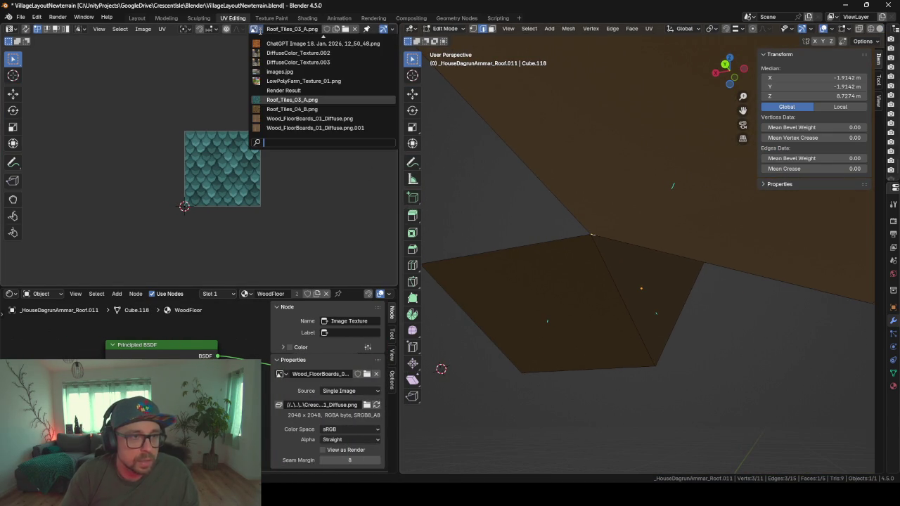
pyautogui.write('wood')
pyautogui.press('Down')
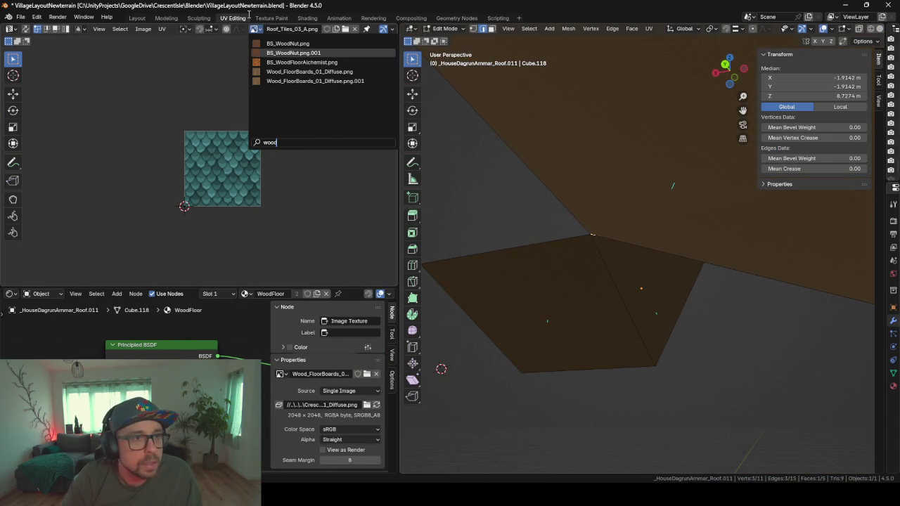
pyautogui.press('Return')
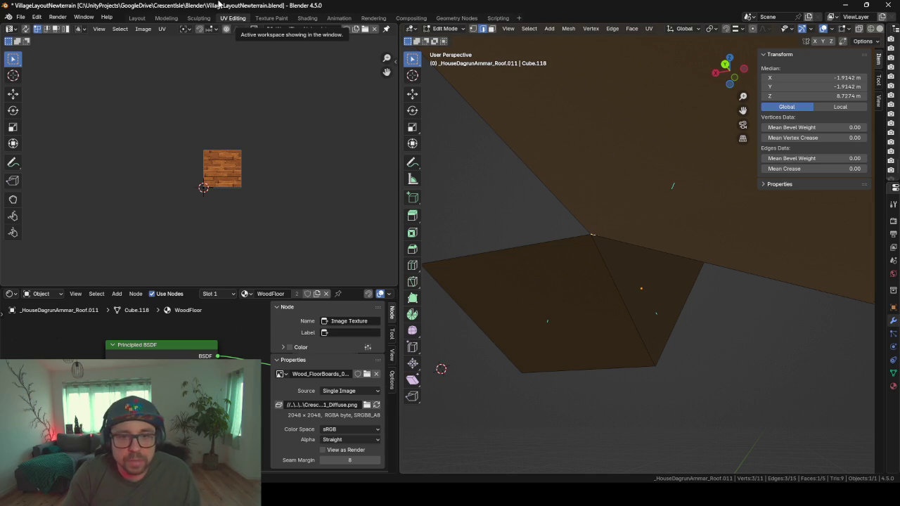
# Step: Select all roof faces and unwrap them with Smart UV Project
pyautogui.moveTo(665, 298); pyautogui.dragTo(702, 312, button='middle')
pyautogui.press('a')
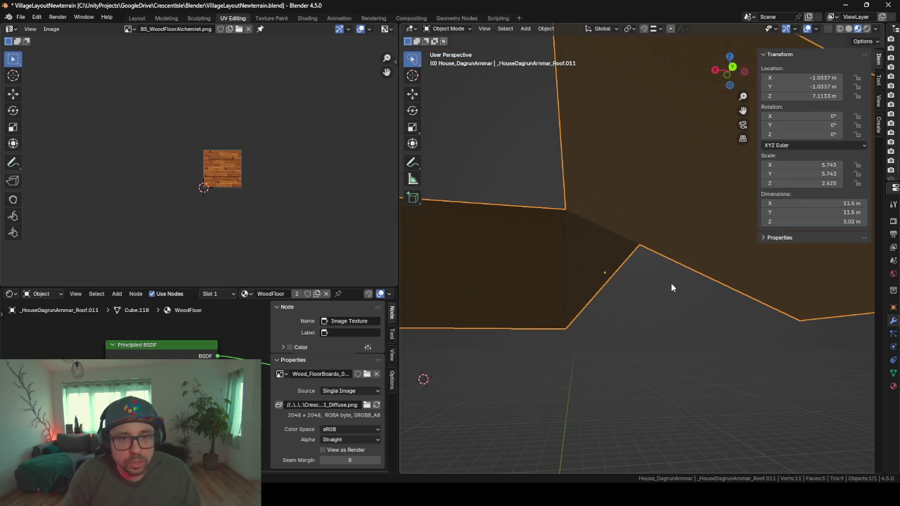
pyautogui.press('u')
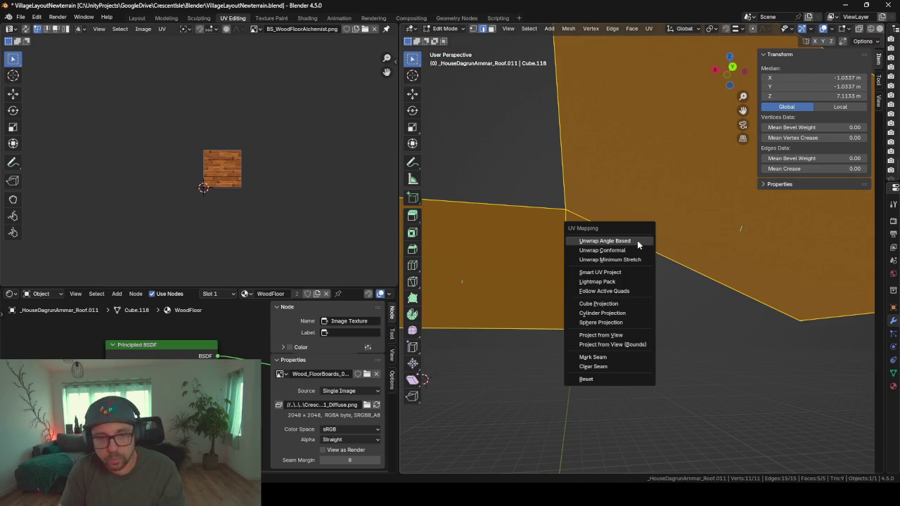
pyautogui.press('Down')
pyautogui.press('Down')
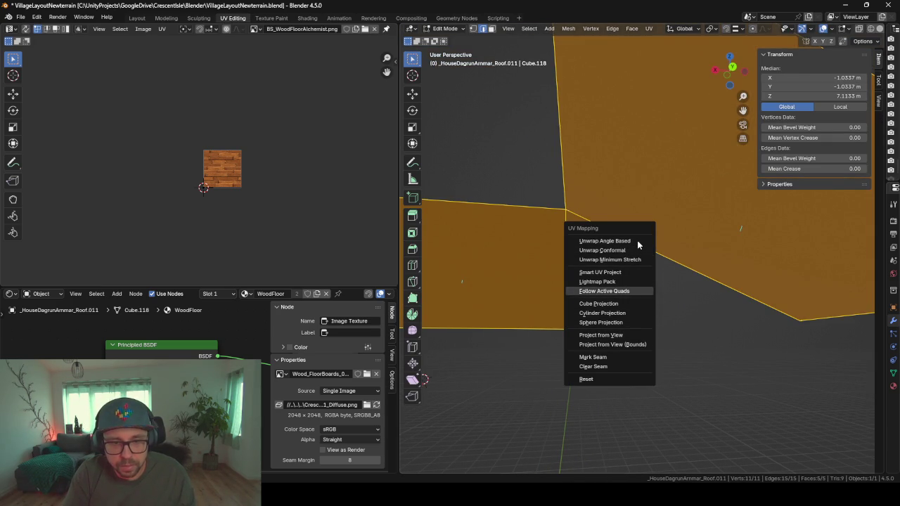
pyautogui.press('Return')
pyautogui.press('Return')
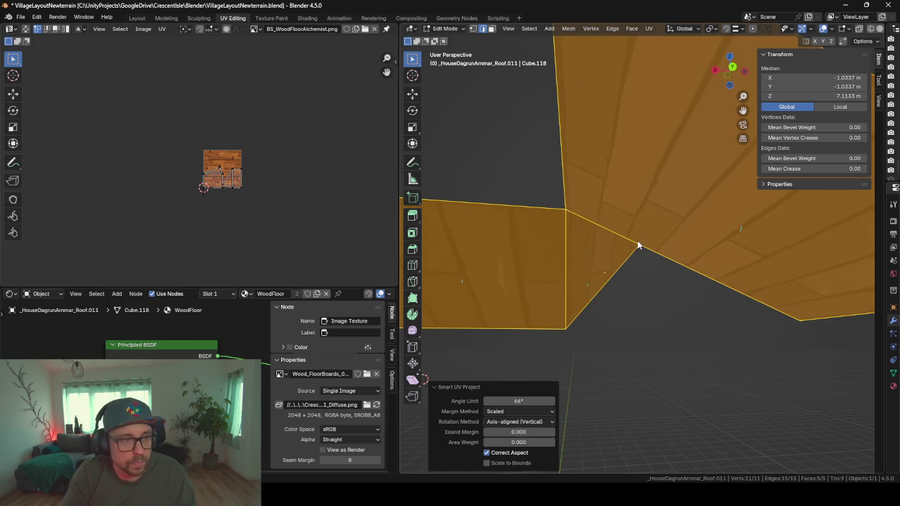
pyautogui.moveTo(638, 245)
pyautogui.mouseDown(button='middle')
pyautogui.moveTo(624, 223)
pyautogui.moveTo(553, 187)
pyautogui.moveTo(508, 185)
pyautogui.moveTo(490, 199)
pyautogui.moveTo(641, 192)
pyautogui.moveTo(621, 231)
pyautogui.moveTo(627, 195)
pyautogui.moveTo(633, 199)
pyautogui.mouseUp(button='middle')
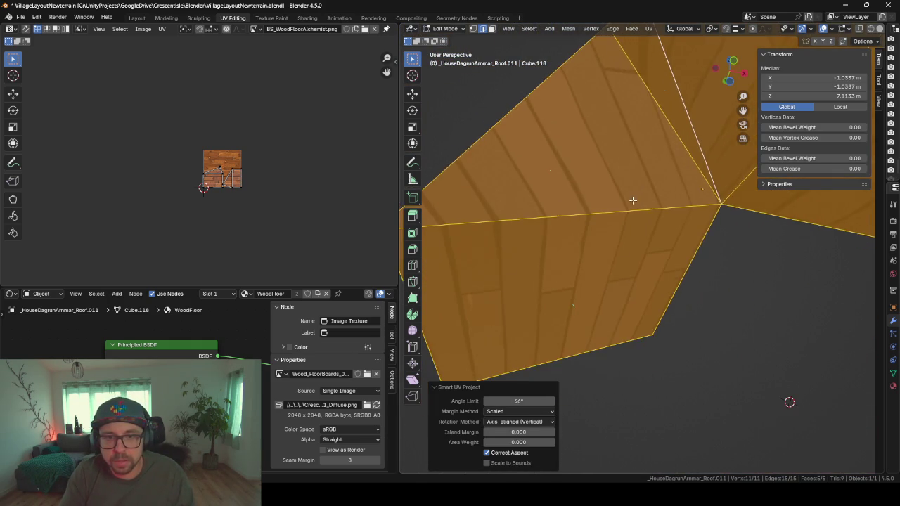
# Step: In face select mode, Smart UV Project the top roof face and a second face
pyautogui.press('2')
pyautogui.click(637, 188)
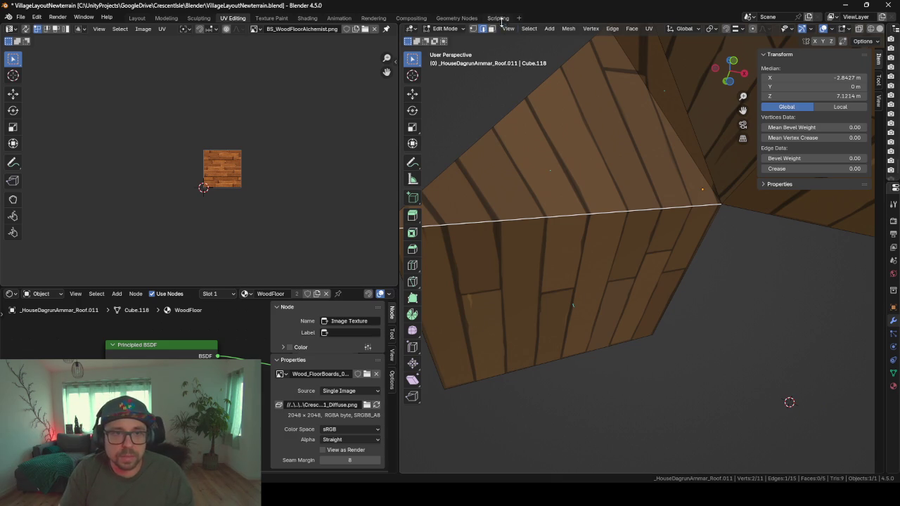
pyautogui.click(494, 30)
pyautogui.click(549, 106)
pyautogui.press('u')
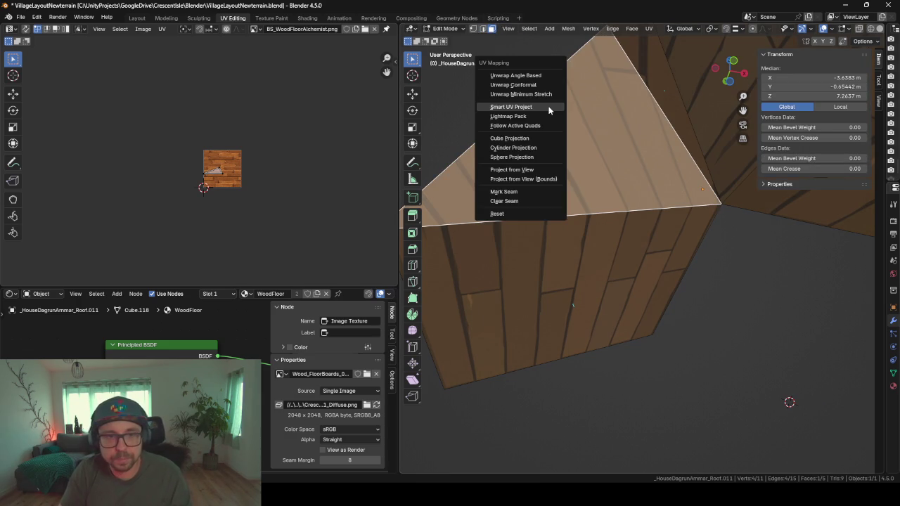
pyautogui.click(549, 108)
pyautogui.press('Return')
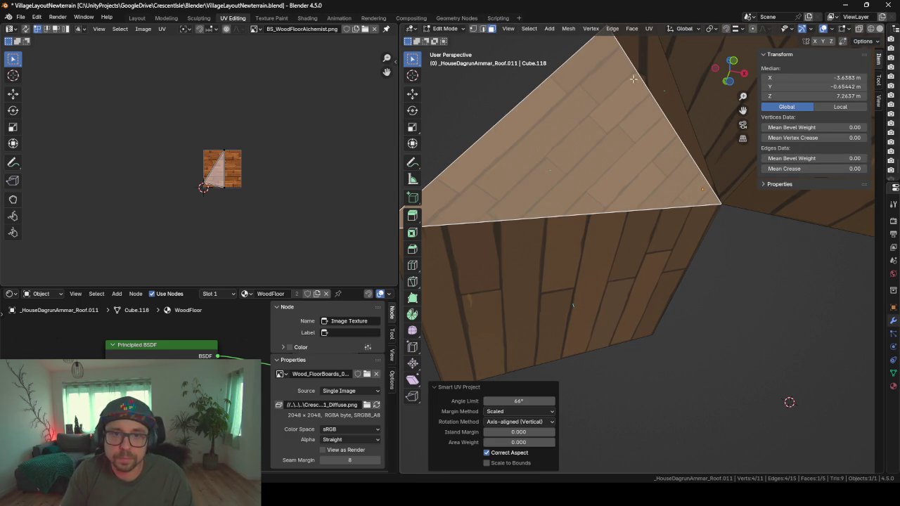
pyautogui.click(650, 68)
pyautogui.press('u')
pyautogui.click(650, 67)
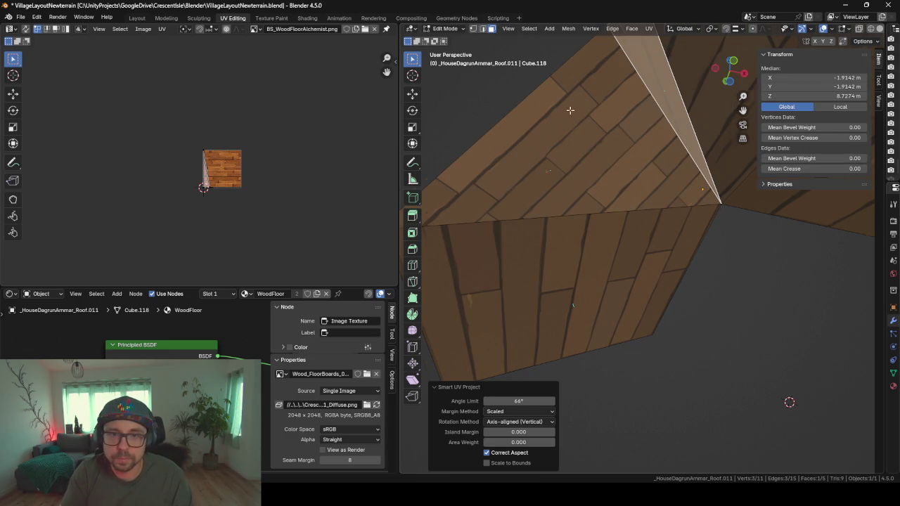
pyautogui.moveTo(650, 67)
pyautogui.mouseDown(button='middle')
pyautogui.moveTo(815, 248)
pyautogui.moveTo(613, 242)
pyautogui.mouseUp(button='middle')
# Step: Smart UV Project the large left face and the lower right roof face
pyautogui.click(816, 248)
pyautogui.click(613, 243)
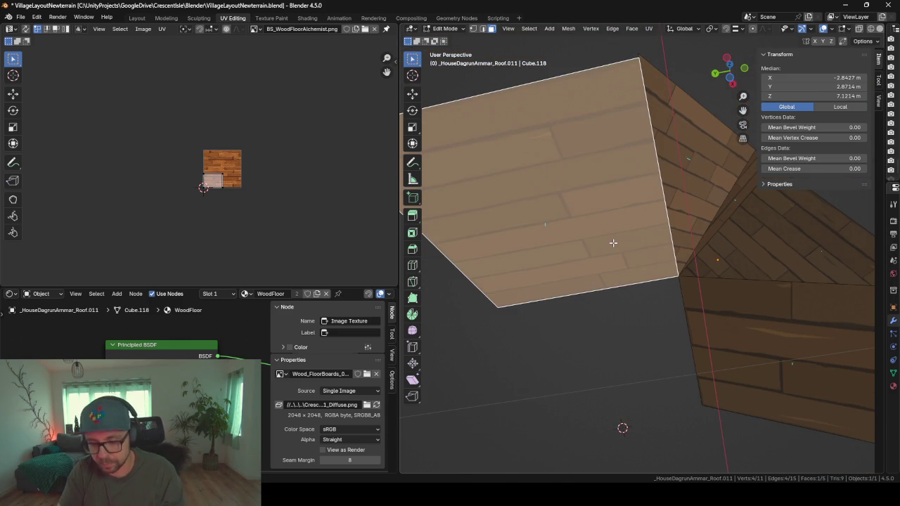
pyautogui.press('u')
pyautogui.click(613, 242)
pyautogui.press('Return')
pyautogui.click(787, 355)
pyautogui.press('u')
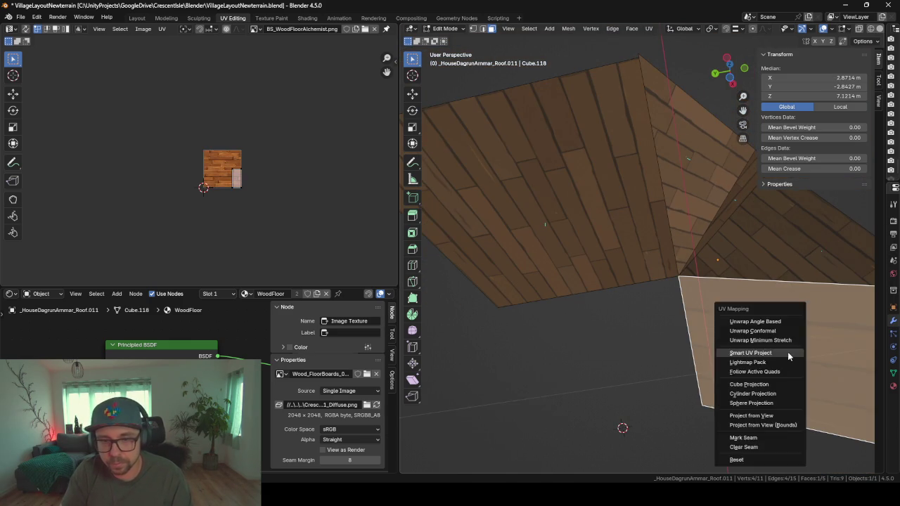
pyautogui.click(787, 353)
pyautogui.press('Return')
pyautogui.moveTo(788, 353)
pyautogui.mouseDown(button='middle')
pyautogui.moveTo(591, 258)
pyautogui.moveTo(689, 261)
pyautogui.moveTo(637, 285)
pyautogui.mouseUp(button='middle')
# Step: Rotate the two triangular faces' UV island by 90° so the planks align
pyautogui.click(578, 287)
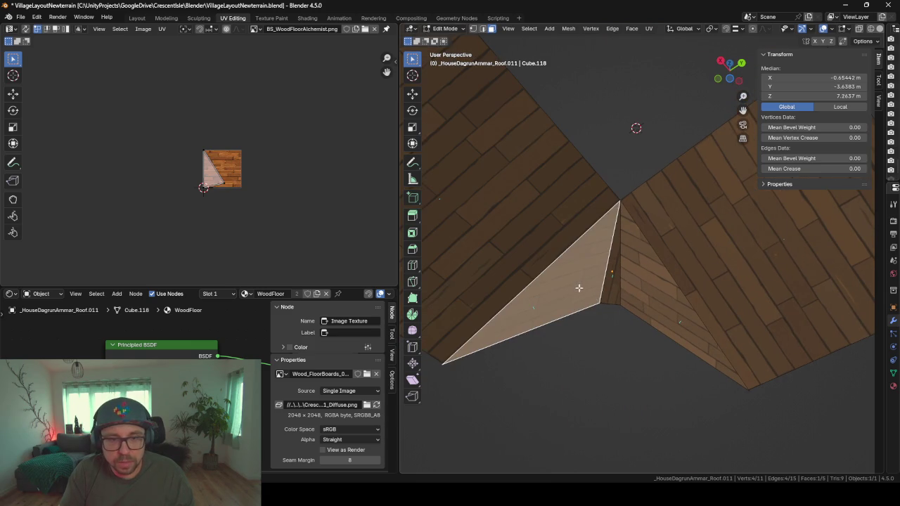
pyautogui.keyDown('shift'); pyautogui.click(632, 299); pyautogui.keyUp('shift')
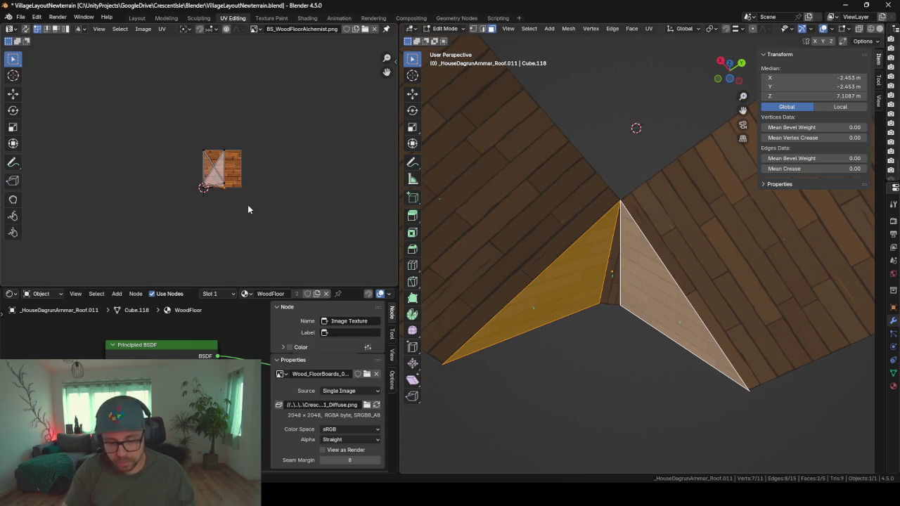
pyautogui.write('90')
pyautogui.press('Return')
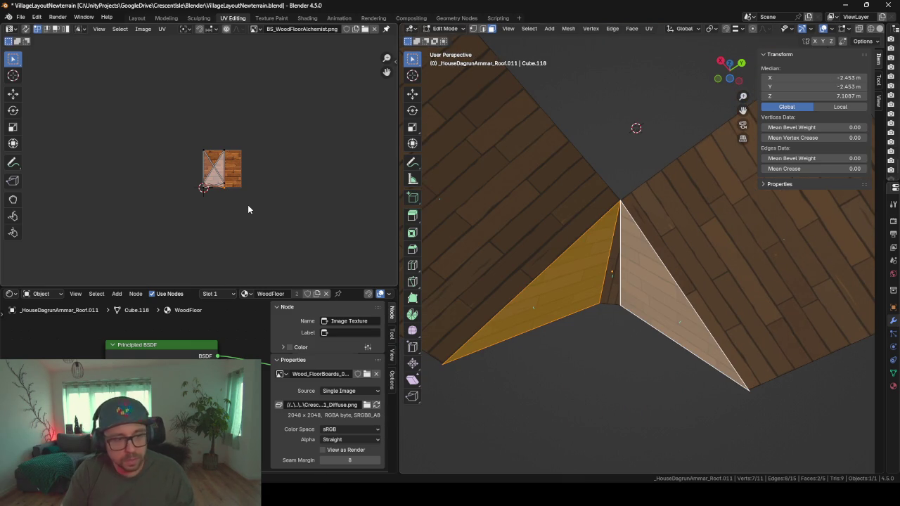
pyautogui.write('r90')
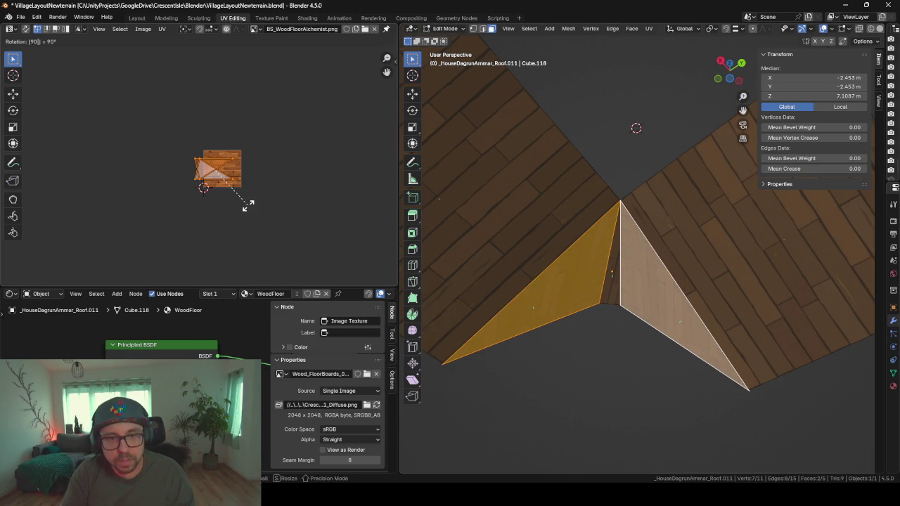
pyautogui.press('Return')
# Step: Slightly rotate the narrow ridge triangle's UVs, reveal all faces and return to Object Mode
pyautogui.moveTo(469, 327)
pyautogui.mouseDown(button='middle')
pyautogui.moveTo(597, 321)
pyautogui.moveTo(593, 295)
pyautogui.mouseUp(button='middle')
pyautogui.click(593, 295)
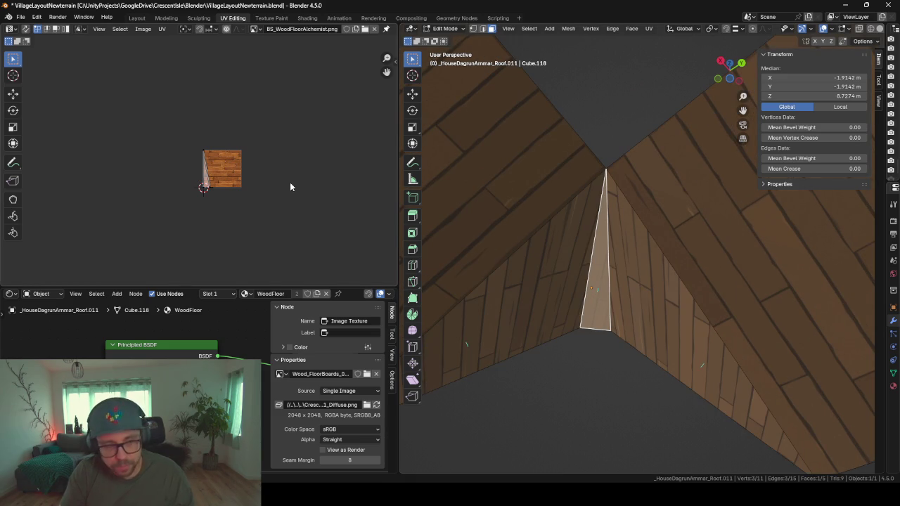
pyautogui.press('r')
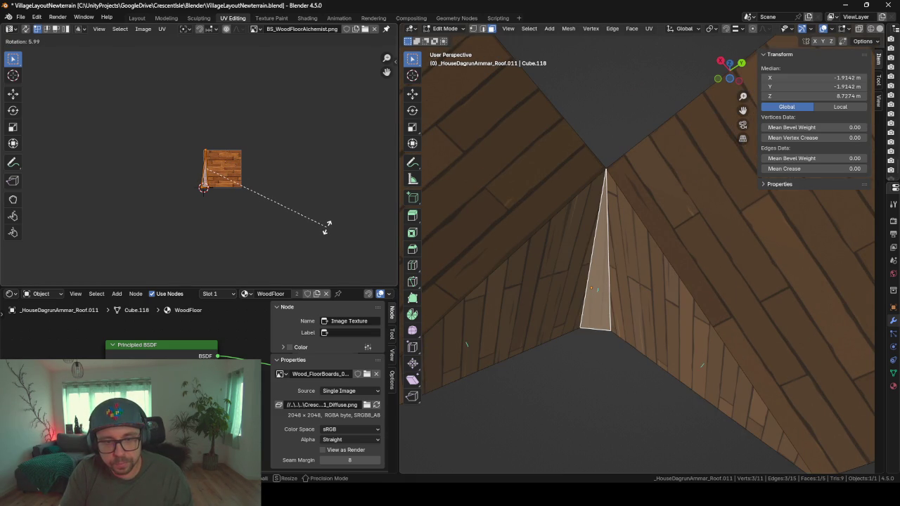
pyautogui.click(332, 234)
pyautogui.moveTo(421, 284)
pyautogui.mouseDown(button='middle')
pyautogui.moveTo(583, 298)
pyautogui.moveTo(699, 338)
pyautogui.moveTo(727, 337)
pyautogui.moveTo(638, 236)
pyautogui.moveTo(619, 229)
pyautogui.moveTo(643, 245)
pyautogui.mouseUp(button='middle')
pyautogui.scroll(-5, 633, 236)
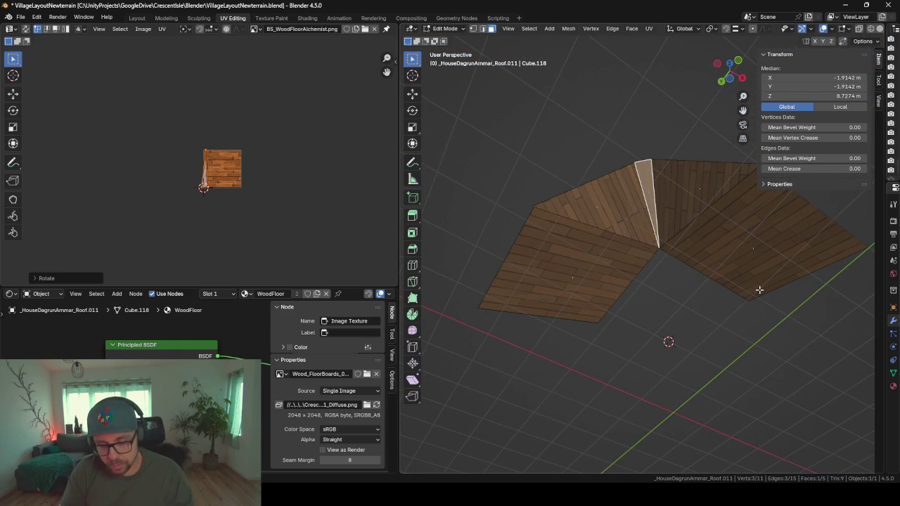
pyautogui.hotkey('alt', 'h')
pyautogui.press('Tab')
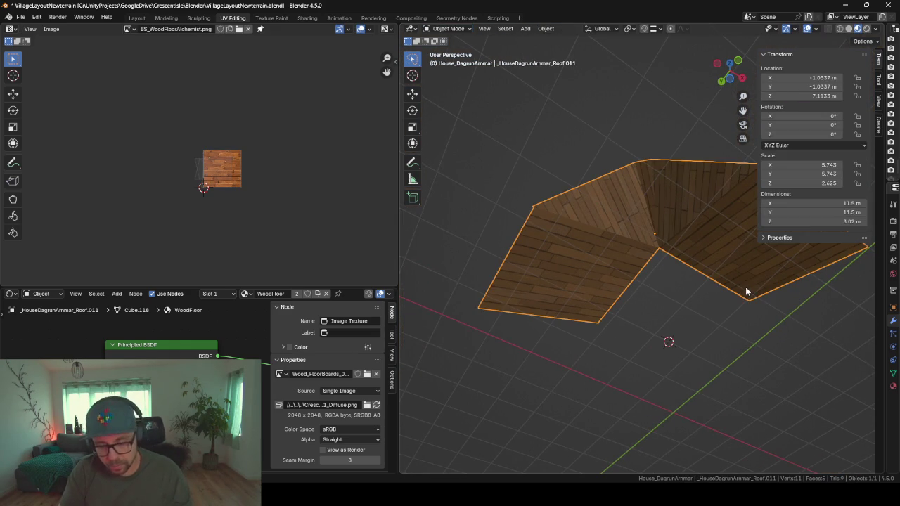
# Step: Check the isolated roof underside, then reveal all hidden house objects with Alt+H
pyautogui.scroll(2, 622, 299)
pyautogui.scroll(-1, 593, 292)
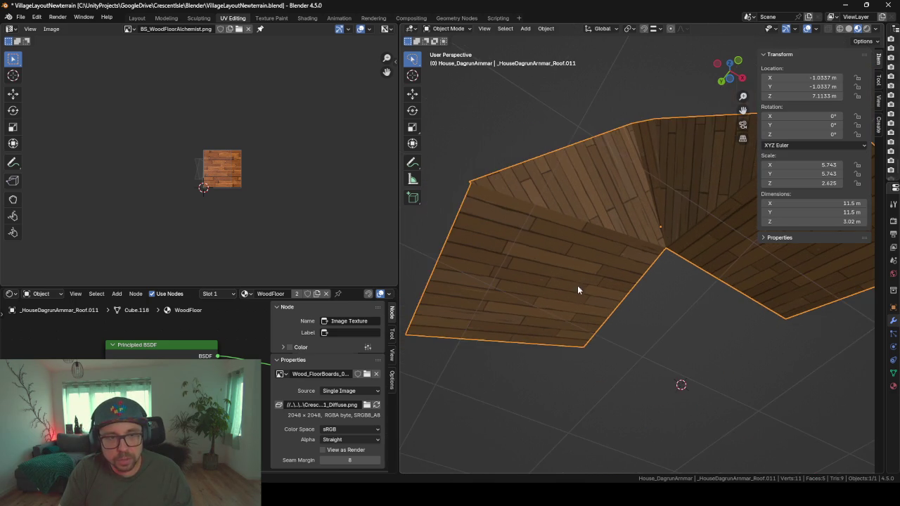
pyautogui.moveTo(461, 190)
pyautogui.mouseDown(button='middle')
pyautogui.moveTo(515, 191)
pyautogui.moveTo(569, 161)
pyautogui.mouseUp(button='middle')
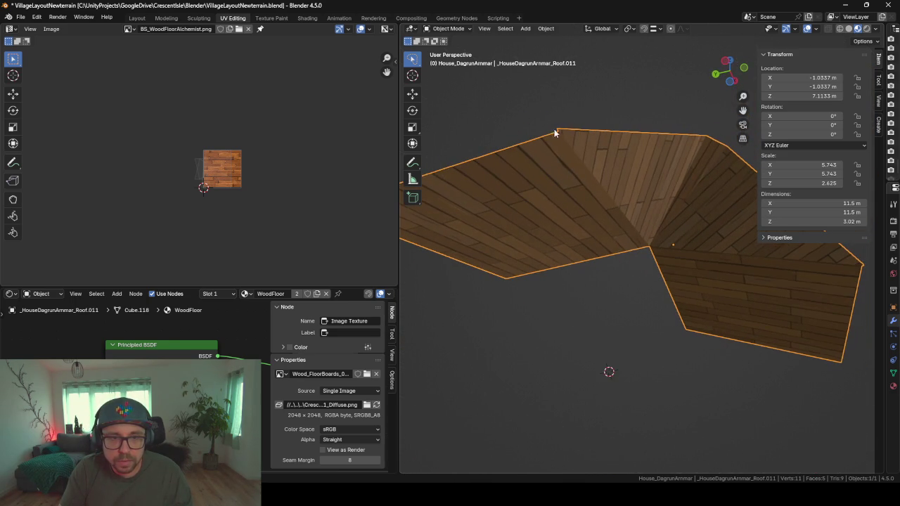
pyautogui.moveTo(554, 129)
pyautogui.mouseDown(button='middle')
pyautogui.moveTo(570, 155)
pyautogui.moveTo(607, 174)
pyautogui.moveTo(622, 209)
pyautogui.moveTo(531, 198)
pyautogui.moveTo(530, 236)
pyautogui.moveTo(560, 211)
pyautogui.moveTo(549, 149)
pyautogui.moveTo(537, 140)
pyautogui.moveTo(576, 229)
pyautogui.moveTo(586, 287)
pyautogui.moveTo(555, 283)
pyautogui.mouseUp(button='middle')
pyautogui.hotkey('alt', 'h')
pyautogui.scroll(-4, 555, 283)
pyautogui.scroll(2, 653, 297)
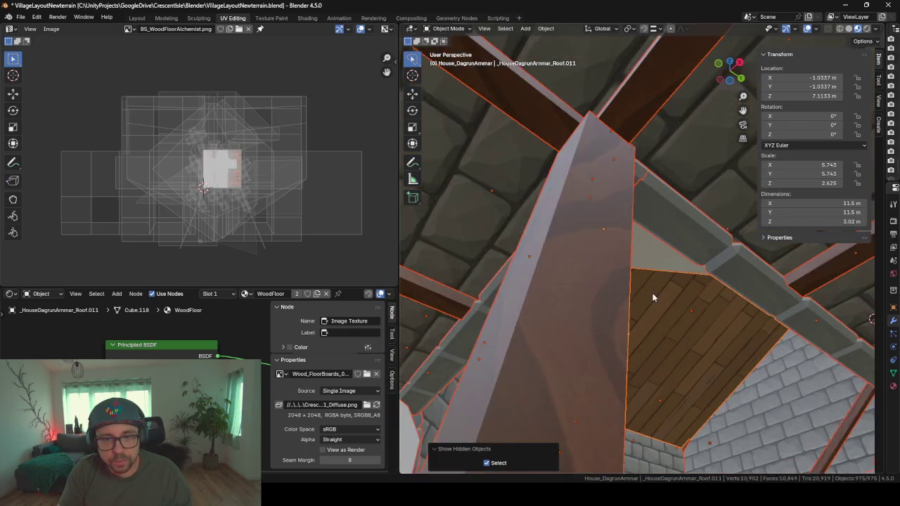
pyautogui.scroll(3, 653, 297)
pyautogui.scroll(2, 643, 300)
# Step: Inspect the plank underside from inside the house, then select the tower section
pyautogui.moveTo(643, 300)
pyautogui.mouseDown(button='middle')
pyautogui.moveTo(586, 298)
pyautogui.moveTo(591, 332)
pyautogui.mouseUp(button='middle')
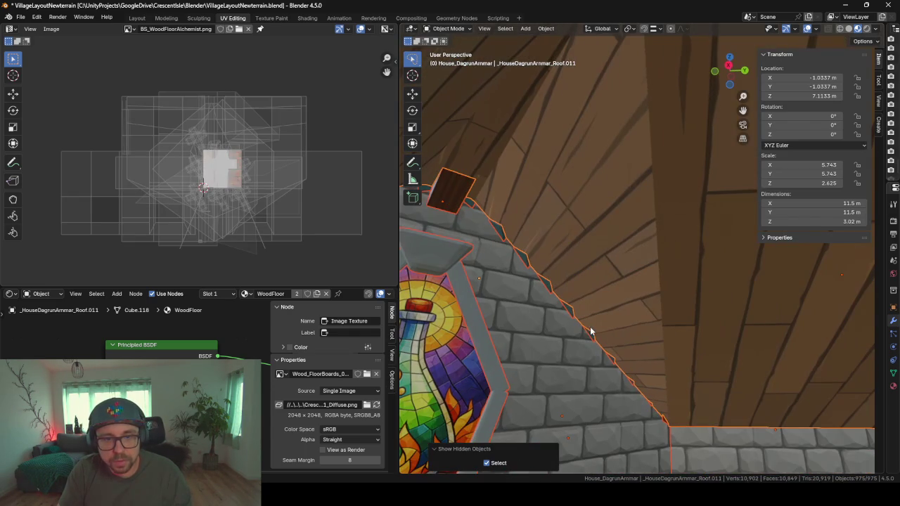
pyautogui.moveTo(590, 247)
pyautogui.mouseDown(button='middle')
pyautogui.moveTo(622, 244)
pyautogui.moveTo(693, 306)
pyautogui.moveTo(637, 302)
pyautogui.moveTo(628, 154)
pyautogui.mouseUp(button='middle')
pyautogui.moveTo(639, 285)
pyautogui.mouseDown(button='middle')
pyautogui.moveTo(625, 255)
pyautogui.moveTo(591, 275)
pyautogui.moveTo(573, 358)
pyautogui.moveTo(690, 208)
pyautogui.moveTo(603, 246)
pyautogui.moveTo(577, 245)
pyautogui.moveTo(607, 249)
pyautogui.moveTo(511, 253)
pyautogui.moveTo(458, 237)
pyautogui.moveTo(482, 248)
pyautogui.moveTo(569, 244)
pyautogui.moveTo(654, 254)
pyautogui.moveTo(739, 268)
pyautogui.moveTo(756, 281)
pyautogui.moveTo(617, 232)
pyautogui.moveTo(573, 237)
pyautogui.moveTo(553, 251)
pyautogui.moveTo(568, 258)
pyautogui.mouseUp(button='middle')
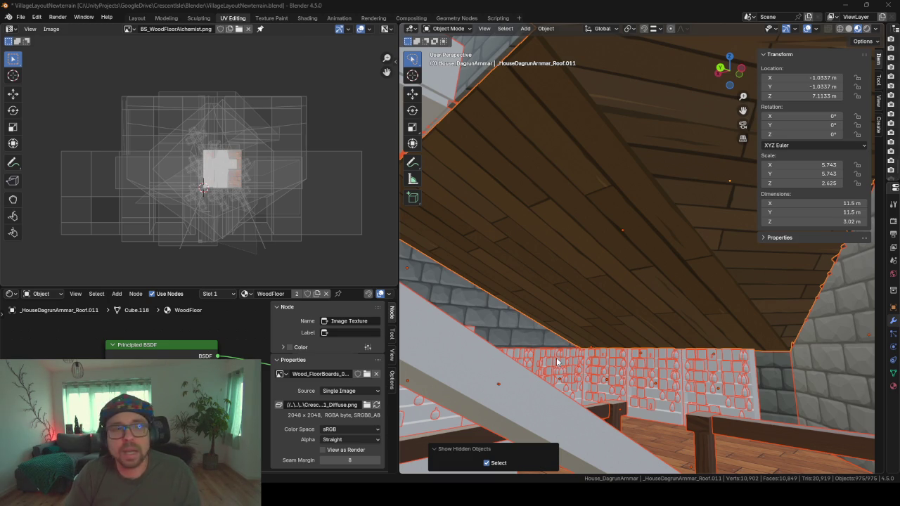
pyautogui.moveTo(565, 305); pyautogui.dragTo(640, 275, button='middle')
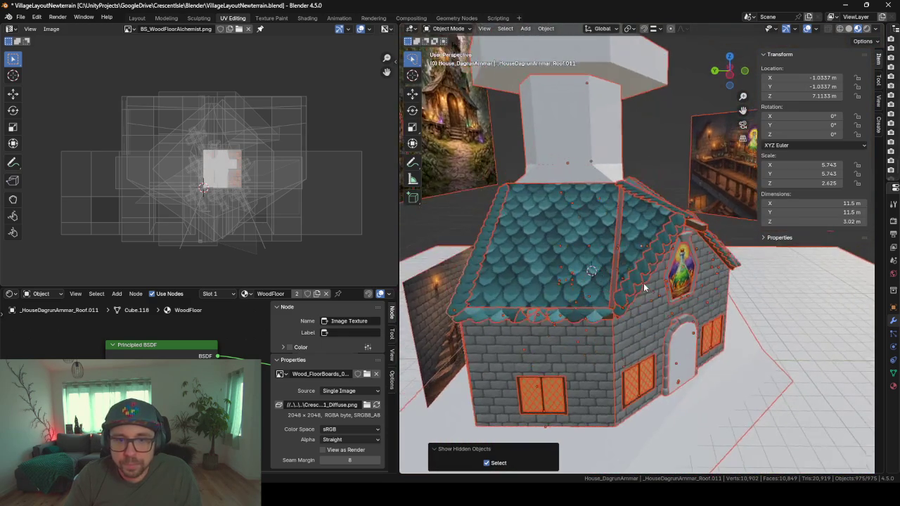
pyautogui.scroll(-4, 644, 298)
pyautogui.click(601, 201)
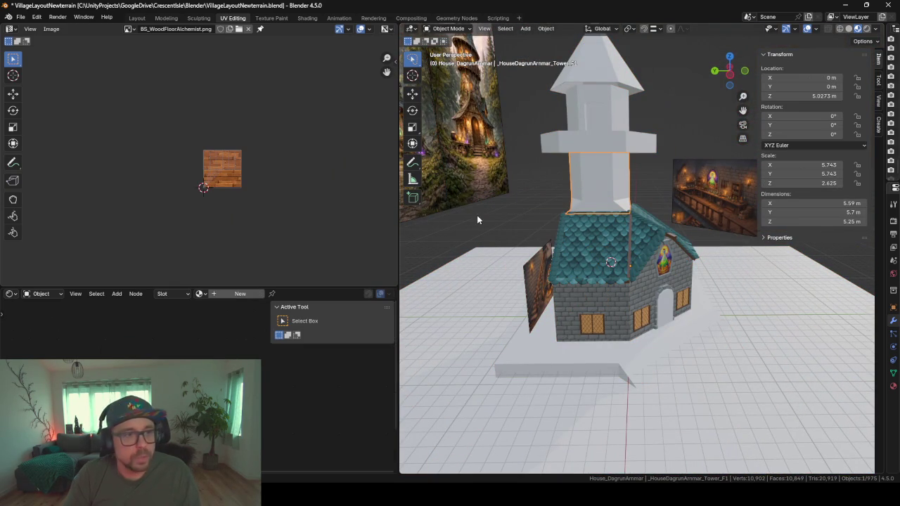
# Step: In the Layout workspace, re-enable and expand the _tmp collection in the outliner
pyautogui.click(137, 18)
pyautogui.scroll(-5, 478, 275)
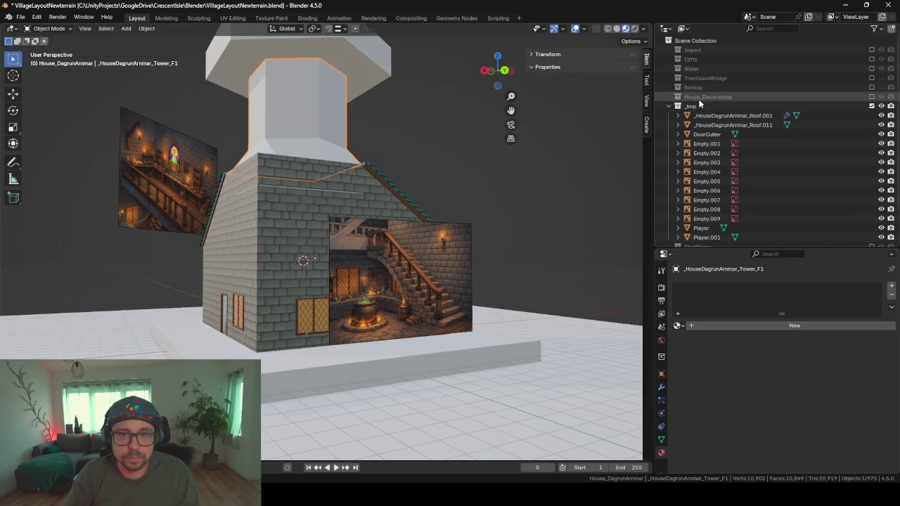
pyautogui.click(872, 106)
pyautogui.scroll(5, 319, 240)
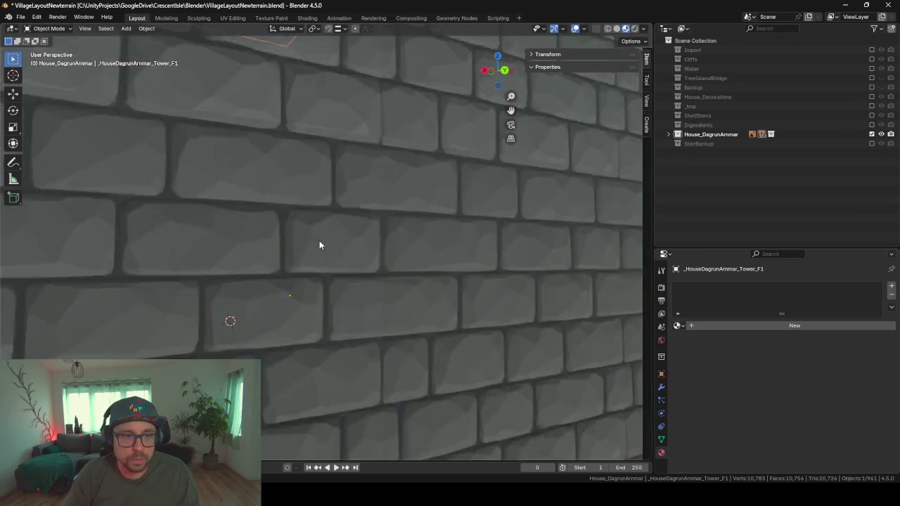
pyautogui.scroll(3, 320, 242)
pyautogui.scroll(3, 323, 244)
pyautogui.scroll(3, 354, 226)
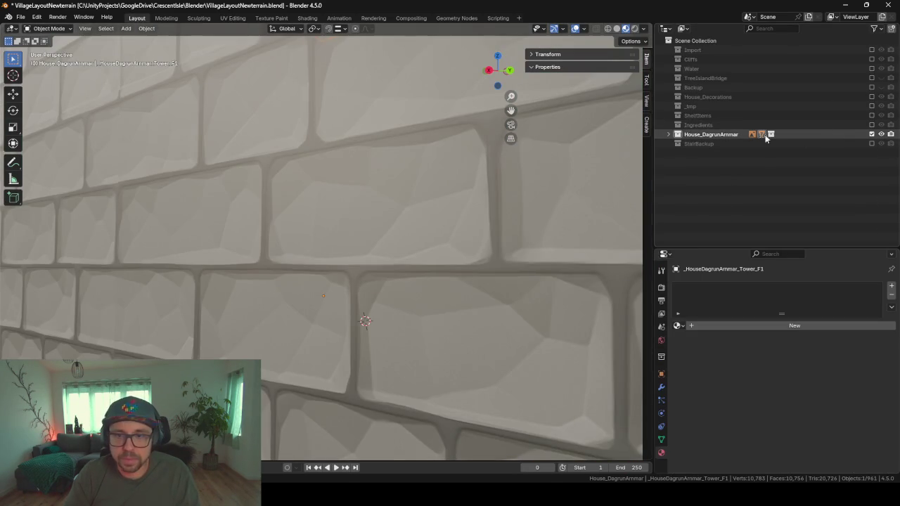
pyautogui.click(872, 105)
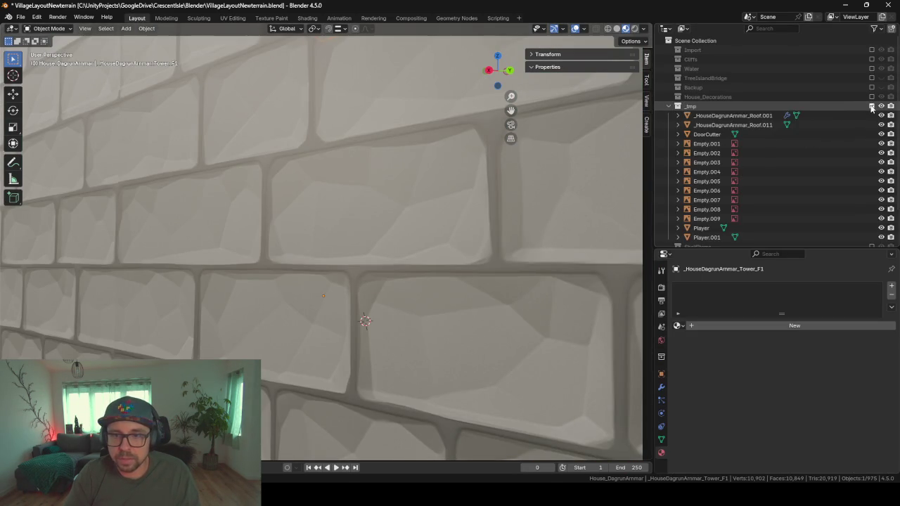
# Step: Move Roof.001 and Roof.011 into the House_DagrunAmmar collection
pyautogui.click(724, 116)
pyautogui.scroll(-3, 327, 183)
pyautogui.scroll(-3, 379, 201)
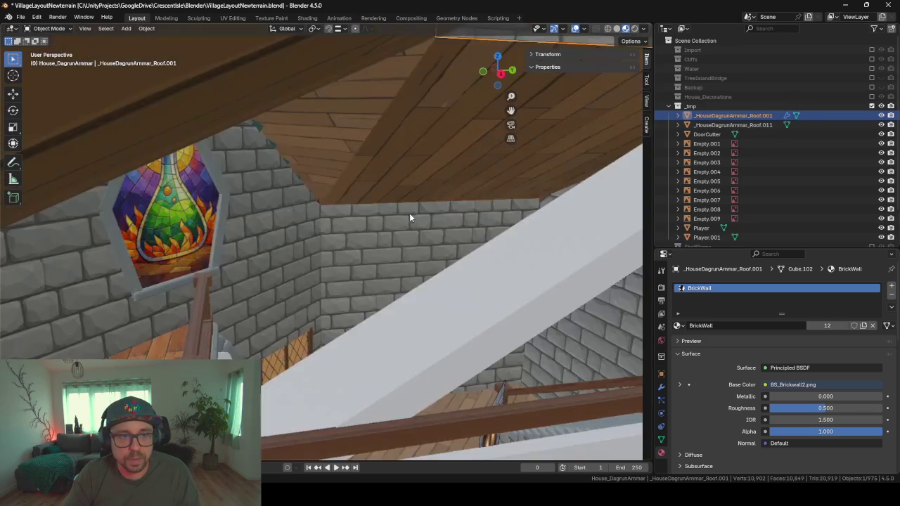
pyautogui.scroll(1, 409, 213)
pyautogui.scroll(-1, 378, 208)
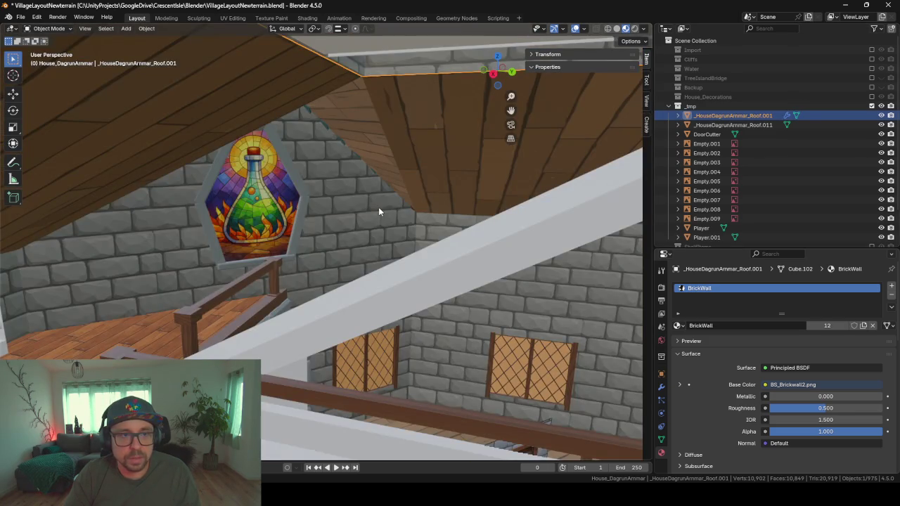
pyautogui.scroll(5, 362, 281)
pyautogui.scroll(-5, 349, 256)
pyautogui.moveTo(372, 240)
pyautogui.mouseDown(button='middle')
pyautogui.moveTo(353, 227)
pyautogui.moveTo(355, 239)
pyautogui.mouseUp(button='middle')
pyautogui.keyDown('shift'); pyautogui.click(703, 125); pyautogui.keyUp('shift')
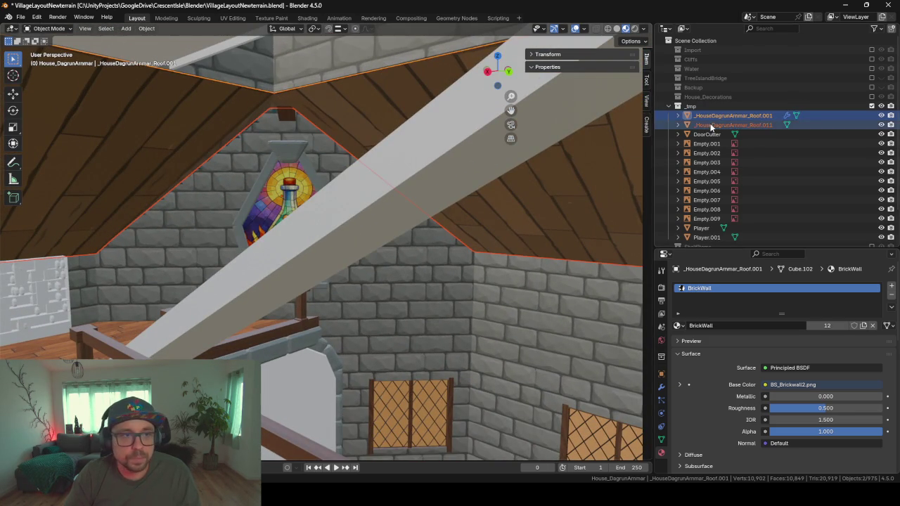
pyautogui.press('m')
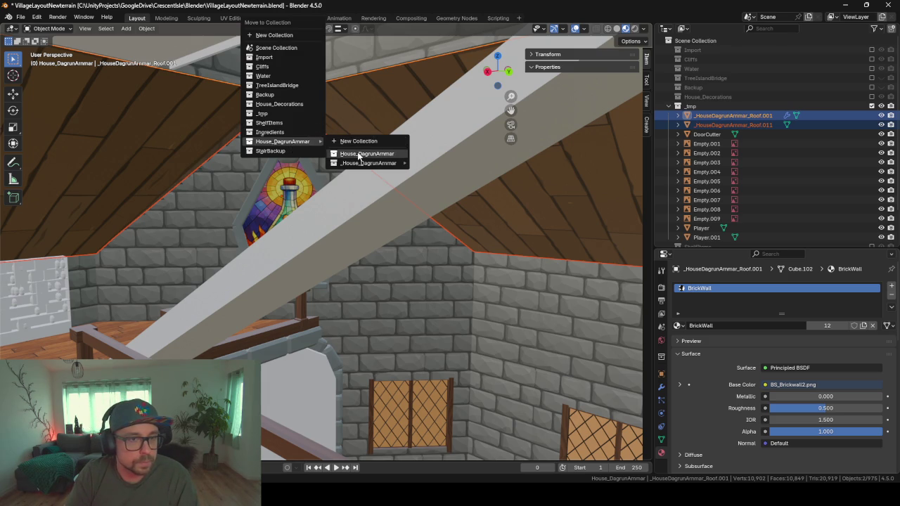
pyautogui.click(360, 153)
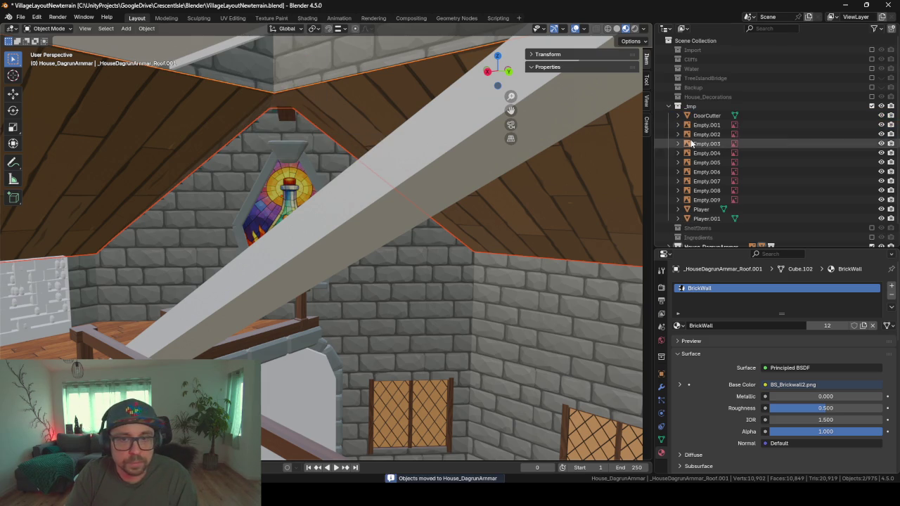
# Step: Exclude the emptied _tmp collection and frame the view on the whole house
pyautogui.click(872, 106)
pyautogui.press('KP_Decimal')
pyautogui.scroll(-5, 392, 228)
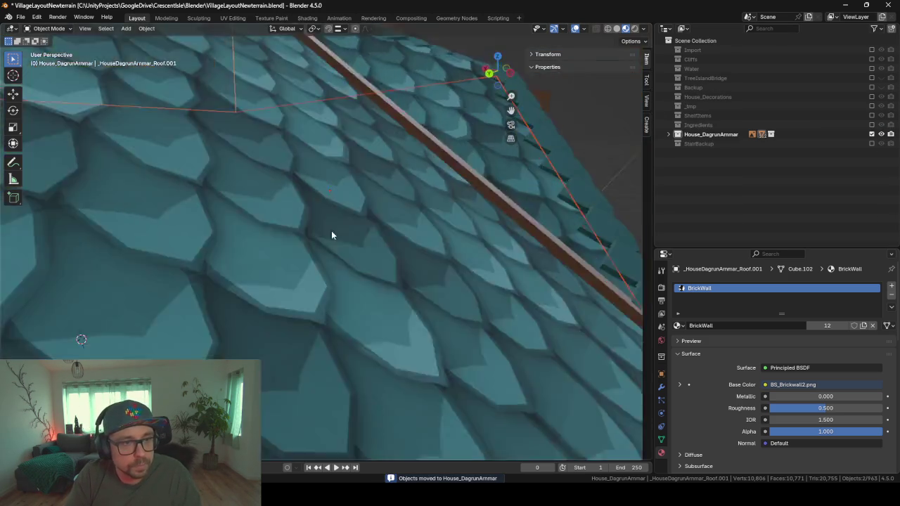
pyautogui.scroll(-4, 332, 231)
pyautogui.scroll(-3, 312, 246)
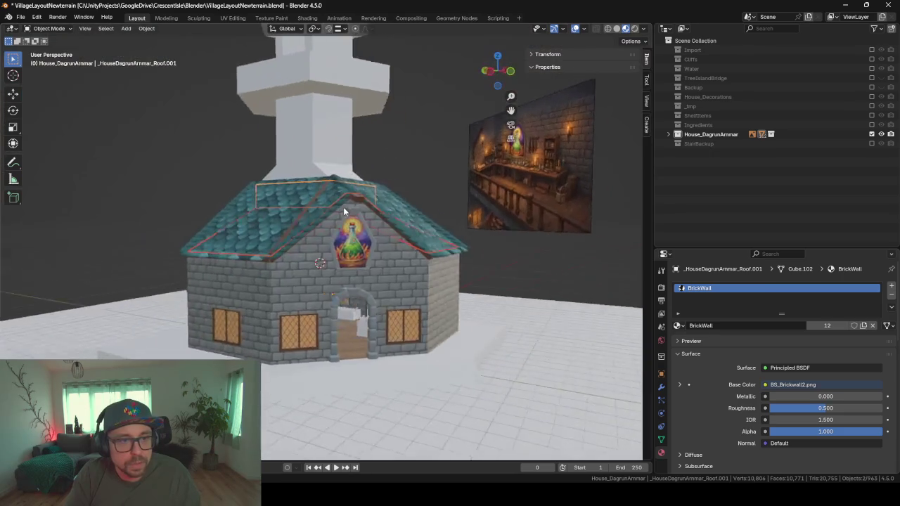
pyautogui.moveTo(344, 207)
pyautogui.mouseDown(button='middle')
pyautogui.moveTo(364, 210)
pyautogui.moveTo(292, 130)
pyautogui.mouseUp(button='middle')
# Step: Export the house as _HouseDagrunArmmarConcept.fbx to the recent FBX folder, then switch to Unity
pyautogui.press('F3')
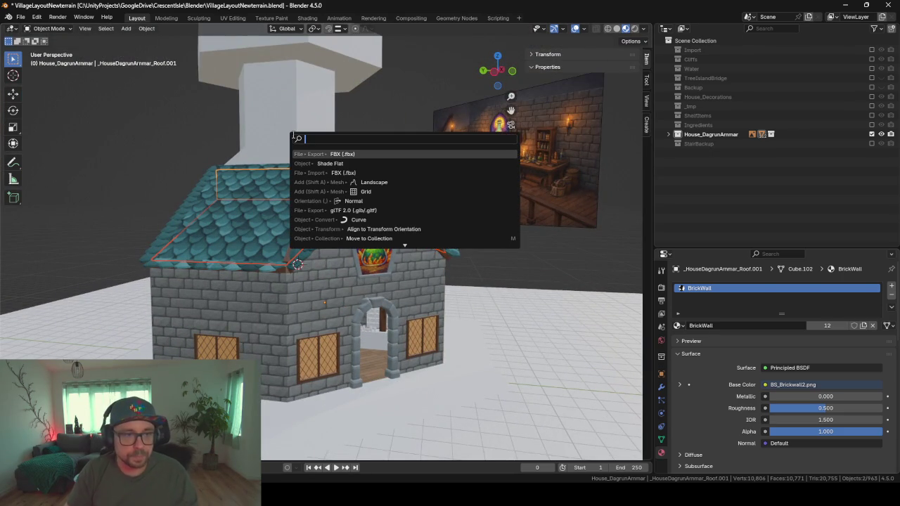
pyautogui.press('Return')
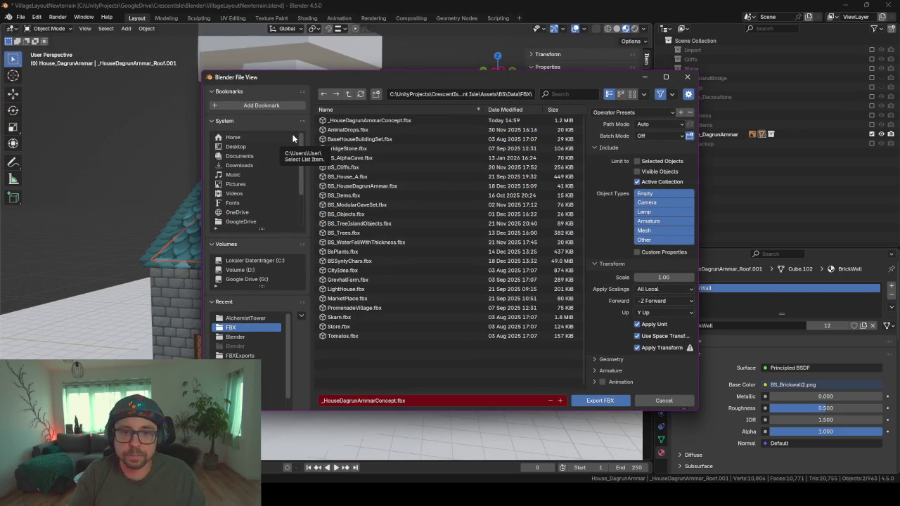
pyautogui.click(293, 138)
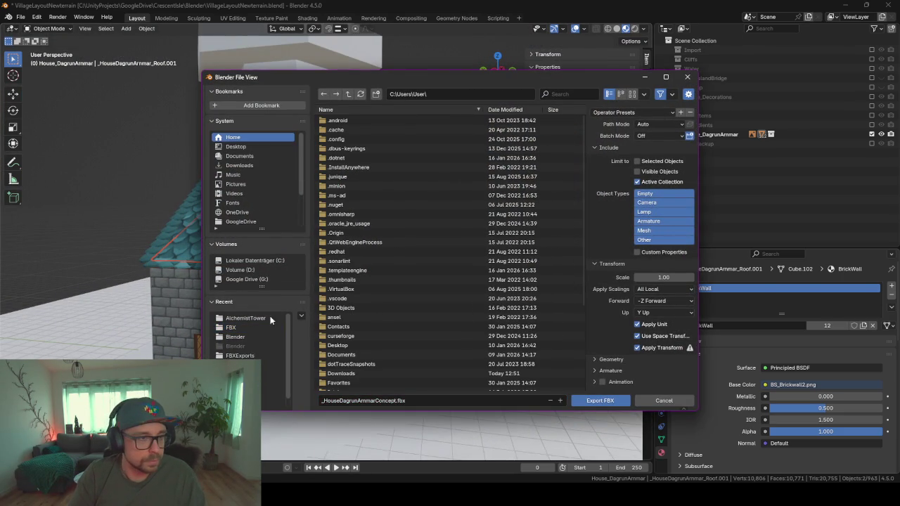
pyautogui.click(243, 330)
pyautogui.click(600, 400)
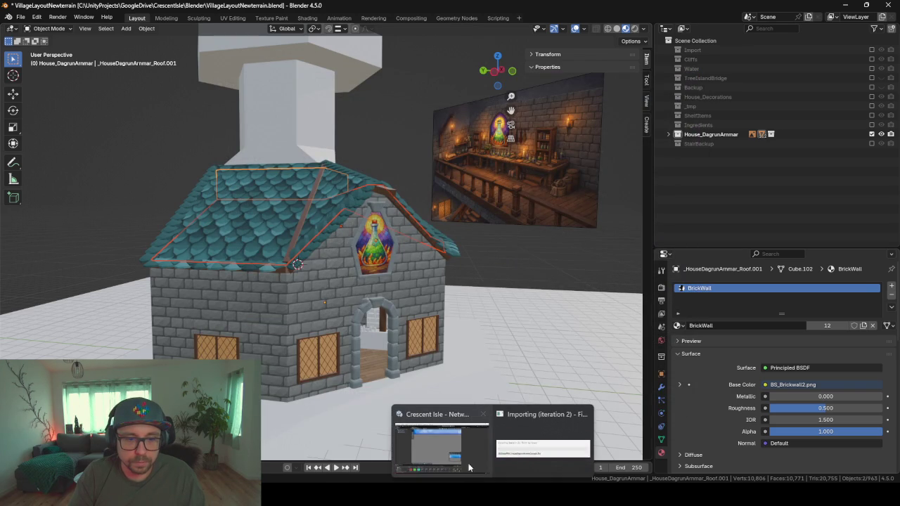
pyautogui.click(469, 465)
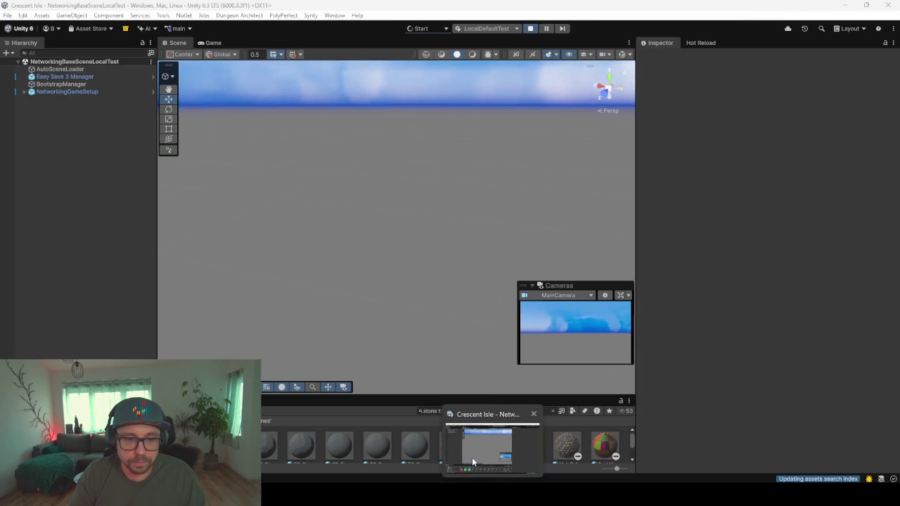
# Step: Let Unity reimport the house, then orbit the Scene view under the roof
pyautogui.click(471, 457)
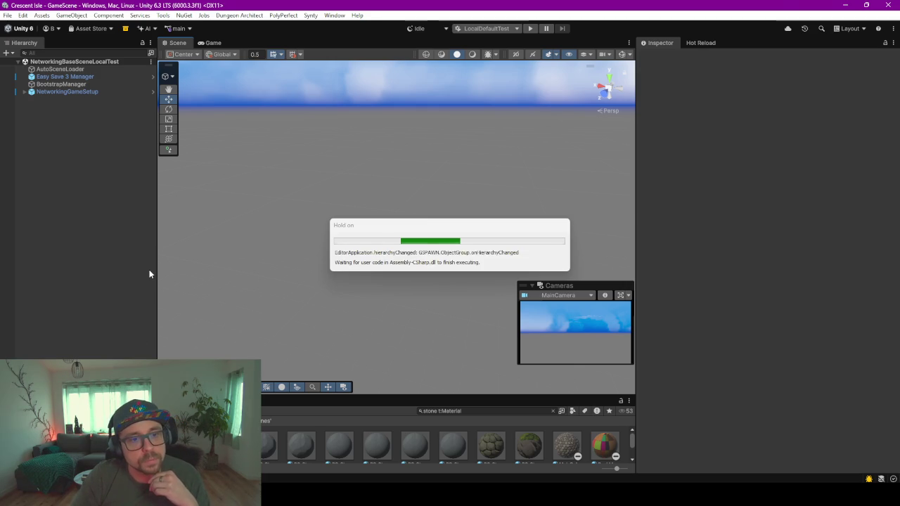
pyautogui.scroll(3, 477, 175)
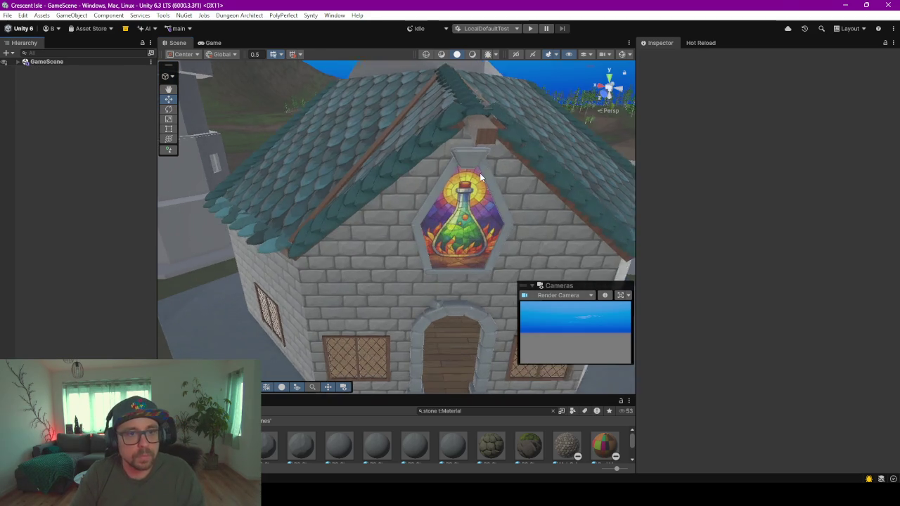
pyautogui.scroll(3, 410, 169)
pyautogui.moveTo(410, 169)
pyautogui.keyDown('alt'); pyautogui.mouseDown()
pyautogui.moveTo(315, 207)
pyautogui.moveTo(429, 245)
pyautogui.moveTo(422, 217)
pyautogui.moveTo(454, 214)
pyautogui.moveTo(458, 177)
pyautogui.moveTo(372, 185)
pyautogui.moveTo(367, 199)
pyautogui.moveTo(379, 199)
pyautogui.moveTo(445, 169)
pyautogui.moveTo(445, 155)
pyautogui.moveTo(474, 147)
pyautogui.moveTo(467, 141)
pyautogui.mouseUp(); pyautogui.keyUp('alt')
# Step: Add a Mesh Collider component to _HouseDagrunArmar_Roof.001
pyautogui.click(467, 141)
pyautogui.click(467, 140)
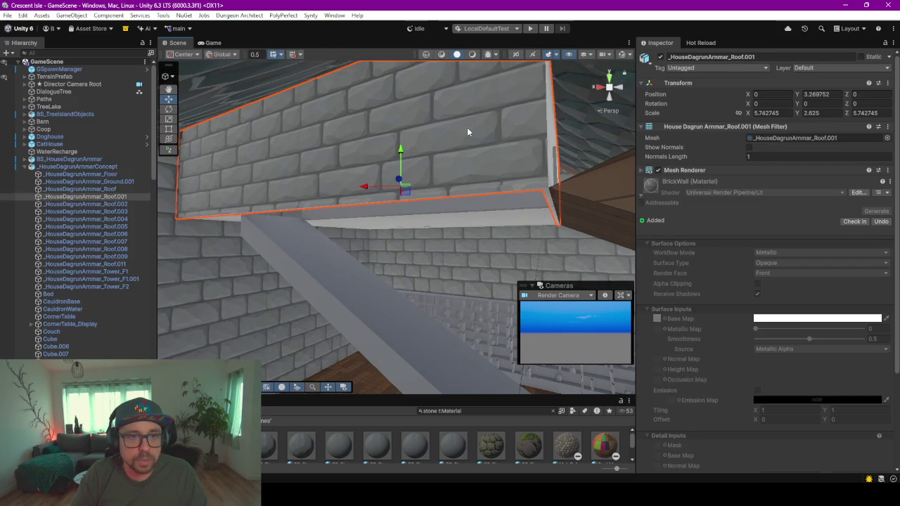
pyautogui.click(644, 170)
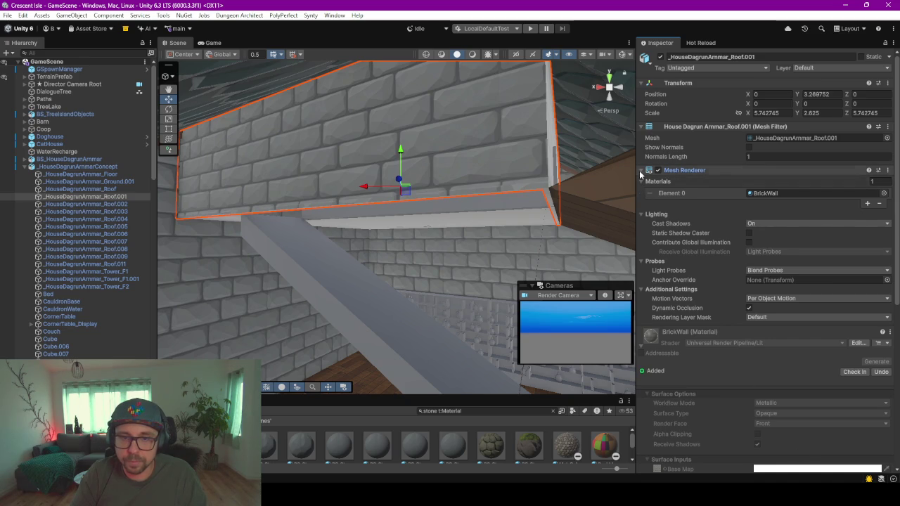
pyautogui.click(643, 171)
pyautogui.click(641, 197)
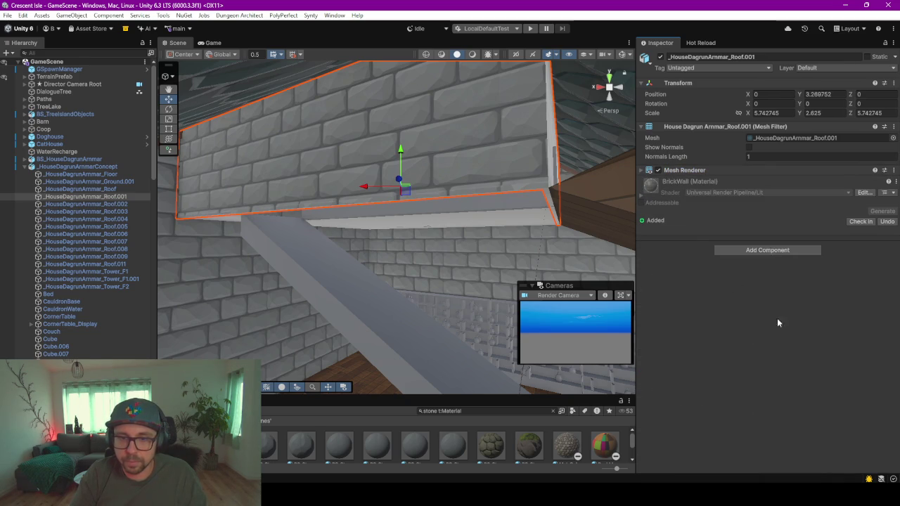
pyautogui.click(772, 247)
pyautogui.press('Return')
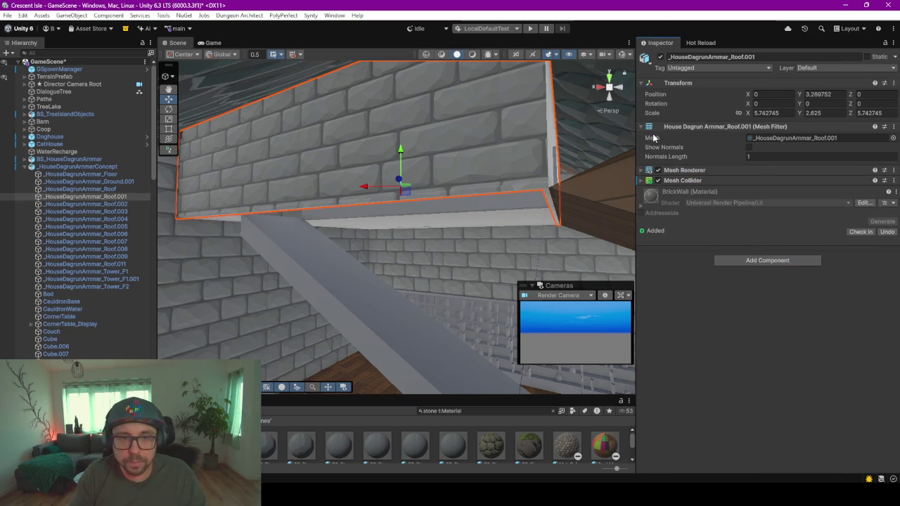
# Step: Add a Mesh Collider to Roof.011, then save GameScene and enter play mode
pyautogui.moveTo(454, 250); pyautogui.dragTo(535, 176, button='right')
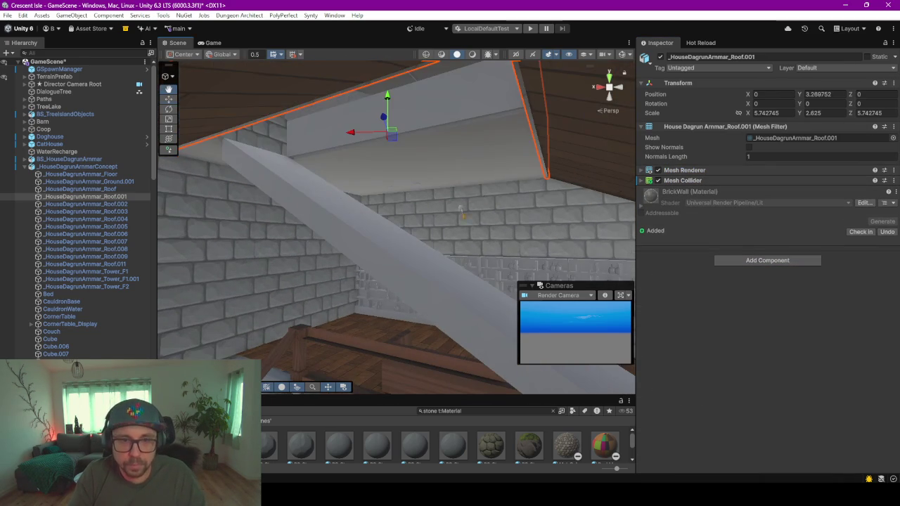
pyautogui.click(593, 133)
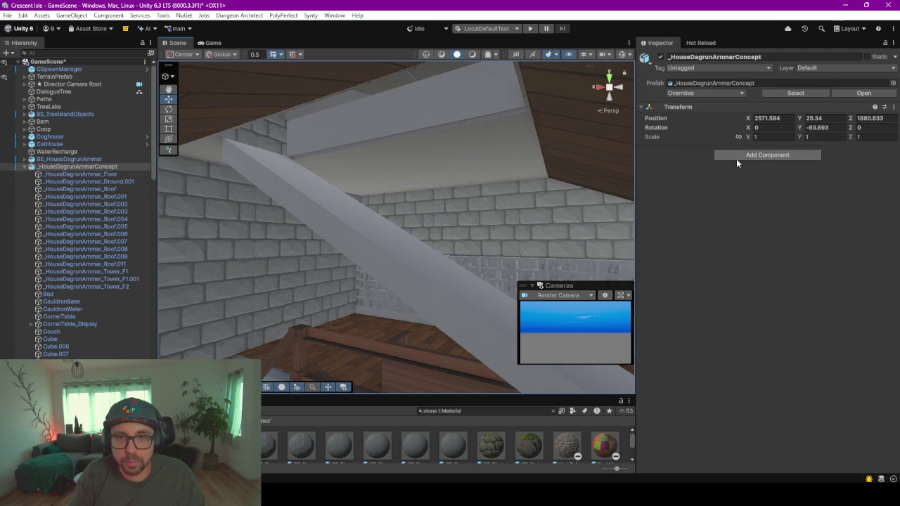
pyautogui.click(613, 135)
pyautogui.click(744, 248)
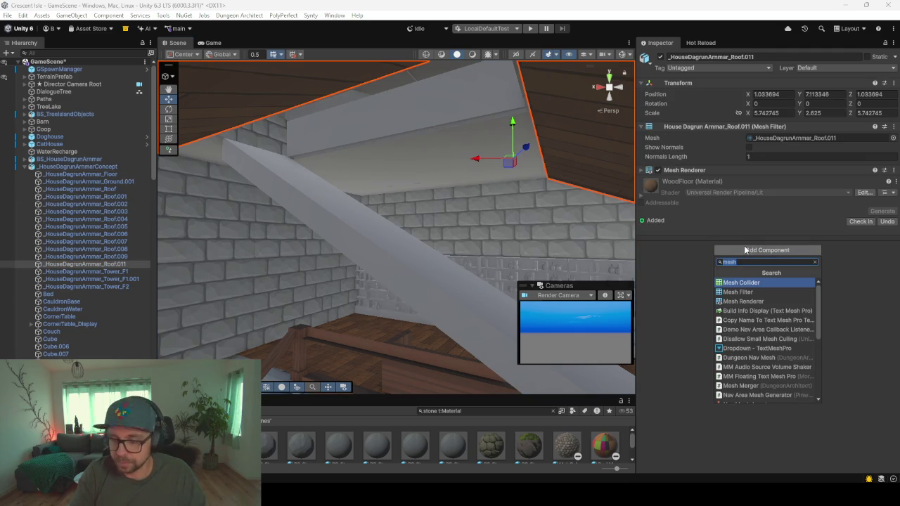
pyautogui.press('Return')
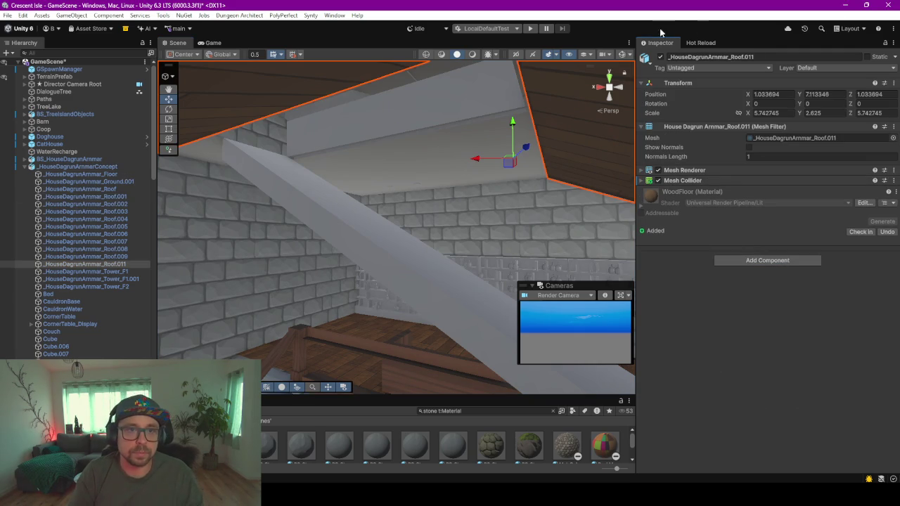
pyautogui.click(531, 29)
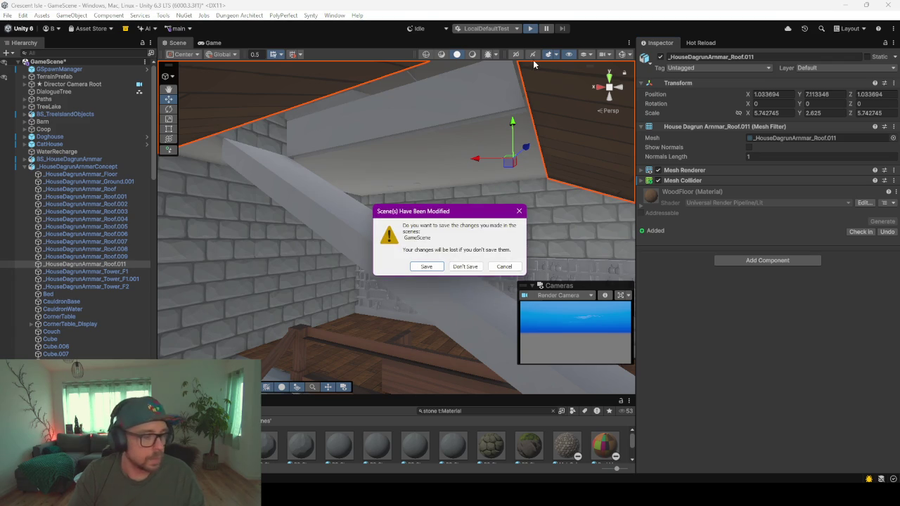
pyautogui.click(427, 267)
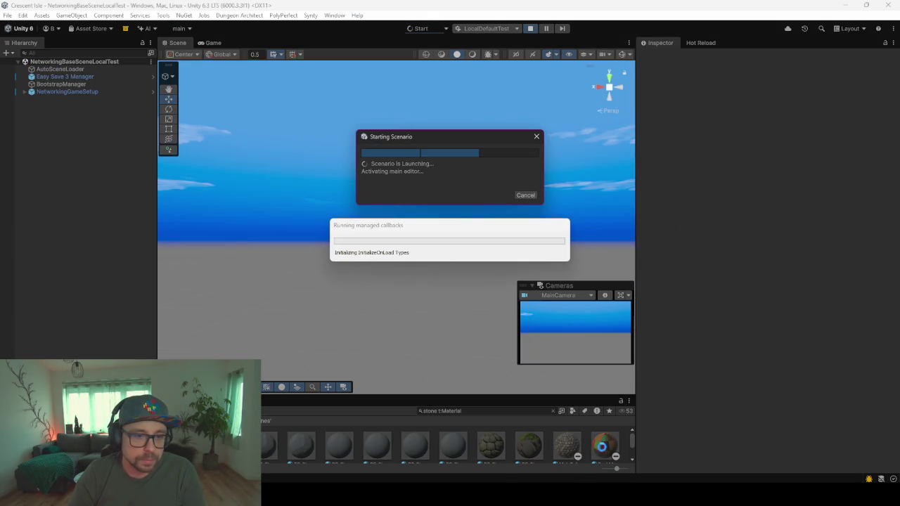
# Step: Bring the Unity editor back to the front while play mode launches
pyautogui.hotkey('alt', 'Tab')
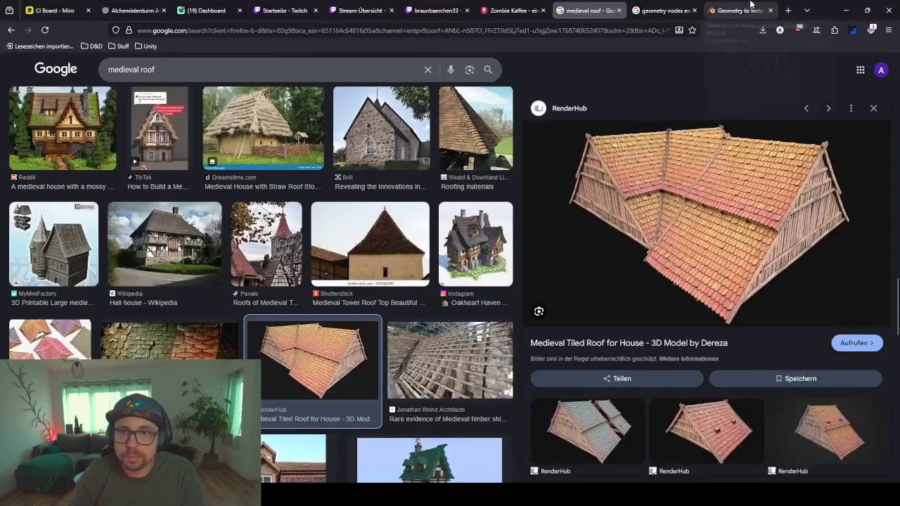
pyautogui.click(829, 10)
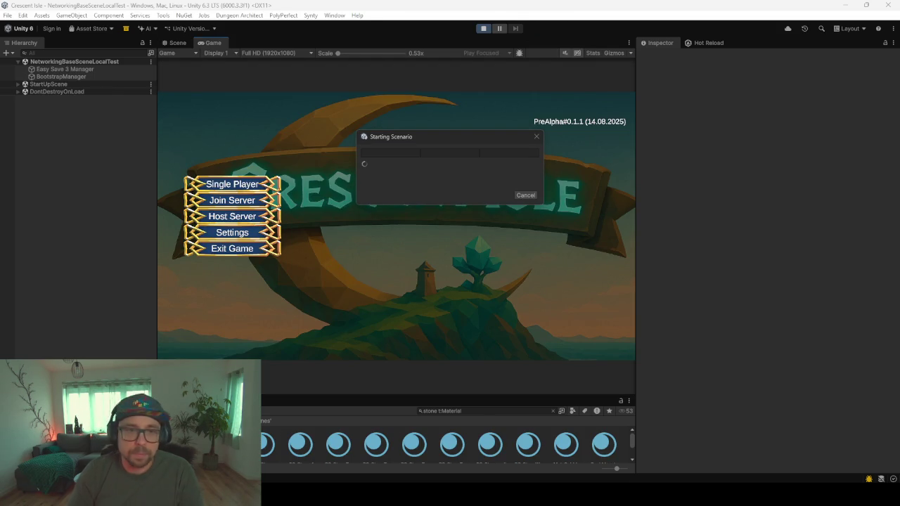
# Step: Load the single-player save, pick a character and start the game
pyautogui.click(230, 184)
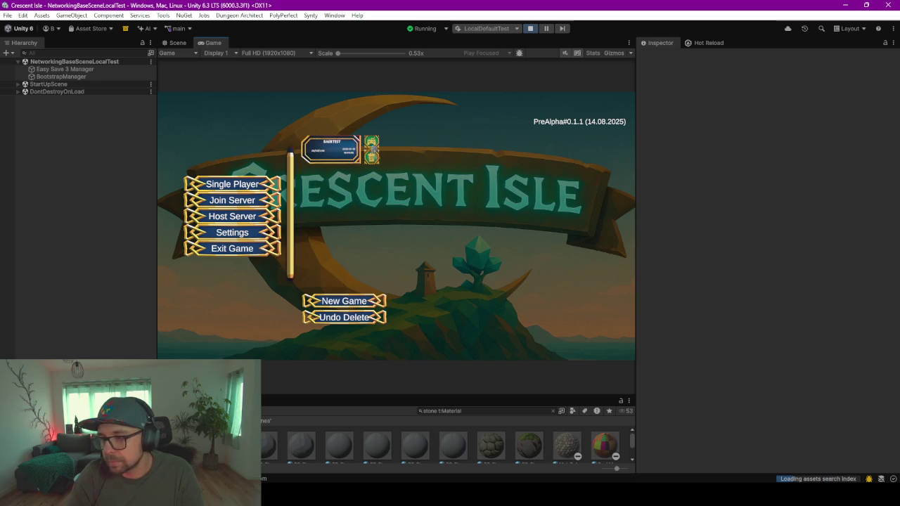
pyautogui.click(370, 142)
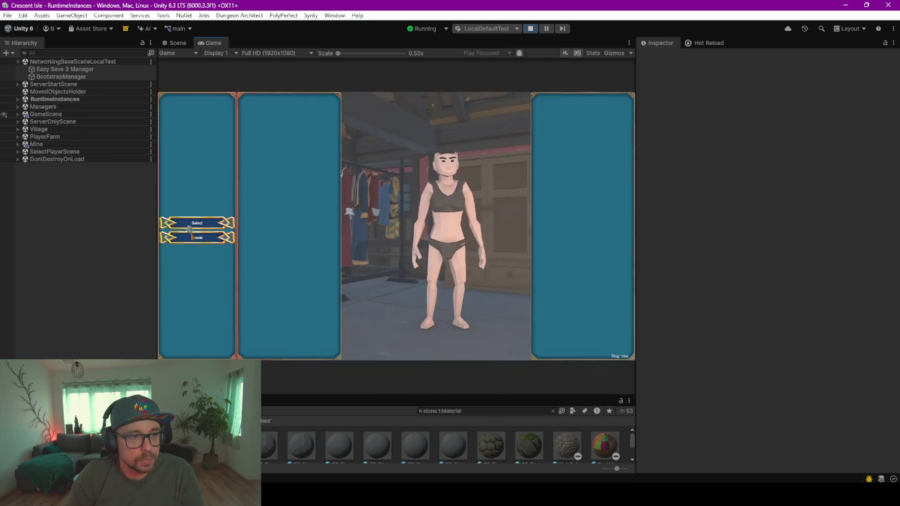
pyautogui.click(190, 223)
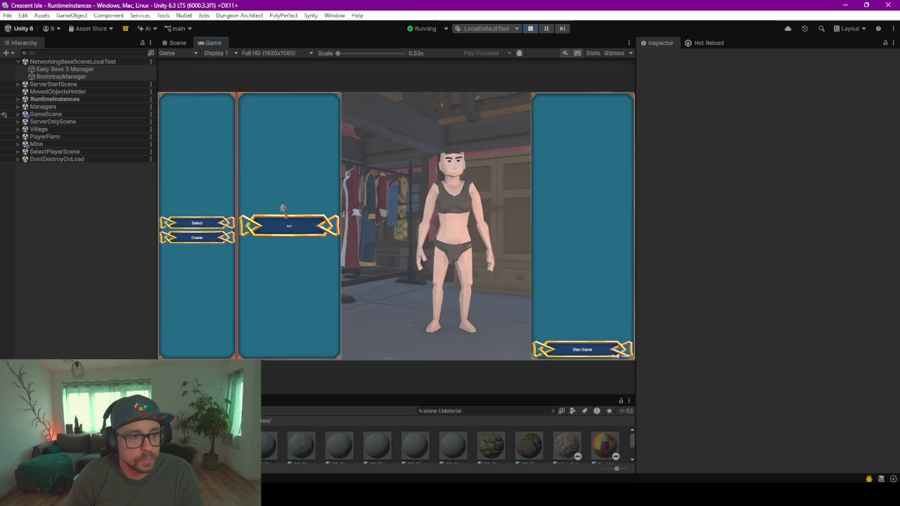
pyautogui.click(593, 357)
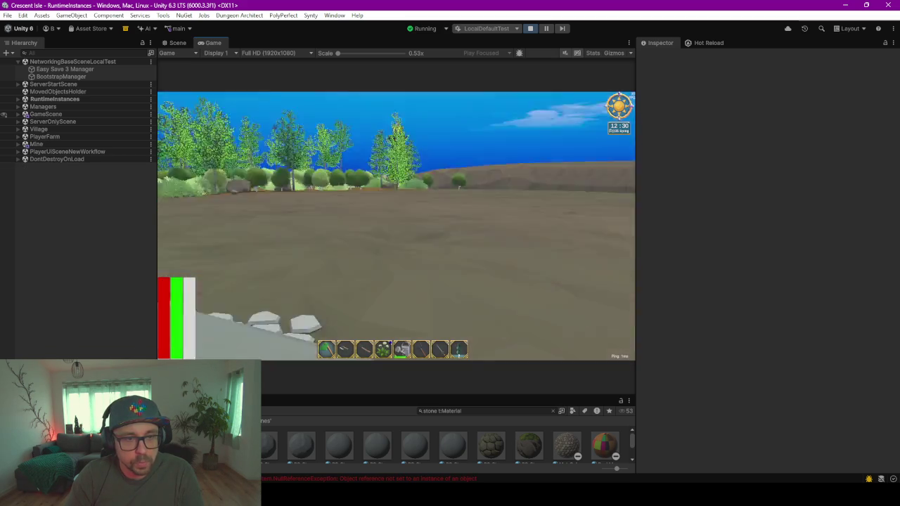
# Step: Run the character around the house, through the archway, and up the interior staircase
pyautogui.press('w')
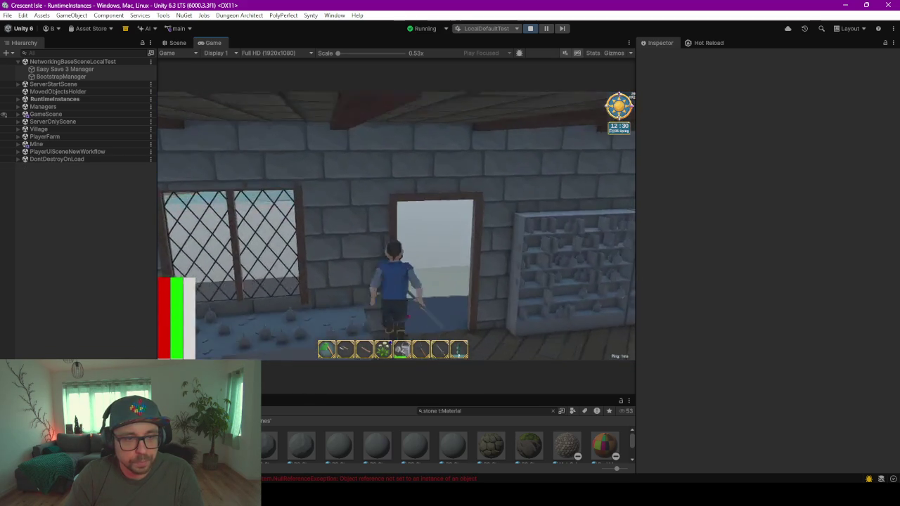
pyautogui.press('w')
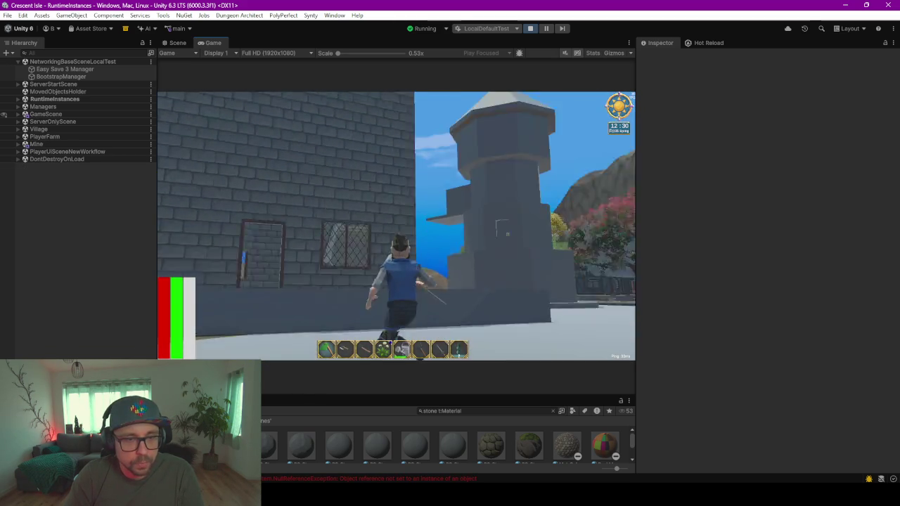
pyautogui.press('w')
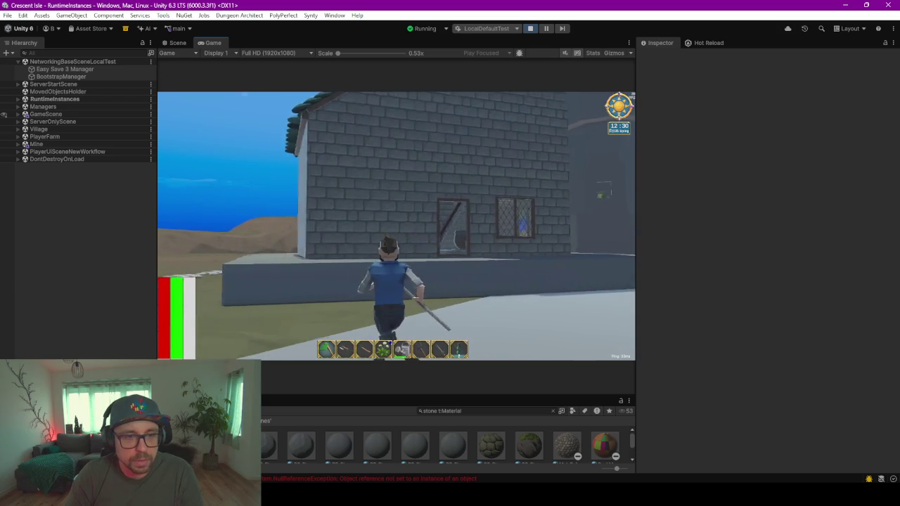
pyautogui.press('w')
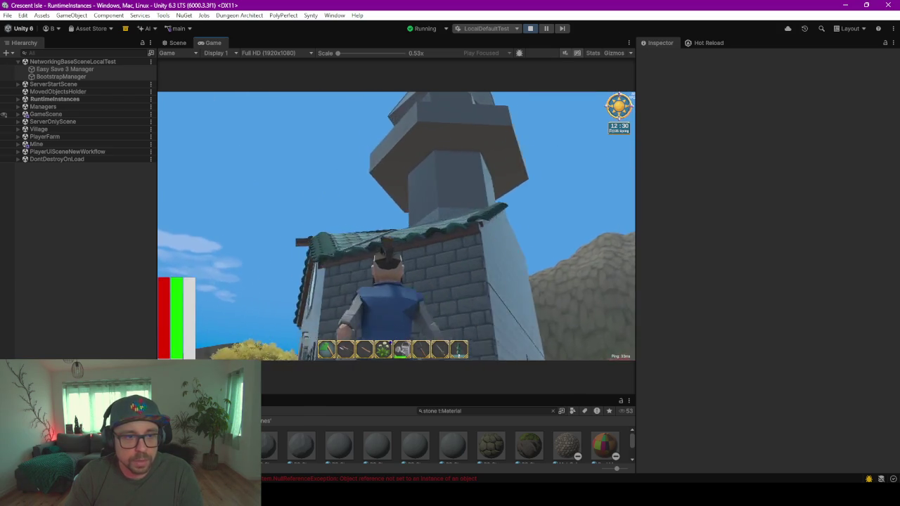
pyautogui.press('w')
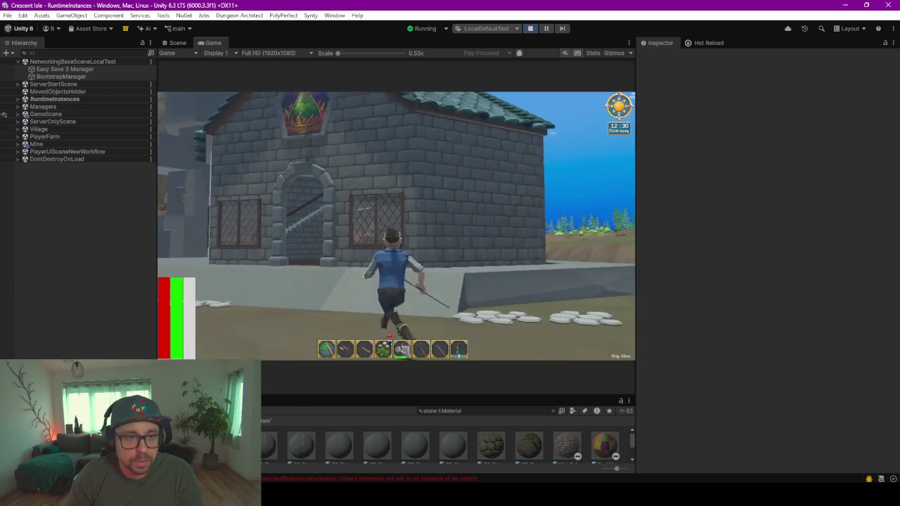
pyautogui.press('w')
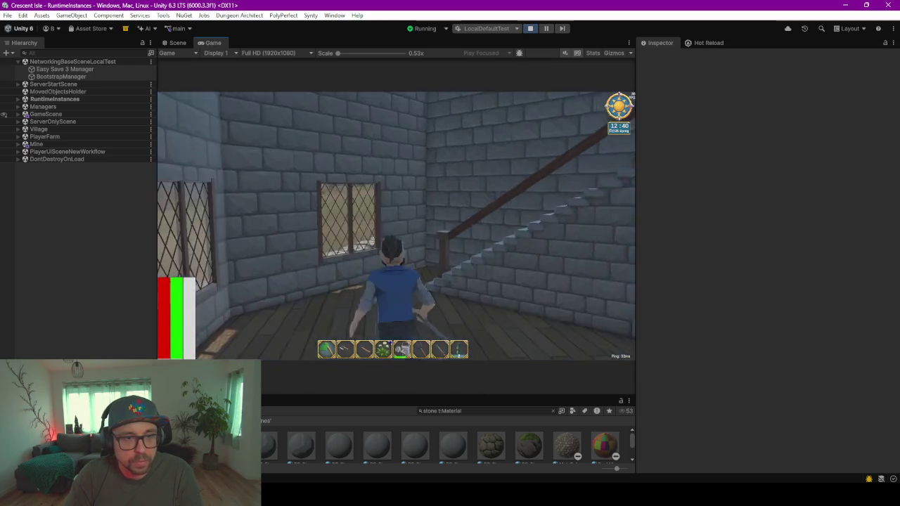
pyautogui.press('w')
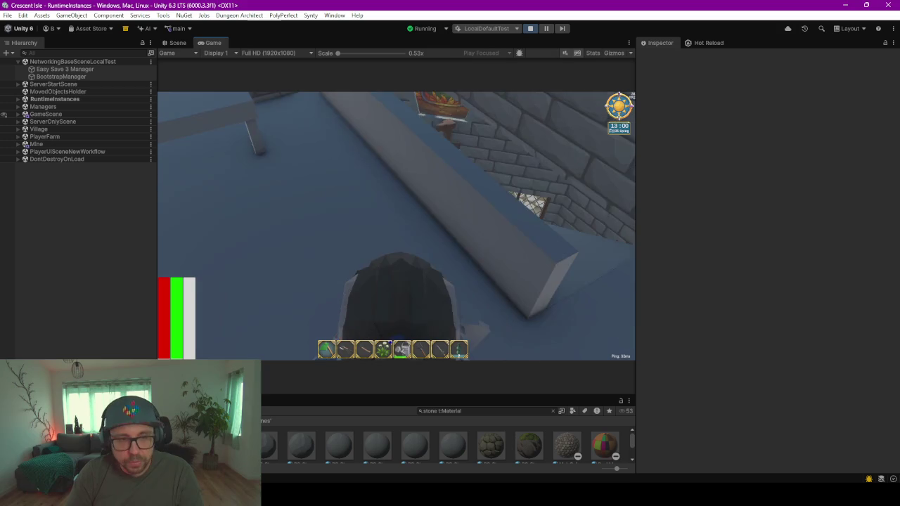
# Step: Click into the Game view to take control of the player character again
pyautogui.click(467, 219)
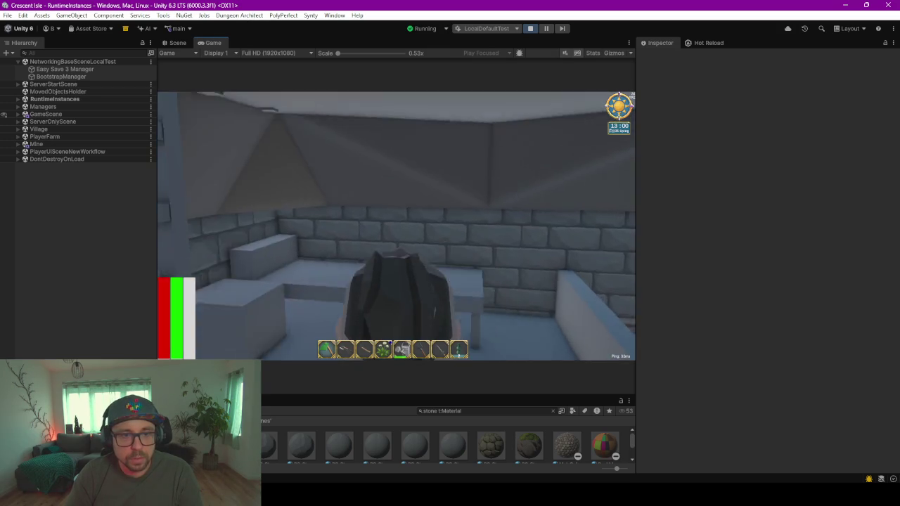
pyautogui.click(410, 164)
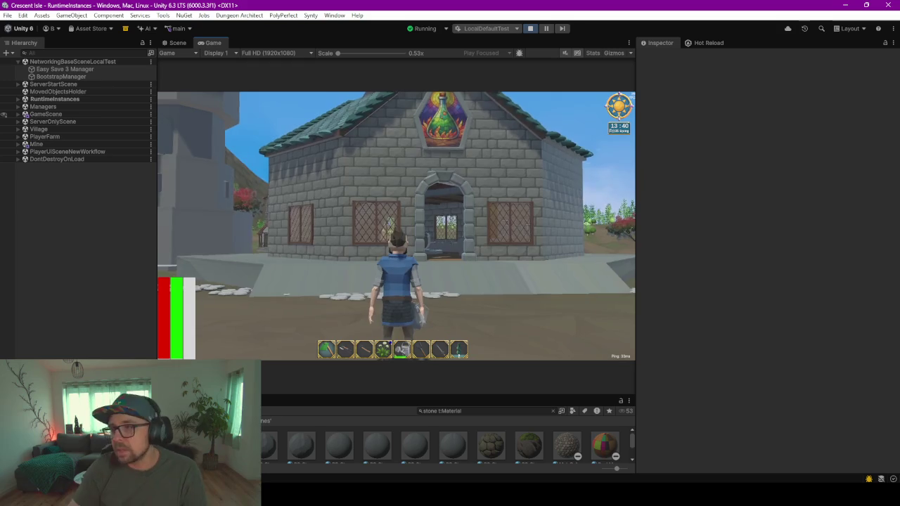
# Step: Walk in through the archway, back out, and run around the outside of the house
pyautogui.press('w')
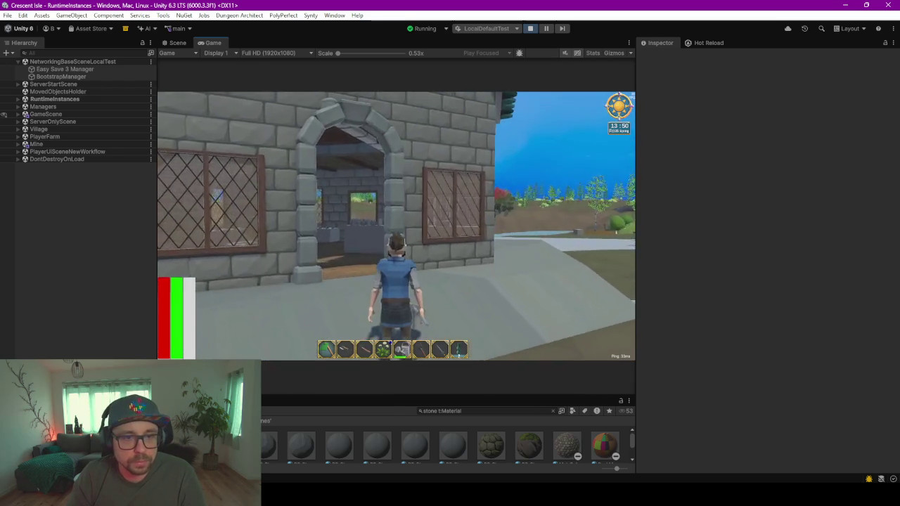
pyautogui.press('w')
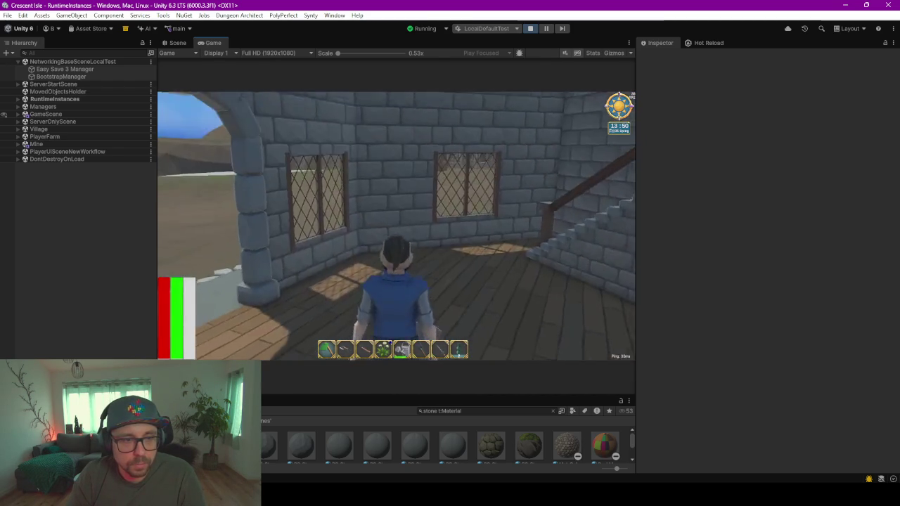
pyautogui.press('w')
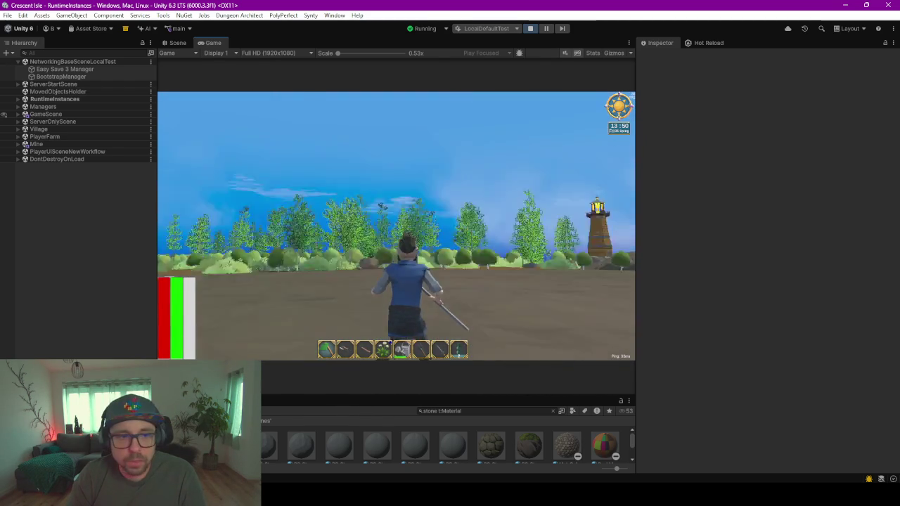
pyautogui.press('w')
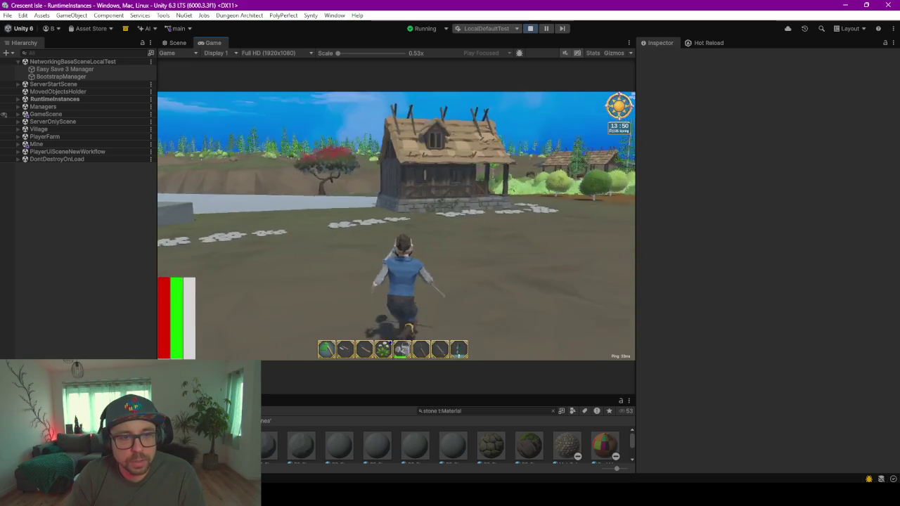
pyautogui.press('w')
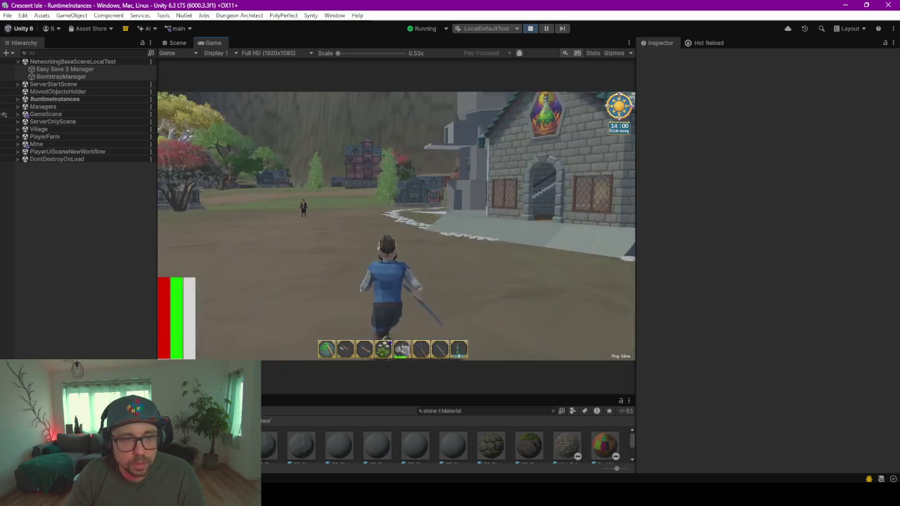
pyautogui.press('w')
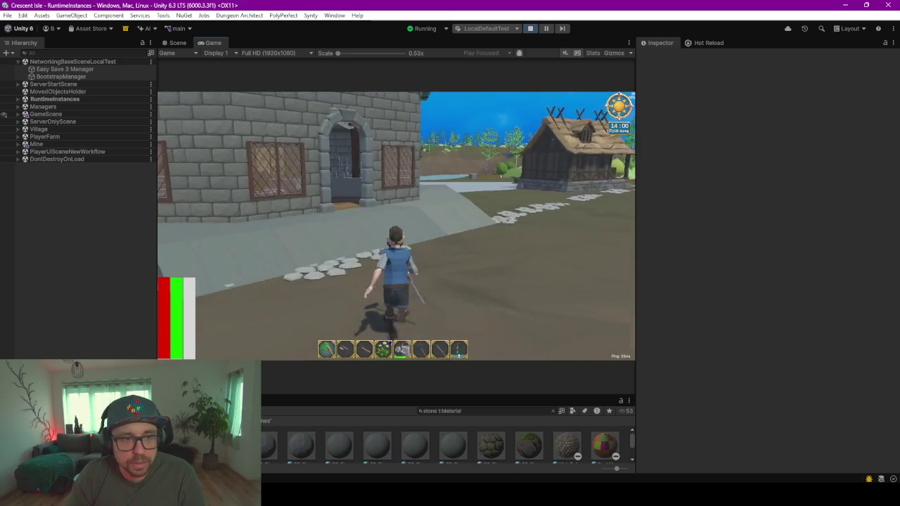
# Step: Run in and out through the doorways, checking the counter and the back doorway inside
pyautogui.press('w')
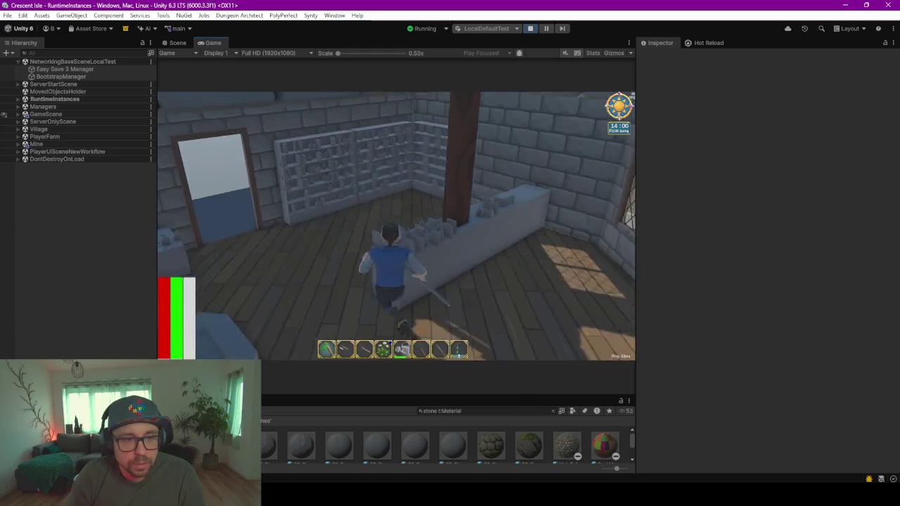
pyautogui.press('w')
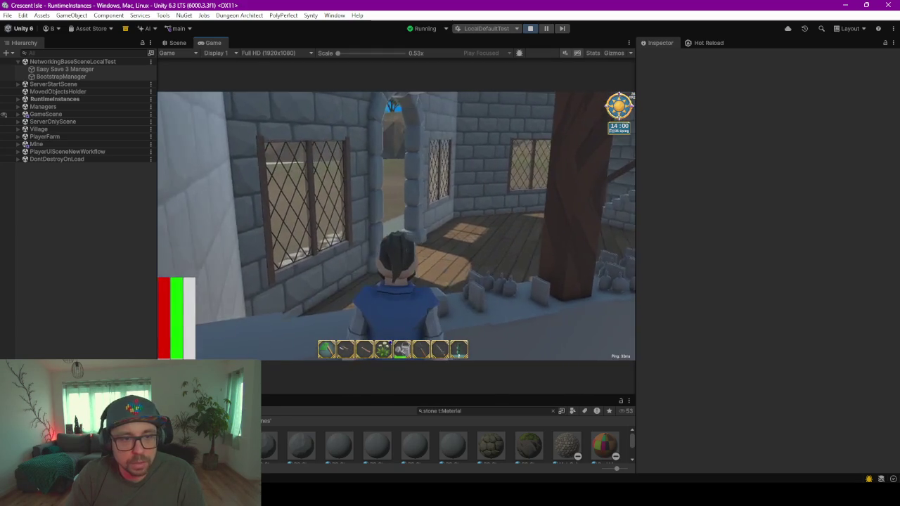
pyautogui.press('w')
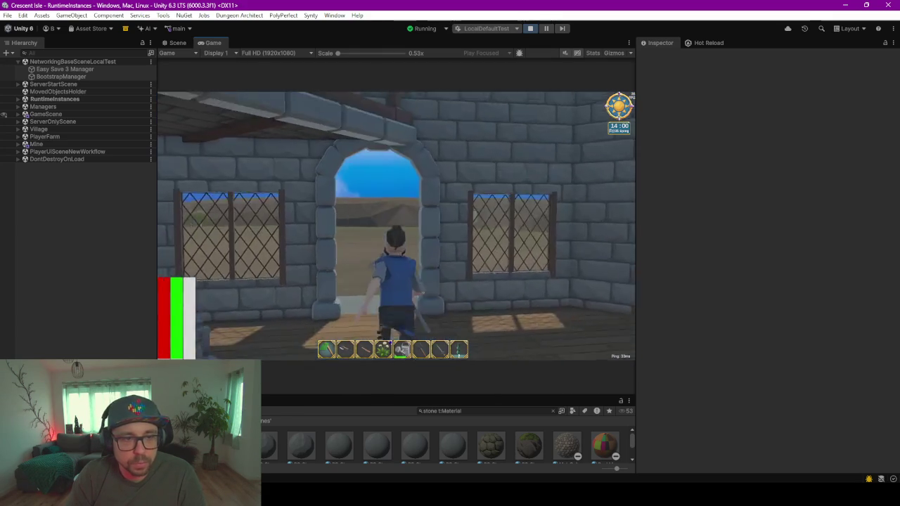
pyautogui.press('w')
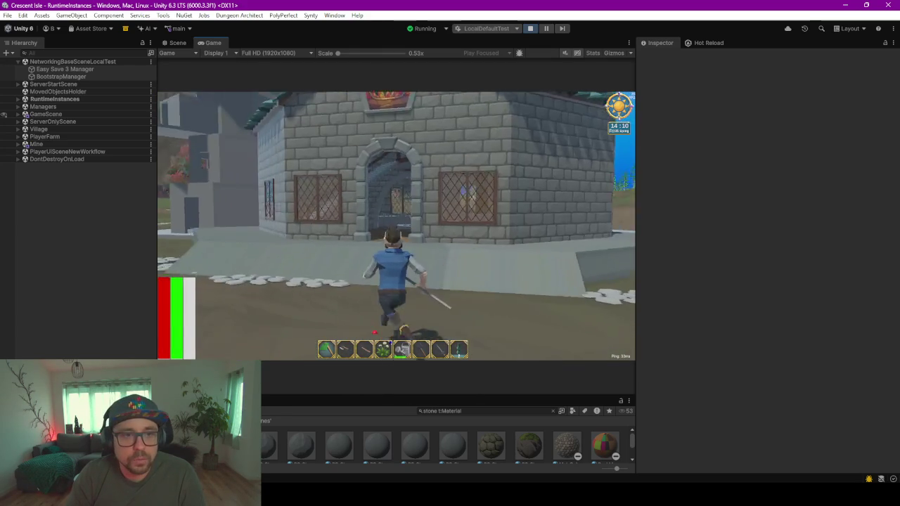
pyautogui.press('w')
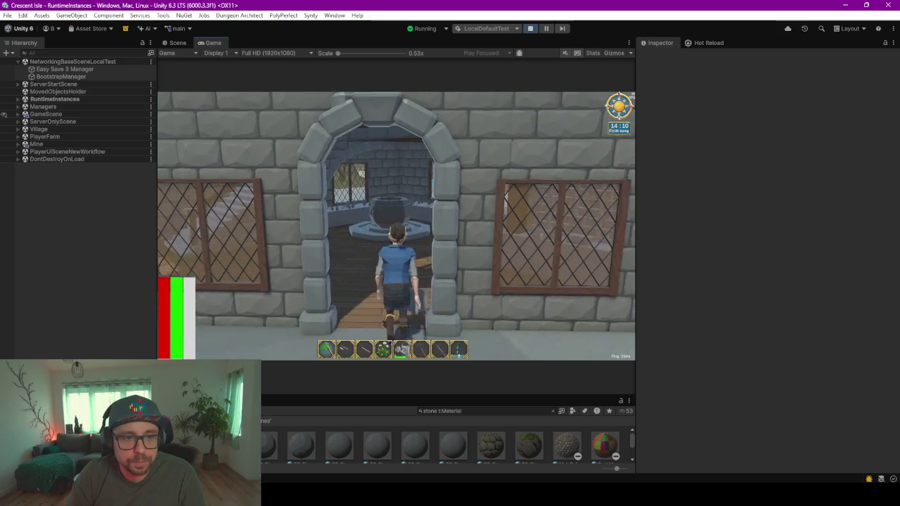
pyautogui.press('w')
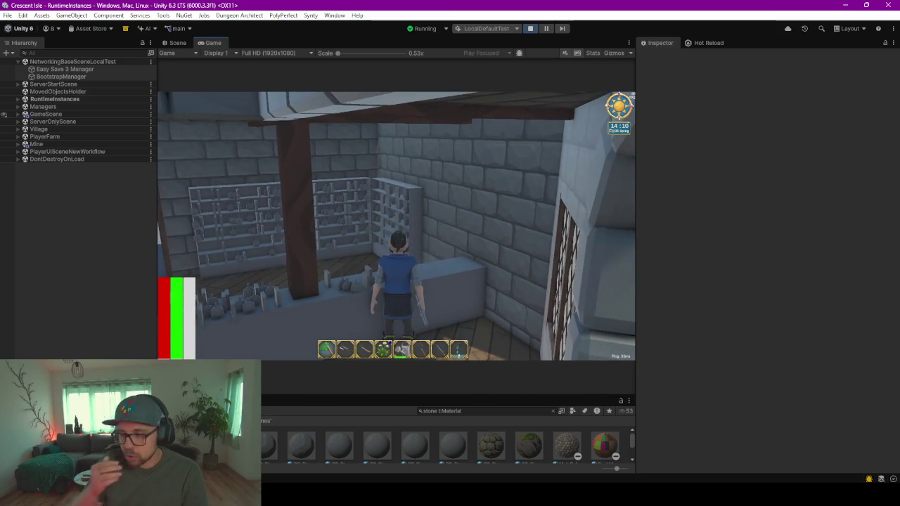
pyautogui.press('a')
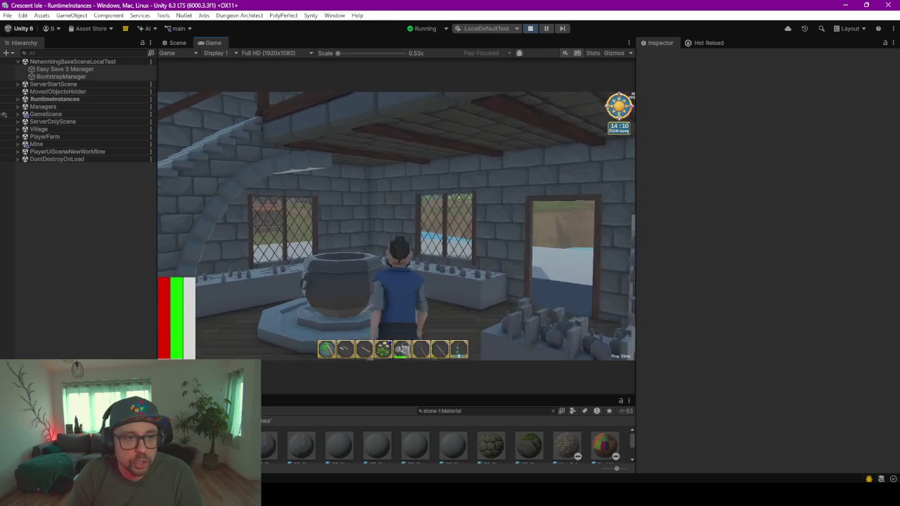
pyautogui.press('w')
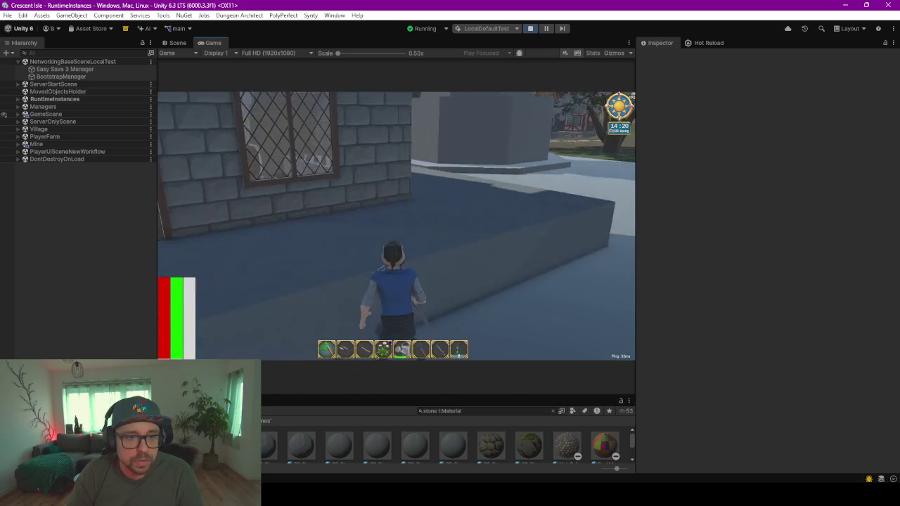
# Step: Cross the ledge and jump and sidestep against the stone wall to test its collision
pyautogui.press('w')
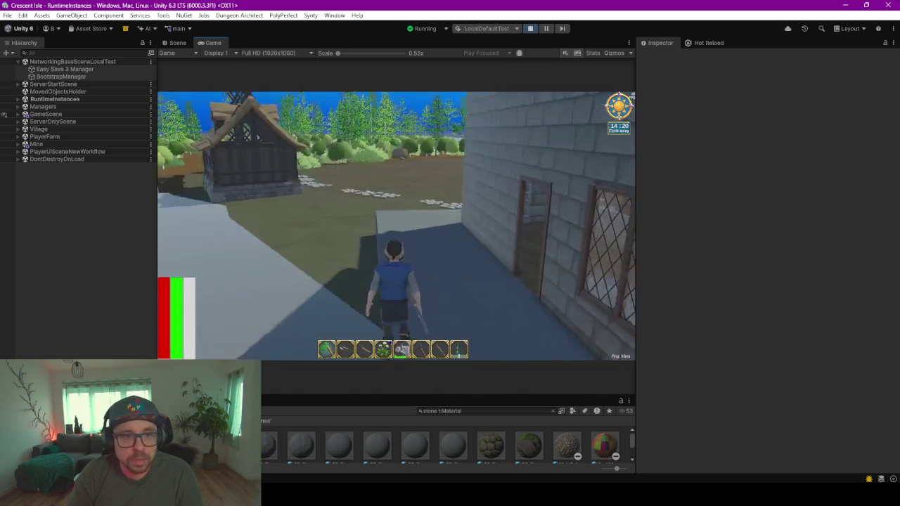
pyautogui.press('w')
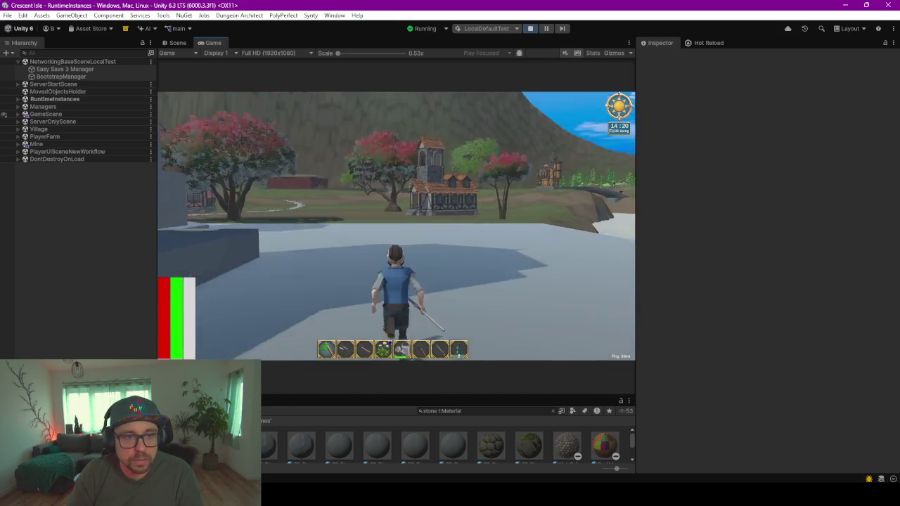
pyautogui.press('w')
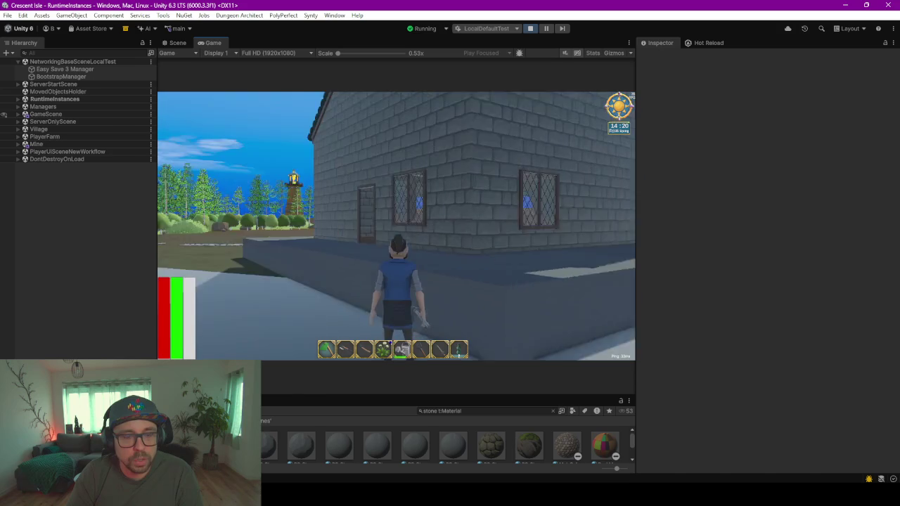
pyautogui.press('space')
pyautogui.press('a')
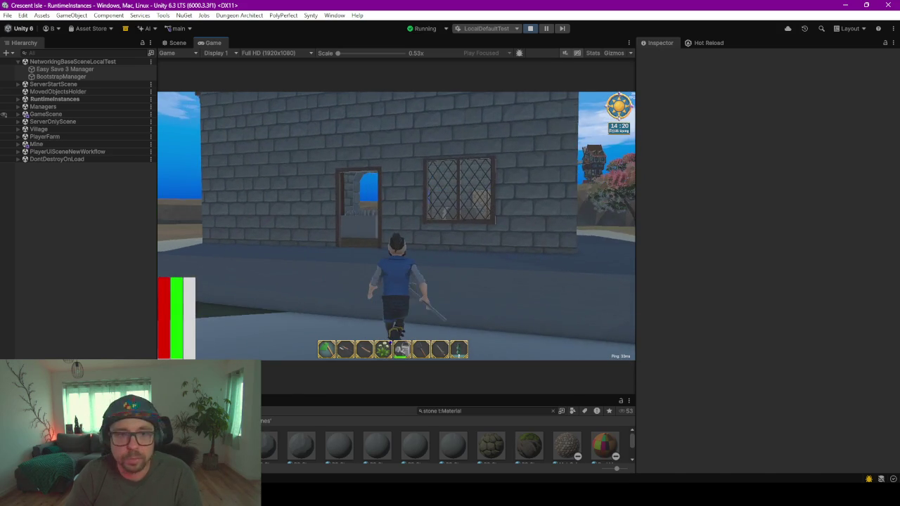
pyautogui.press('a')
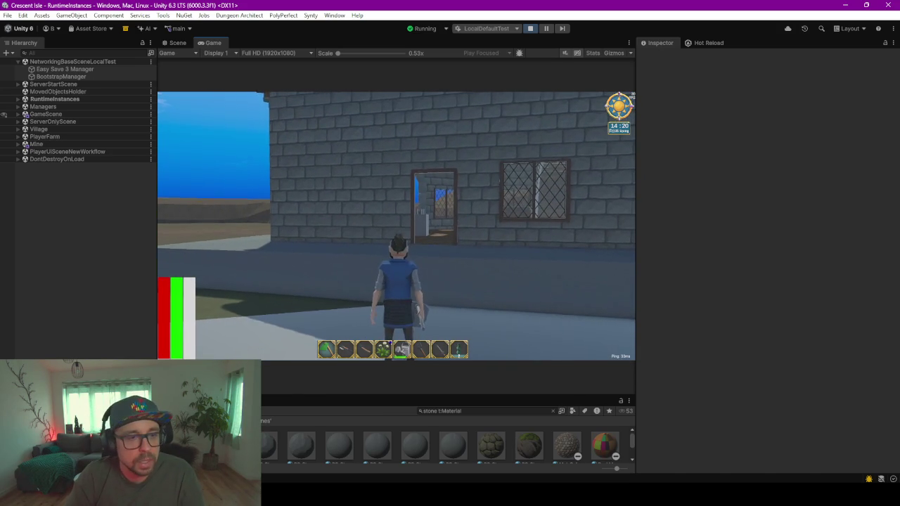
pyautogui.press('space')
pyautogui.press('w')
pyautogui.press('space')
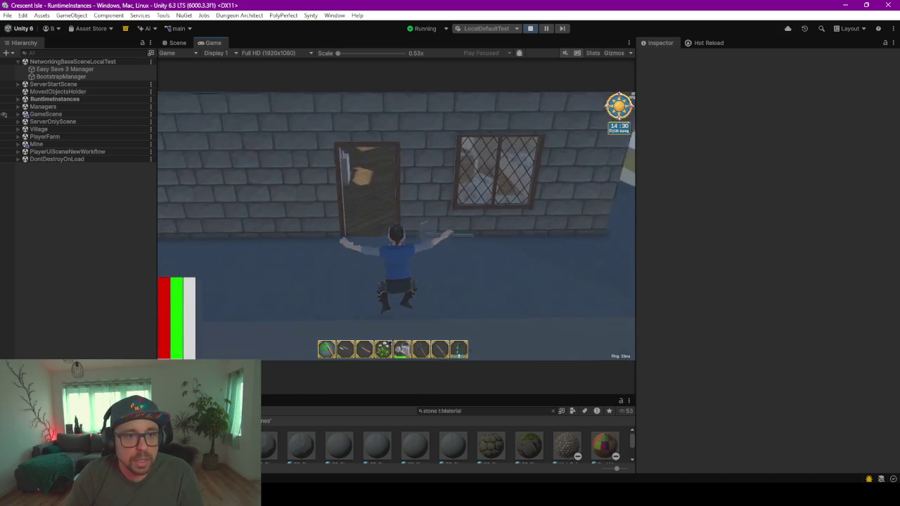
# Step: Move around the corner and run along the stone side wall toward the door
pyautogui.press('d')
pyautogui.press('w')
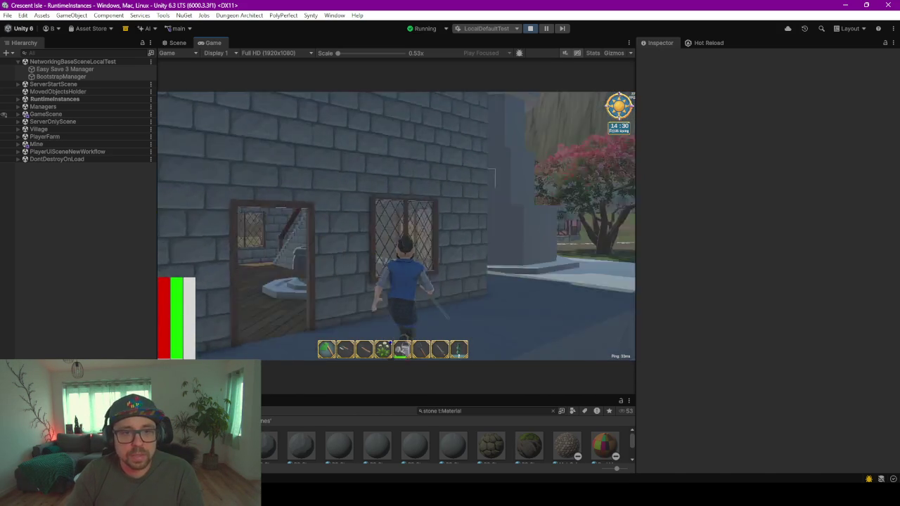
pyautogui.press('a')
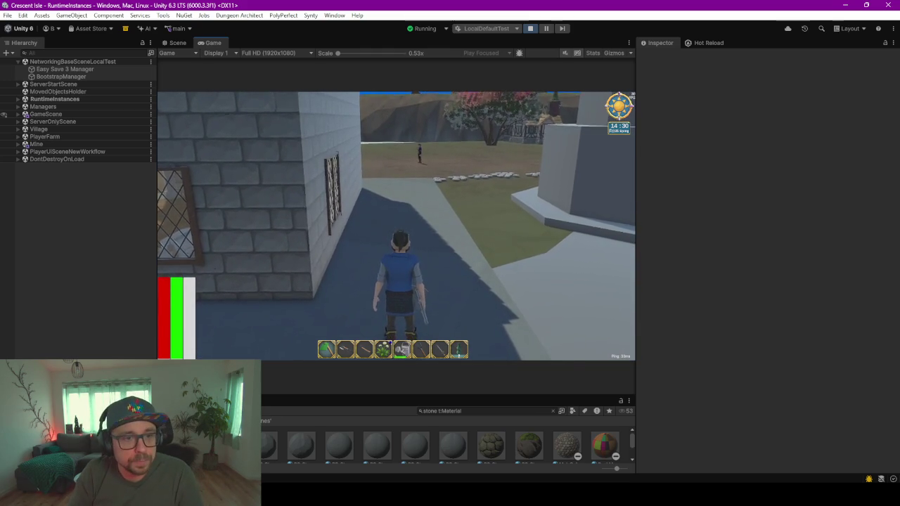
pyautogui.press('a')
pyautogui.press('a')
pyautogui.press('w')
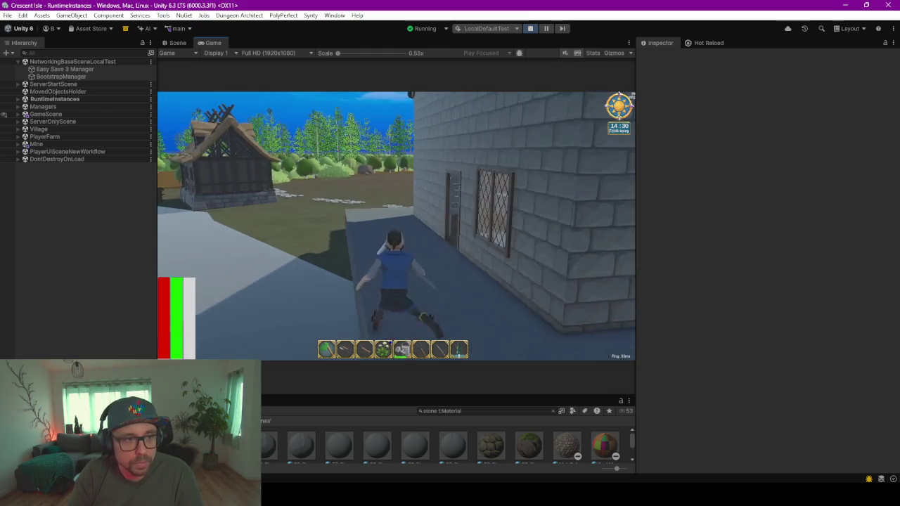